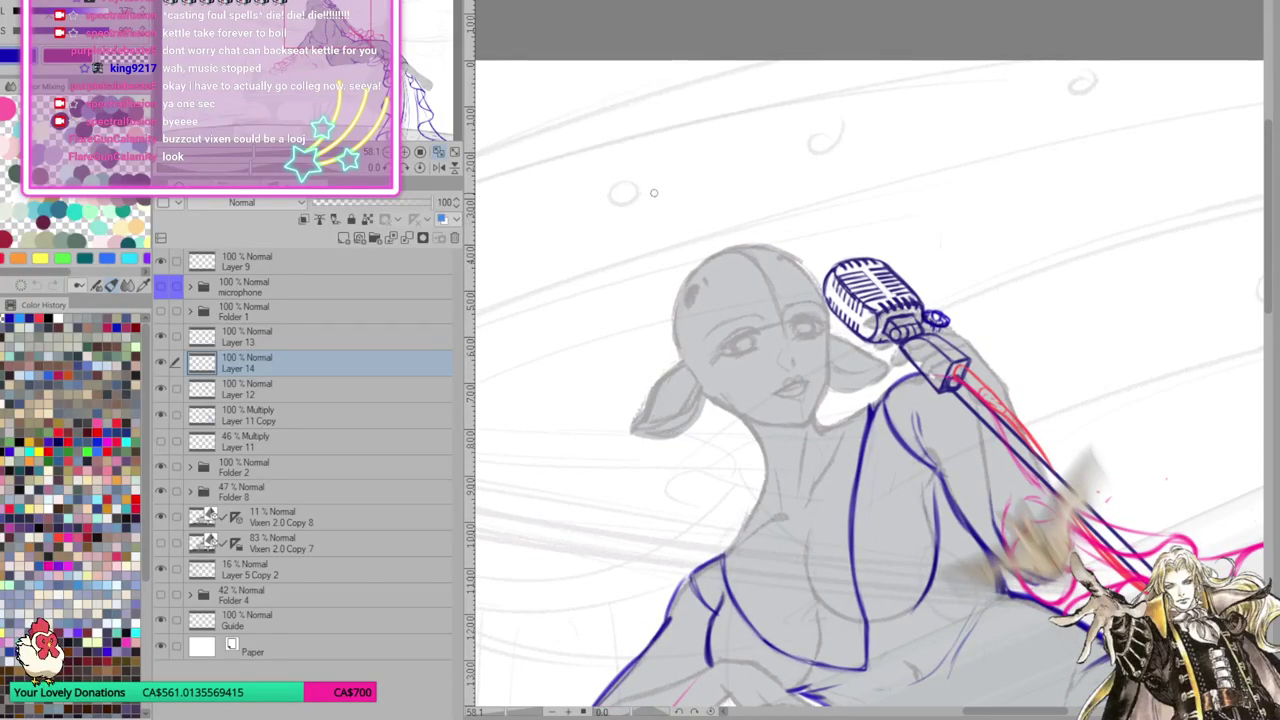
Sketch thin blue antler curves rising from the top of the head on Layer 14
mouse_move(694, 286)
left_mouse_down()
mouse_move(652, 192)
mouse_move(650, 240)
mouse_move(536, 201)
mouse_move(520, 130)
mouse_move(552, 200)
mouse_move(626, 238)
left_mouse_up()
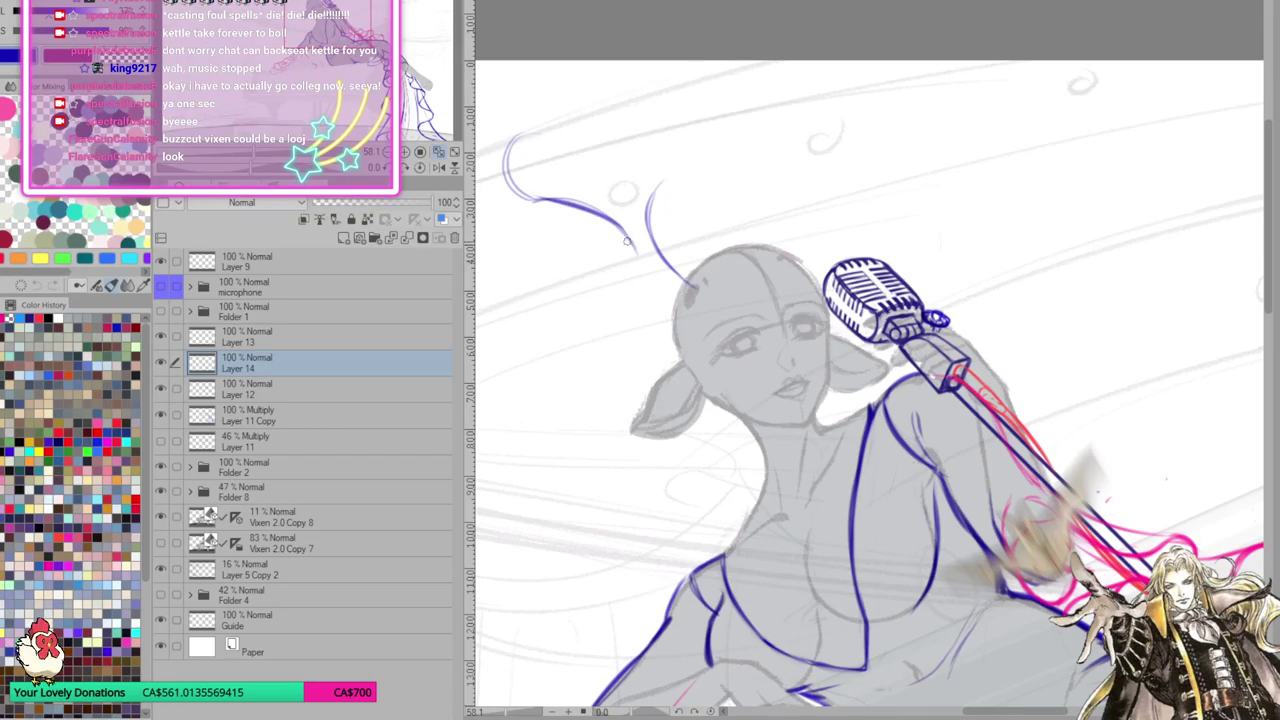
left_click_drag(638, 260, 688, 306)
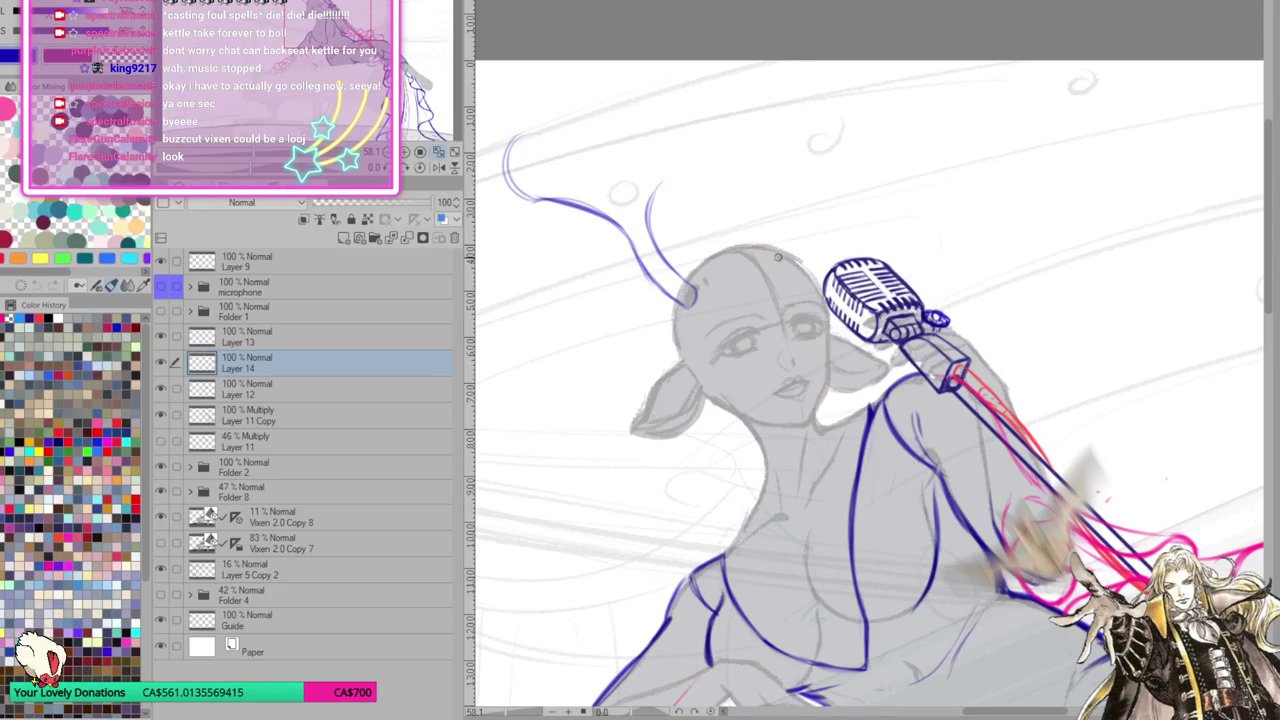
mouse_move(793, 259)
left_mouse_down()
mouse_move(729, 162)
mouse_move(755, 178)
left_mouse_up()
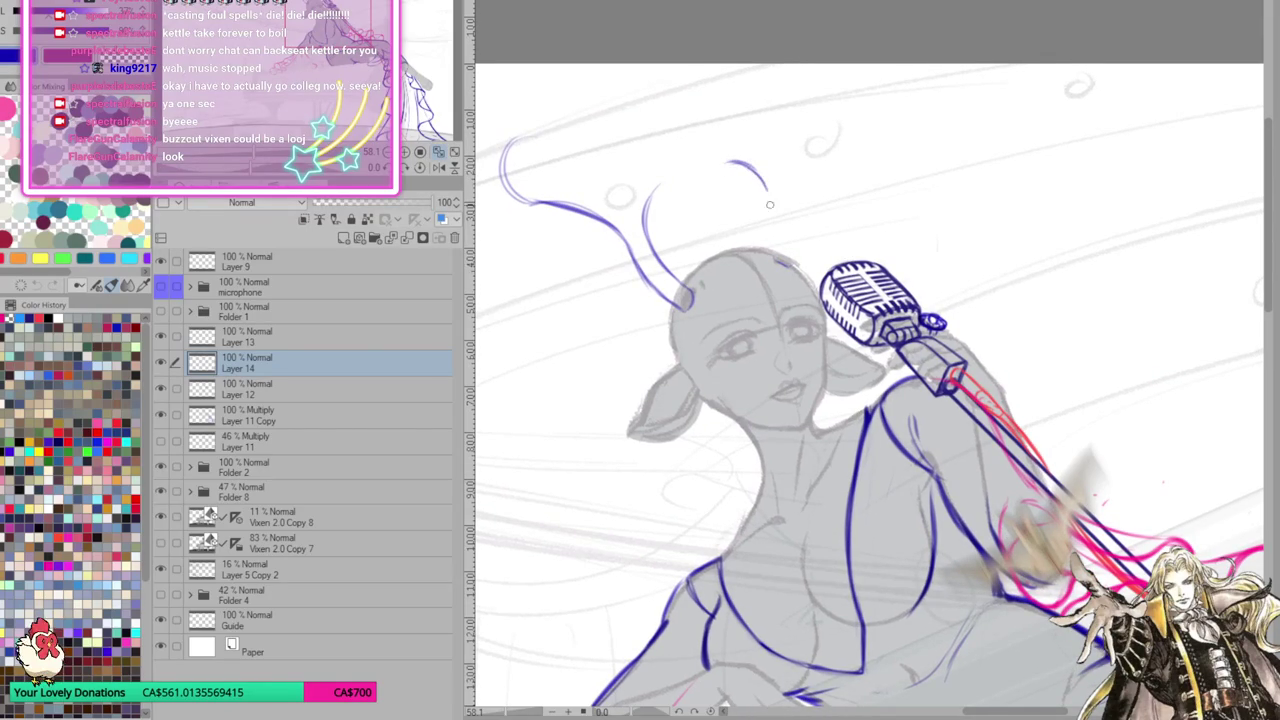
mouse_move(752, 168)
left_mouse_down()
mouse_move(777, 258)
mouse_move(728, 157)
left_mouse_up()
Replace the last stroke with a short antler-tip curve and mirror the canvas horizontally
key("ctrl+z")
key("ctrl+z")
key("ctrl+z")
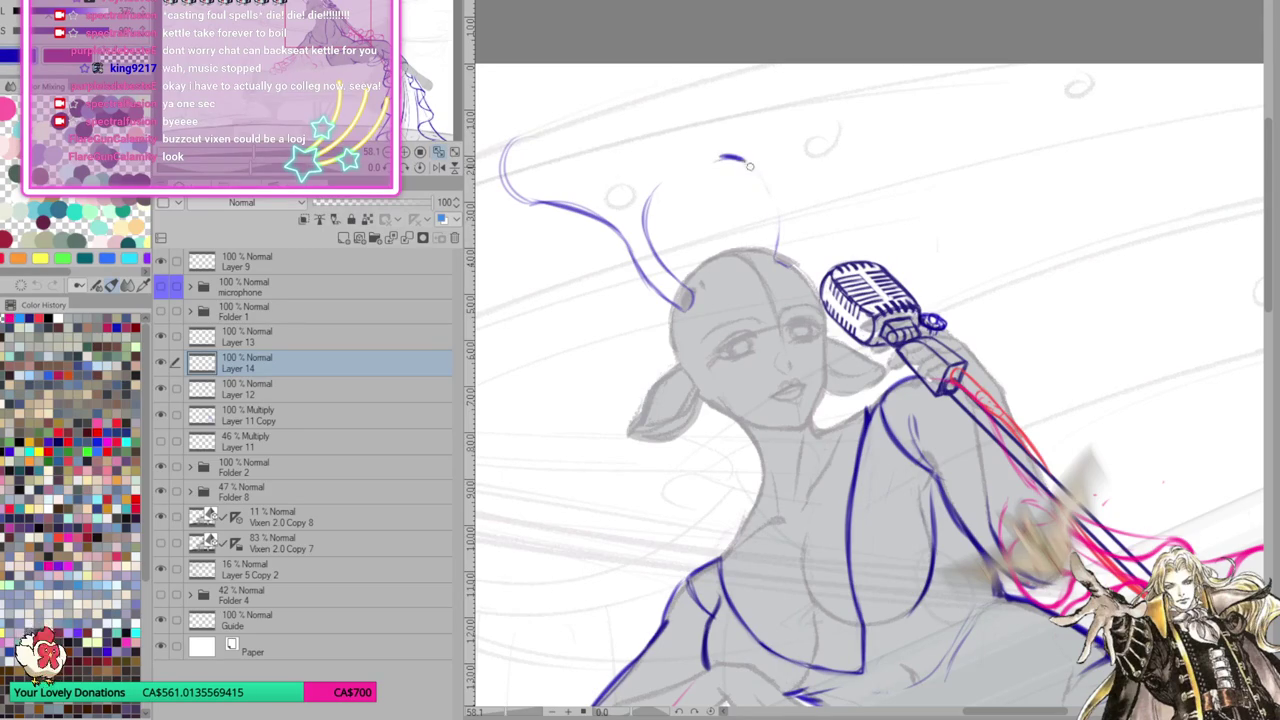
mouse_move(712, 160)
left_mouse_down()
mouse_move(754, 168)
mouse_move(779, 248)
left_mouse_up()
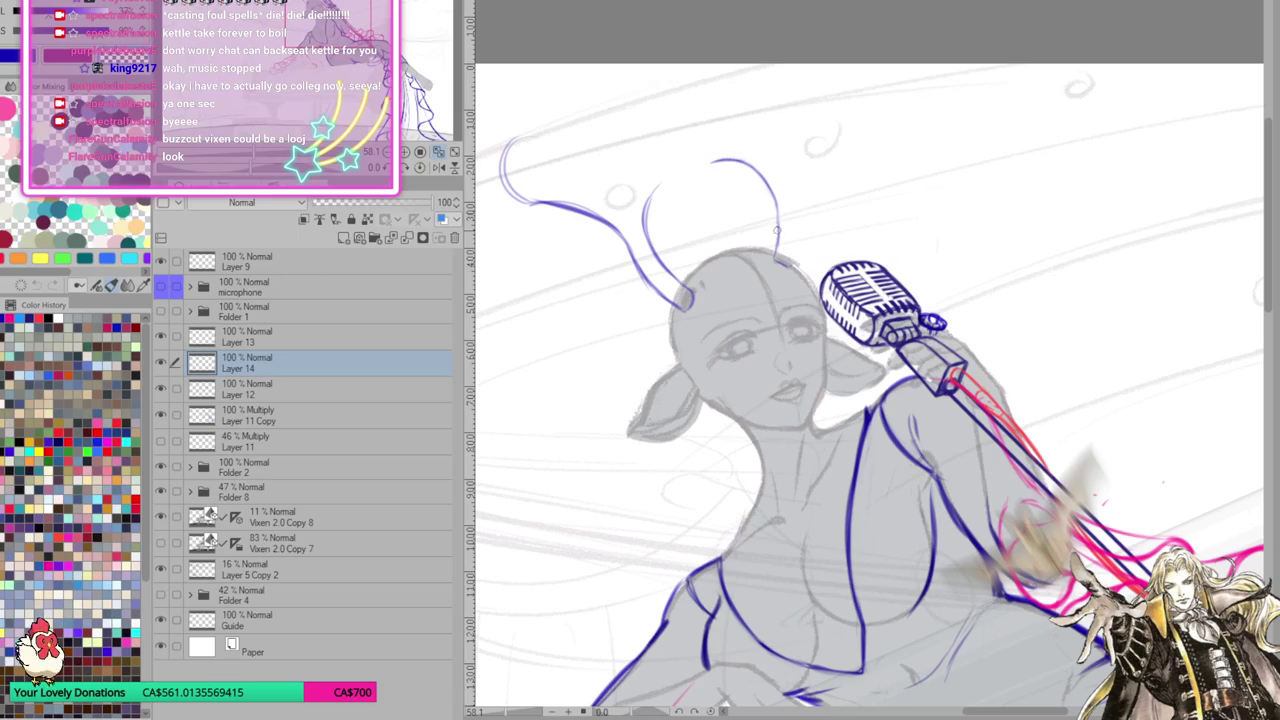
key("h")
scroll(986, 367, "right", 2)
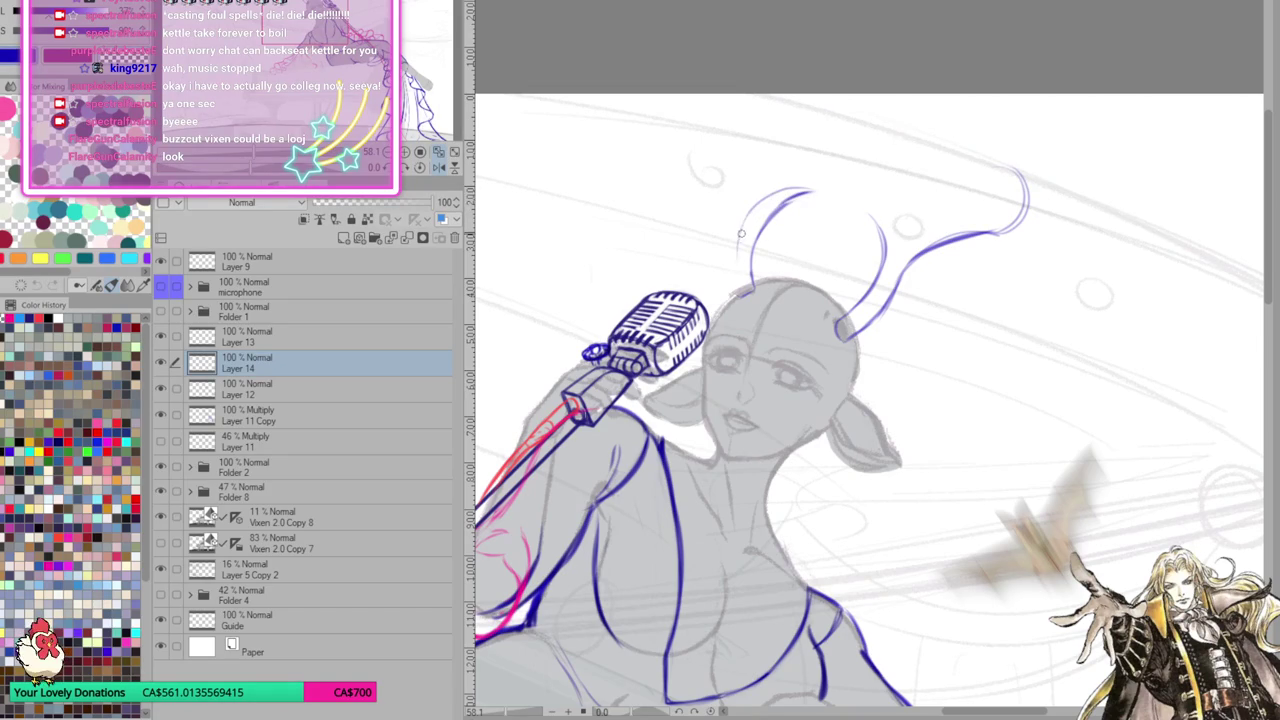
Trace doubled blue outlines up the left antler, removing one stray stroke
mouse_move(735, 285)
left_mouse_down()
mouse_move(748, 212)
mouse_move(780, 192)
left_mouse_up()
left_click_drag(940, 248, 939, 266)
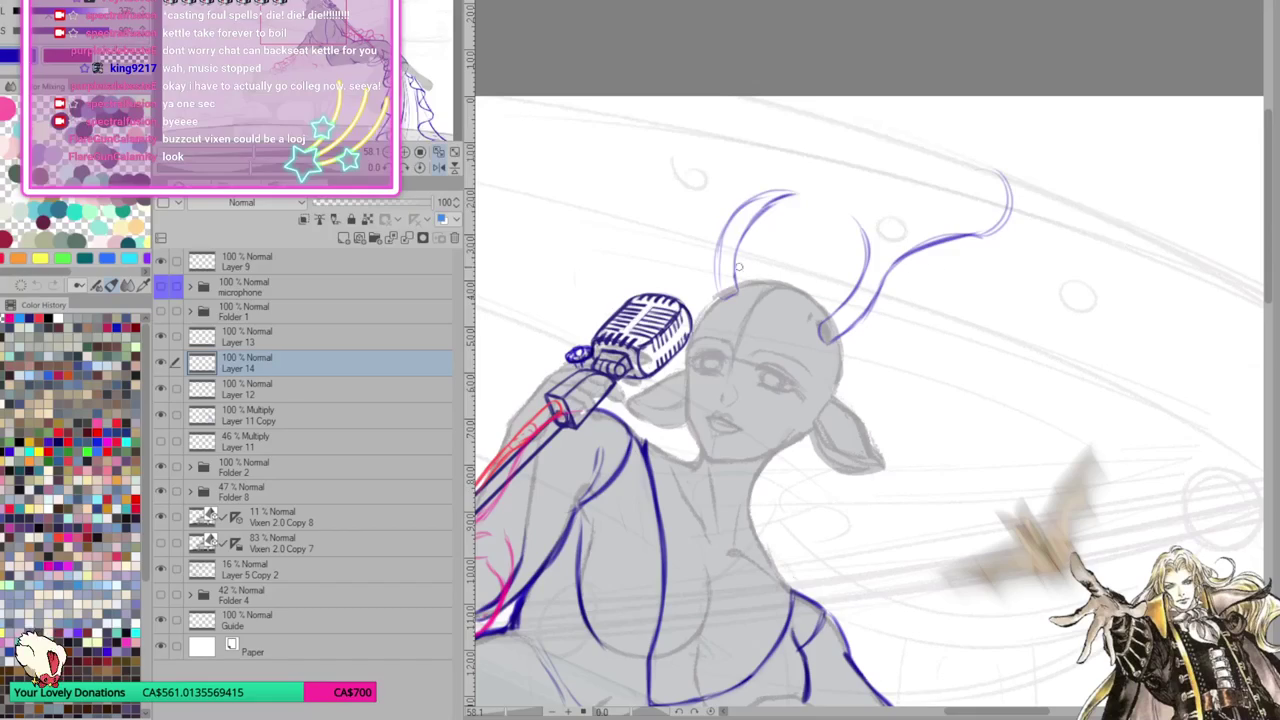
mouse_move(734, 300)
left_mouse_down()
mouse_move(773, 174)
mouse_move(757, 123)
left_mouse_up()
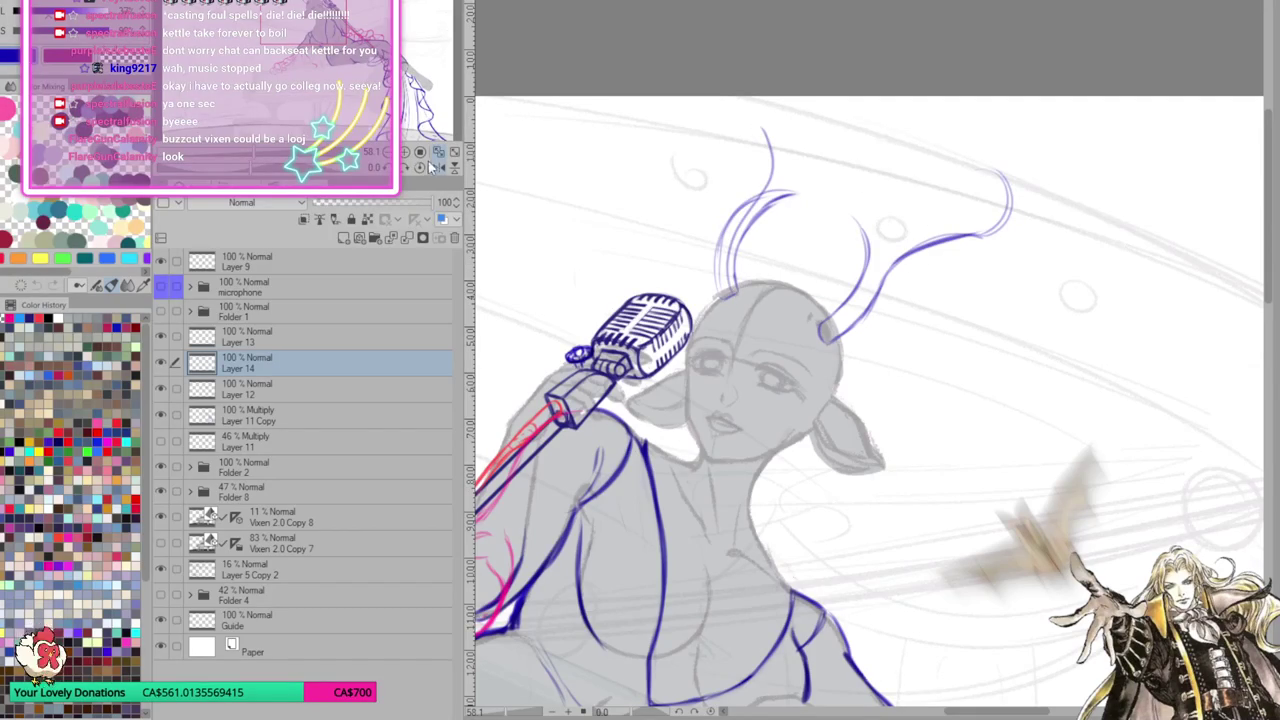
left_click(437, 167)
left_click_drag(992, 319, 895, 322)
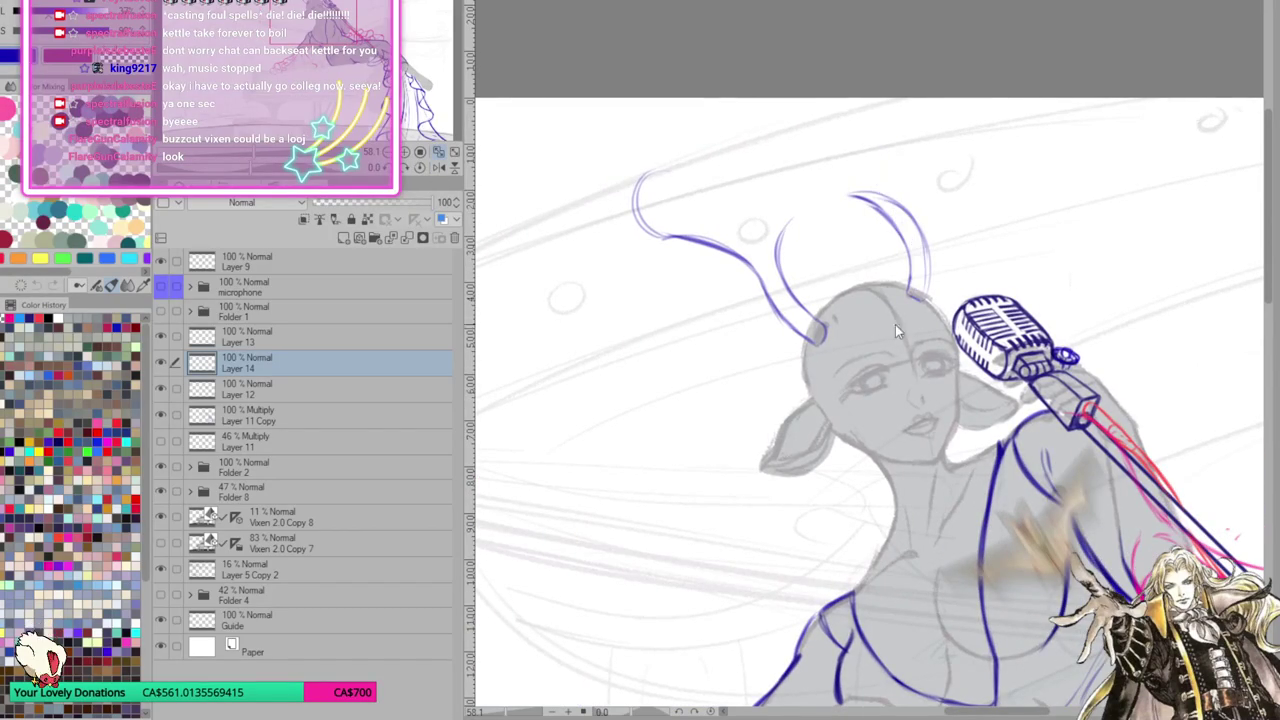
mouse_move(808, 326)
left_mouse_down()
mouse_move(749, 229)
mouse_move(668, 178)
mouse_move(683, 209)
mouse_move(752, 256)
mouse_move(815, 330)
left_mouse_up()
key("ctrl+z")
mouse_move(760, 268)
left_mouse_down()
mouse_move(652, 160)
mouse_move(763, 265)
left_mouse_up()
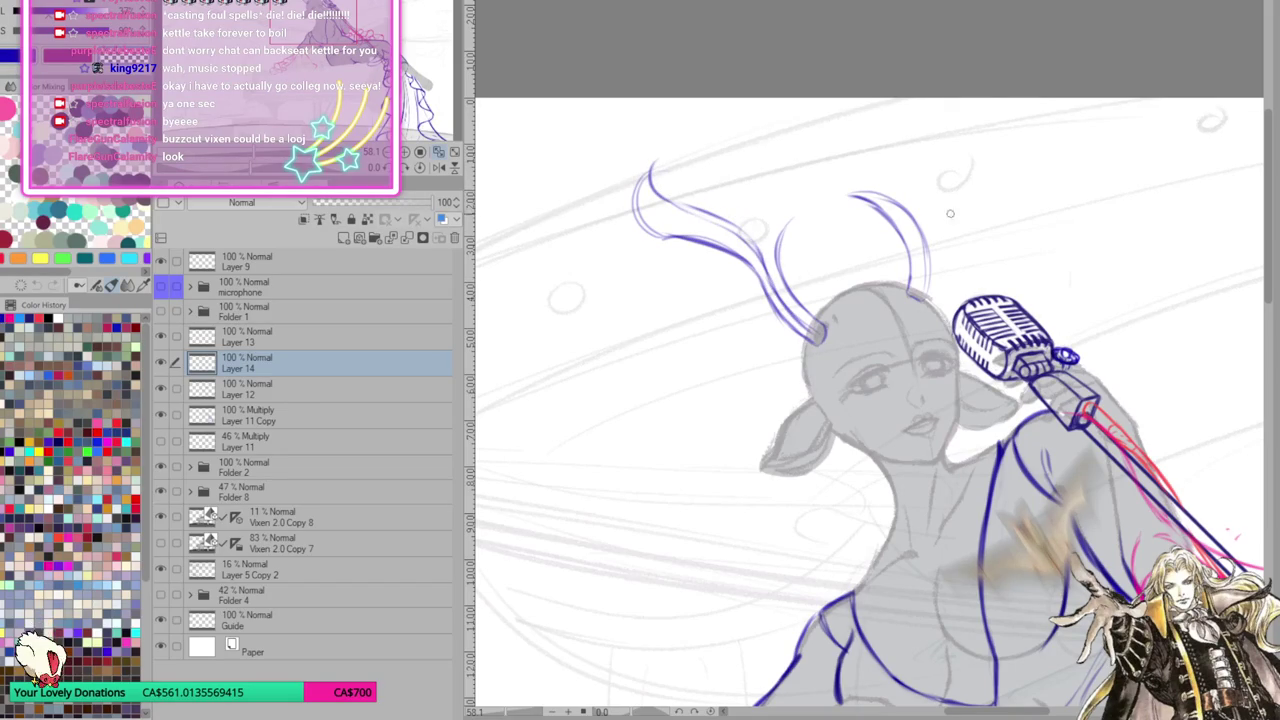
Trace both edges of the right antler from the head to its tip
mouse_move(917, 297)
left_mouse_down()
mouse_move(910, 228)
mouse_move(863, 184)
left_mouse_up()
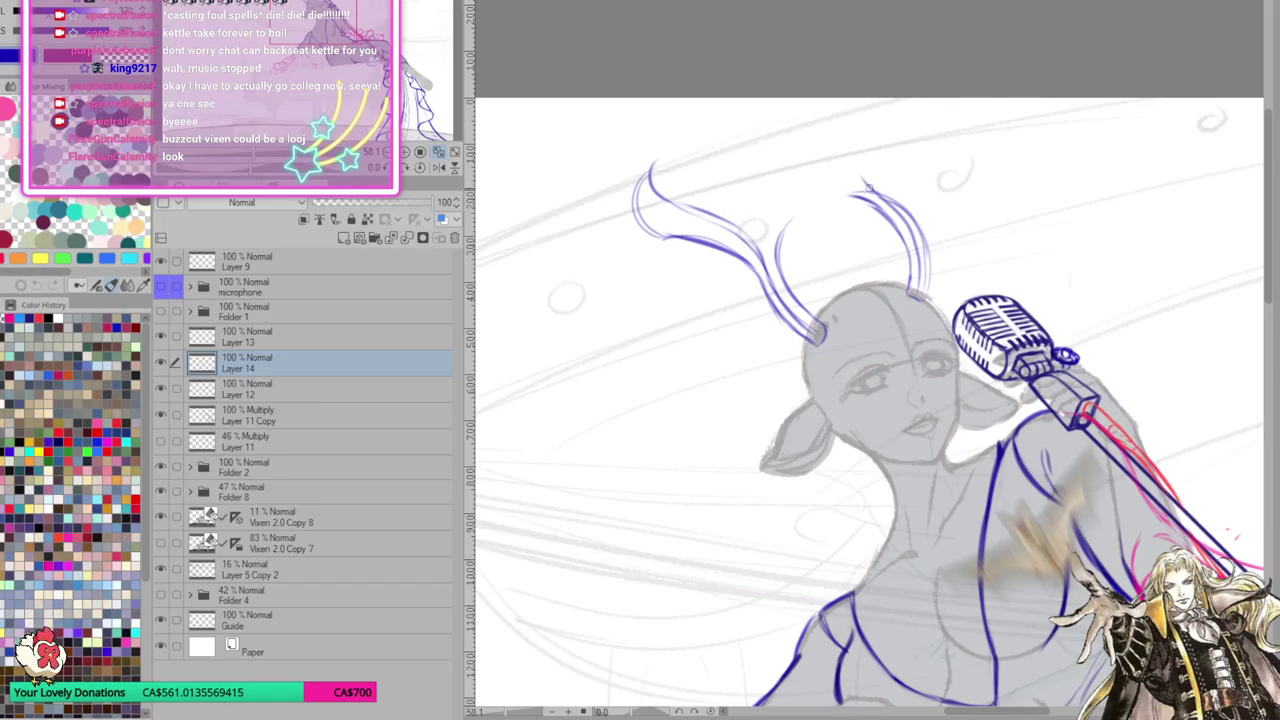
mouse_move(849, 114)
left_mouse_down()
mouse_move(862, 176)
mouse_move(937, 298)
left_mouse_up()
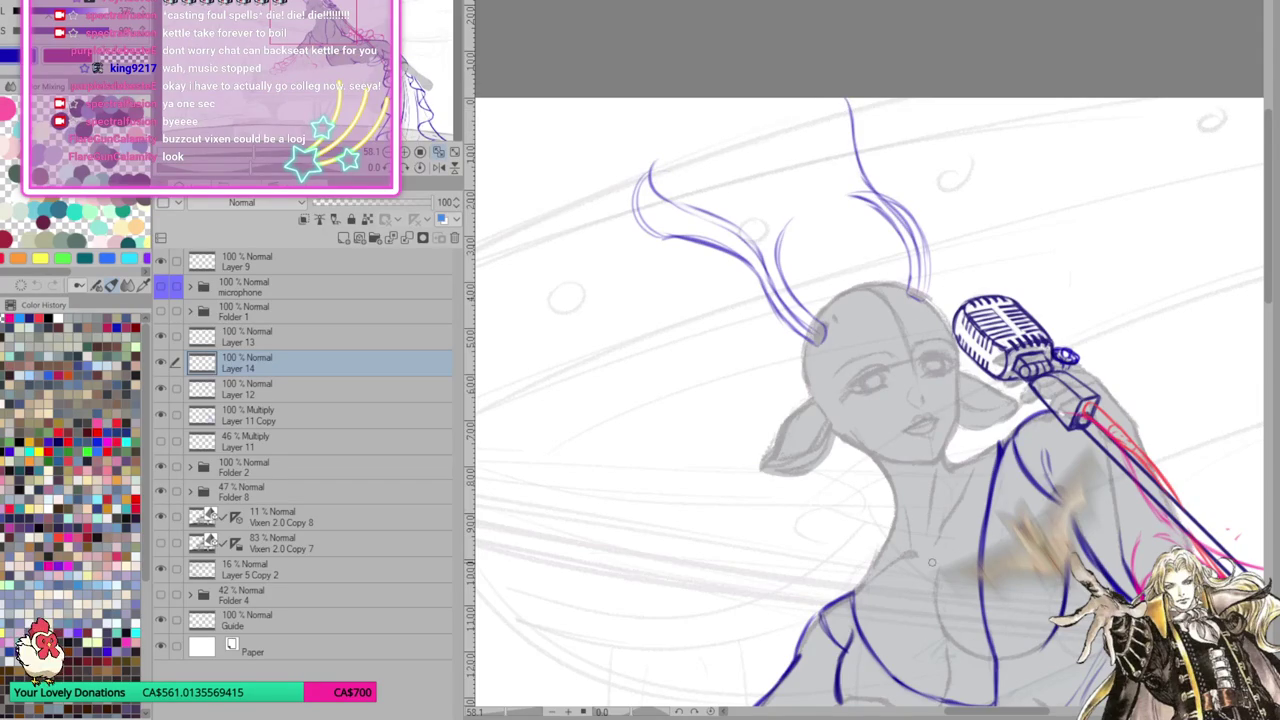
left_click_drag(953, 487, 836, 277)
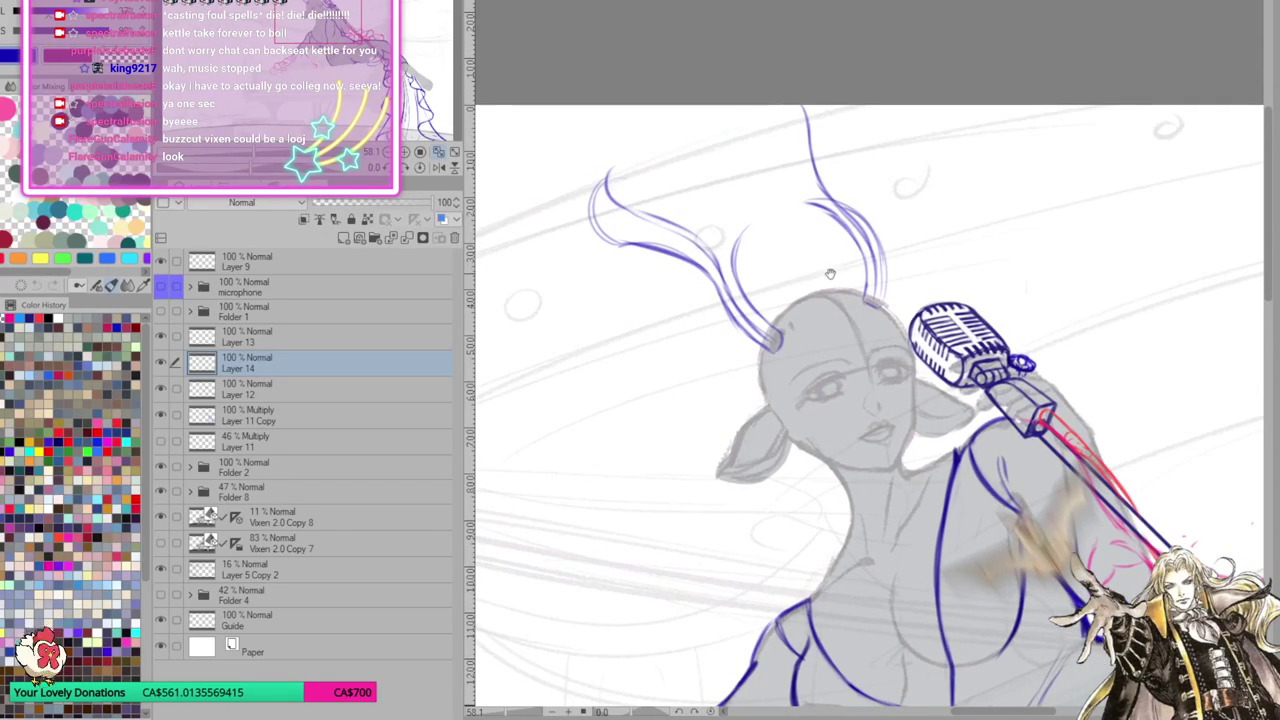
Add small side branches near the tips of both antlers
mouse_move(701, 330)
left_mouse_down()
mouse_move(754, 340)
mouse_move(745, 324)
left_mouse_up()
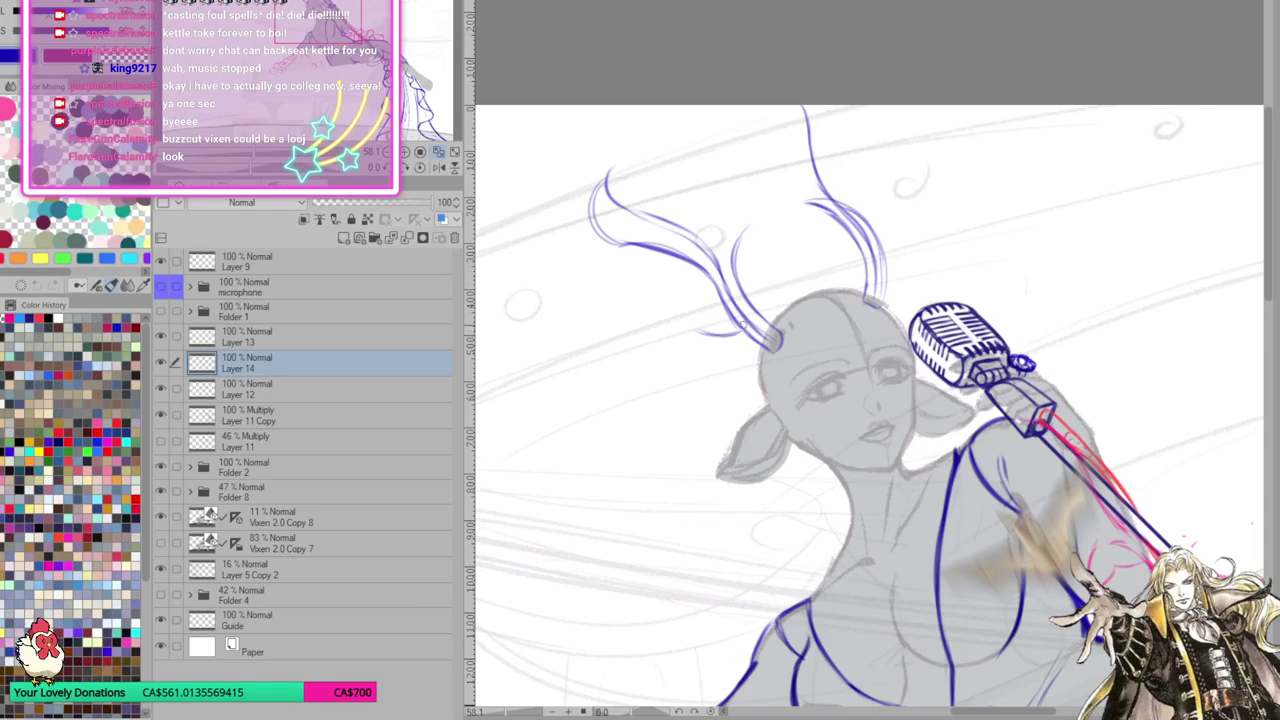
key("ctrl+z")
key("ctrl+z")
left_click_drag(708, 340, 766, 322)
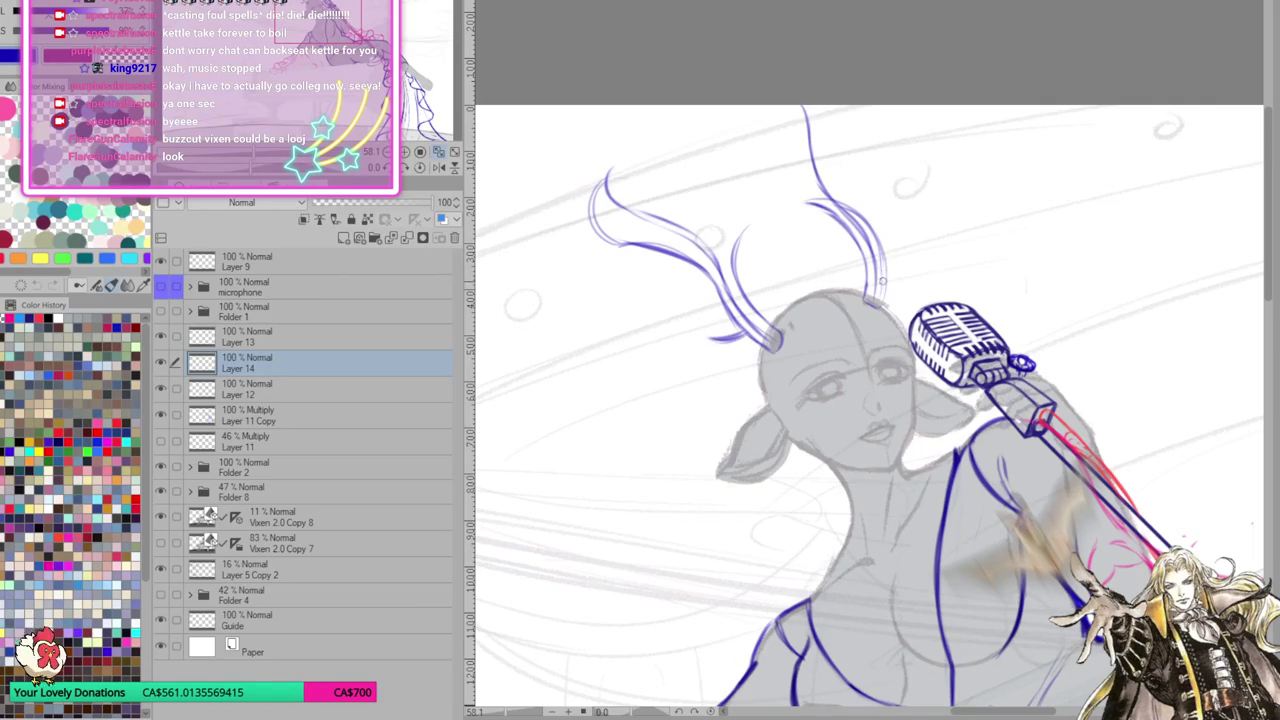
left_click_drag(884, 284, 902, 264)
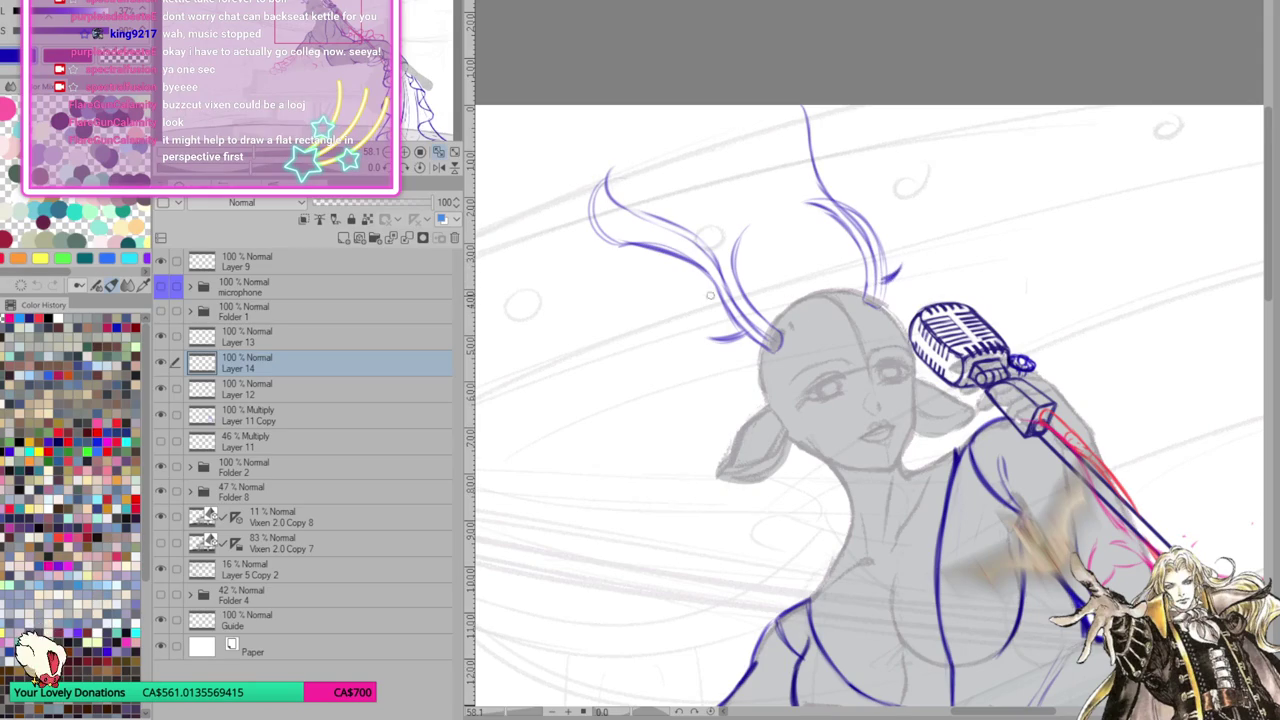
mouse_move(730, 306)
left_mouse_down()
mouse_move(687, 319)
mouse_move(714, 297)
mouse_move(713, 342)
left_mouse_up()
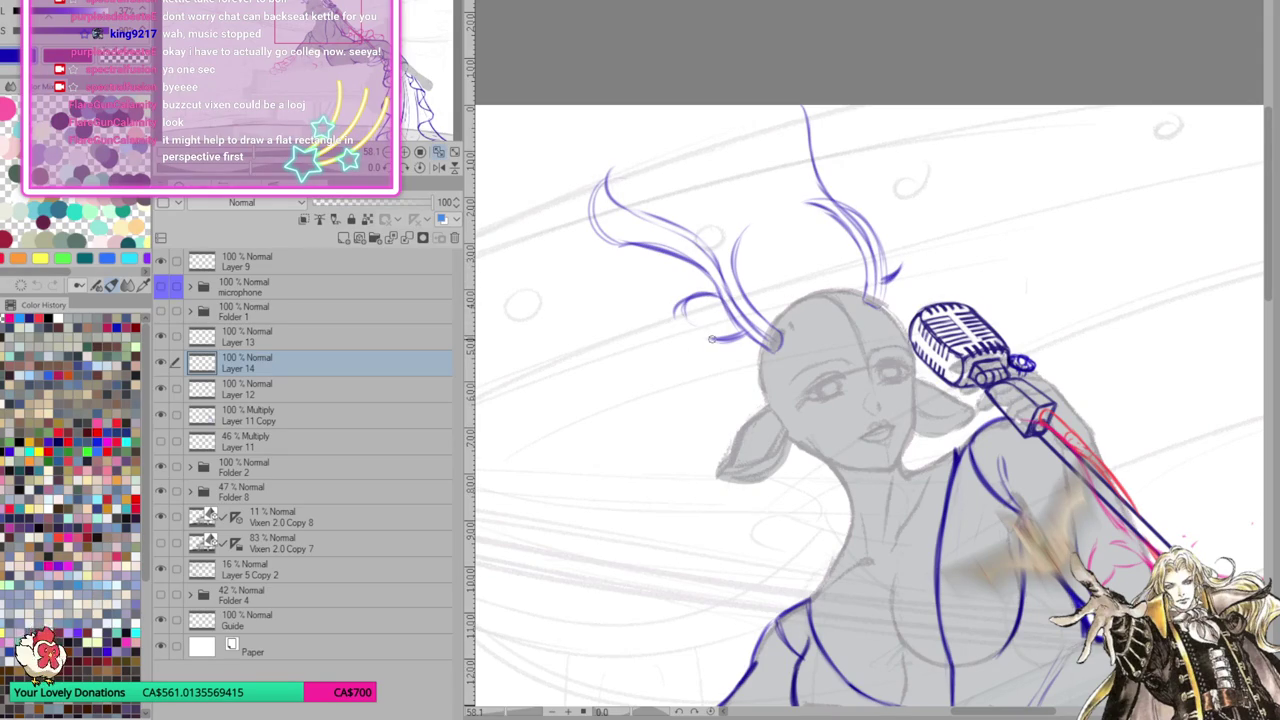
mouse_move(688, 323)
left_mouse_down()
mouse_move(706, 293)
mouse_move(730, 294)
mouse_move(718, 341)
left_mouse_up()
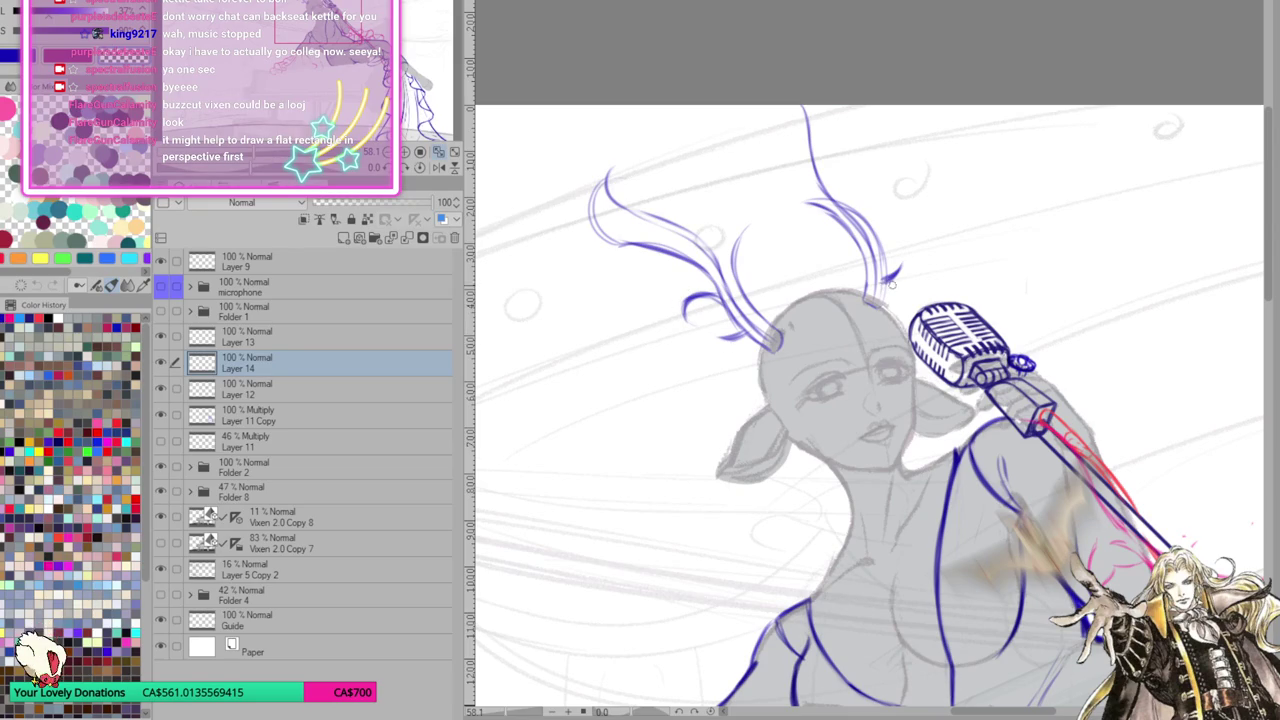
mouse_move(873, 228)
left_mouse_down()
mouse_move(875, 252)
mouse_move(875, 225)
mouse_move(840, 258)
mouse_move(851, 260)
mouse_move(821, 248)
mouse_move(804, 262)
left_mouse_up()
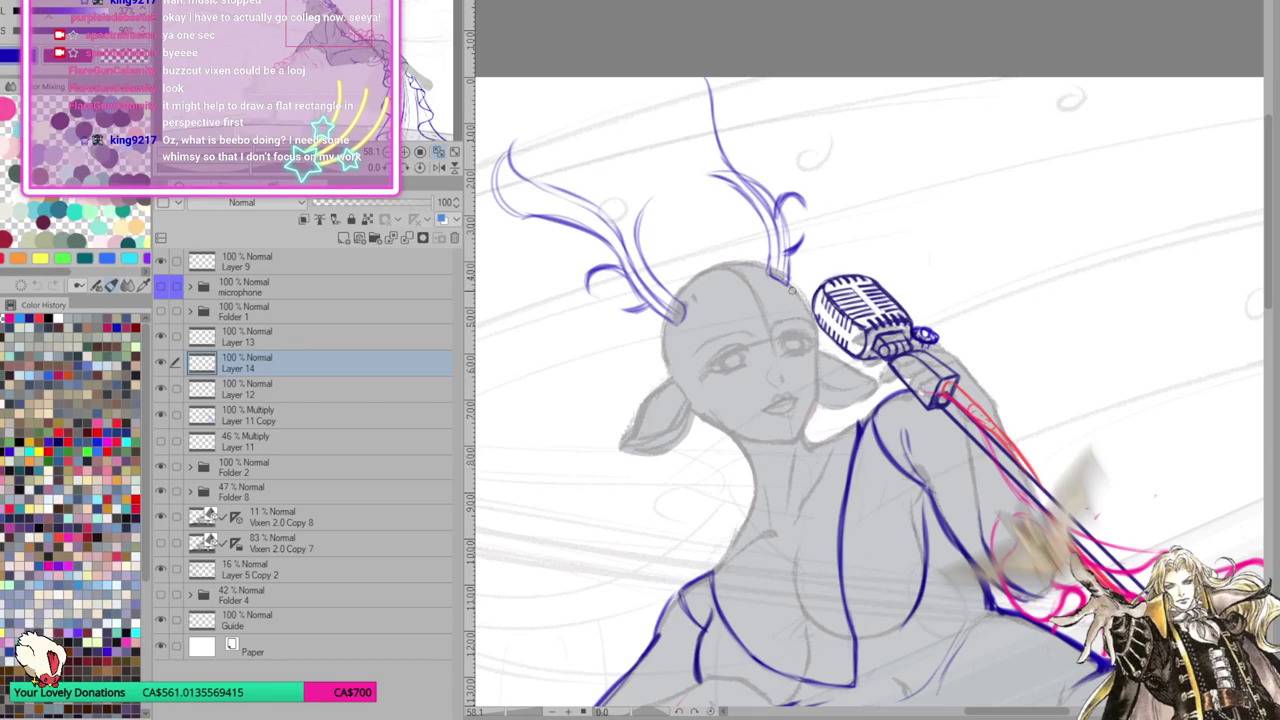
Ink bold dark blue lines over the left antler sketch
left_click_drag(908, 486, 996, 453)
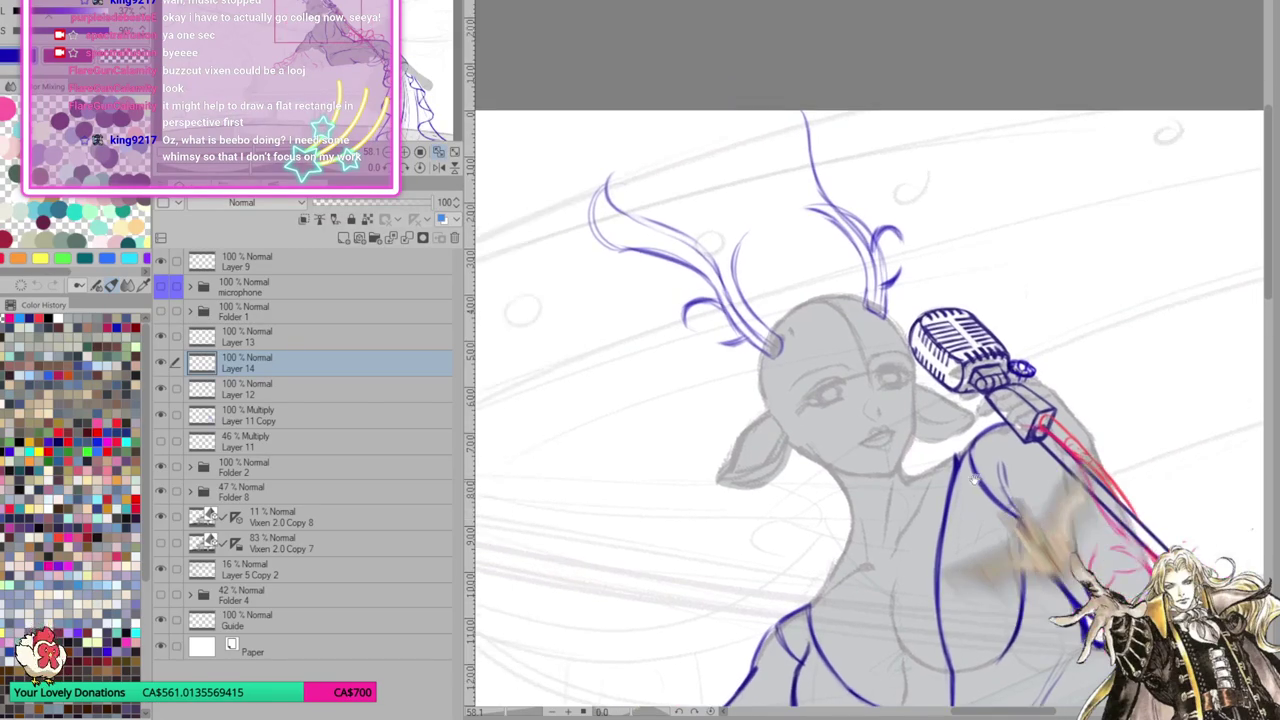
left_click_drag(837, 232, 857, 252)
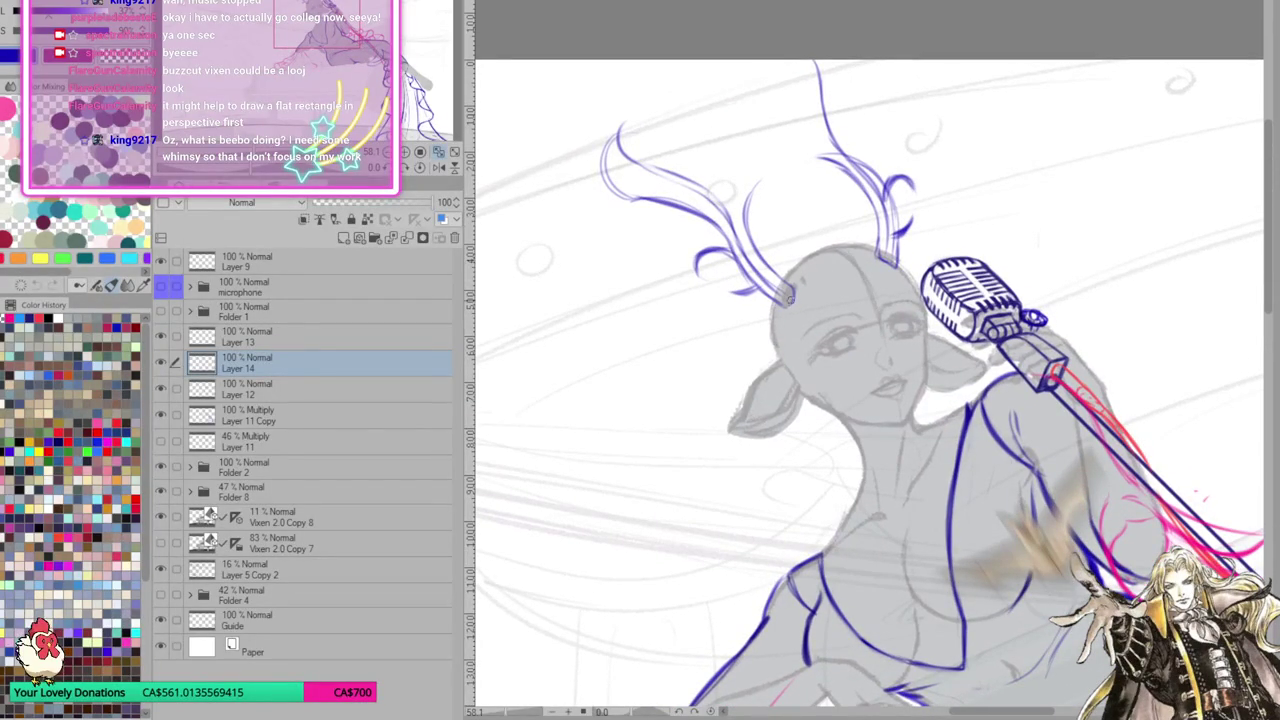
mouse_move(615, 121)
left_mouse_down()
mouse_move(631, 173)
mouse_move(713, 215)
mouse_move(730, 252)
left_mouse_up()
left_click_drag(606, 140, 645, 200)
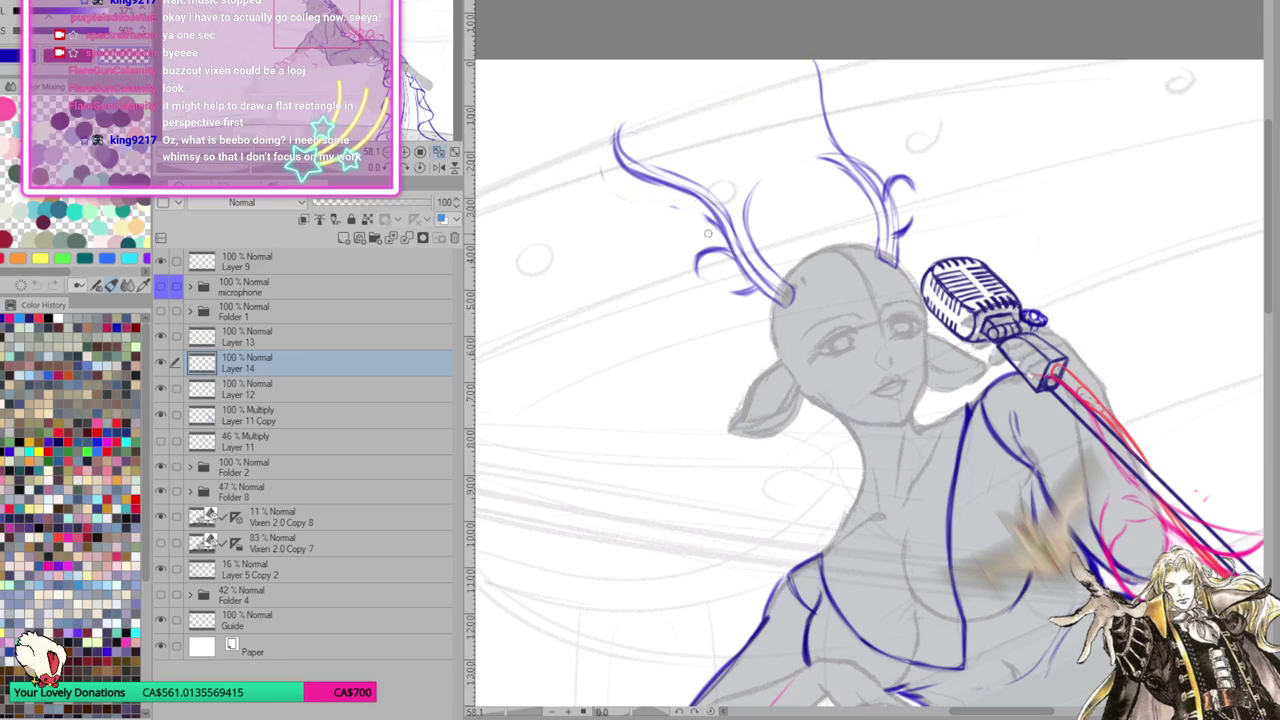
mouse_move(735, 255)
left_mouse_down()
mouse_move(609, 134)
mouse_move(721, 219)
mouse_move(600, 152)
mouse_move(655, 187)
left_mouse_up()
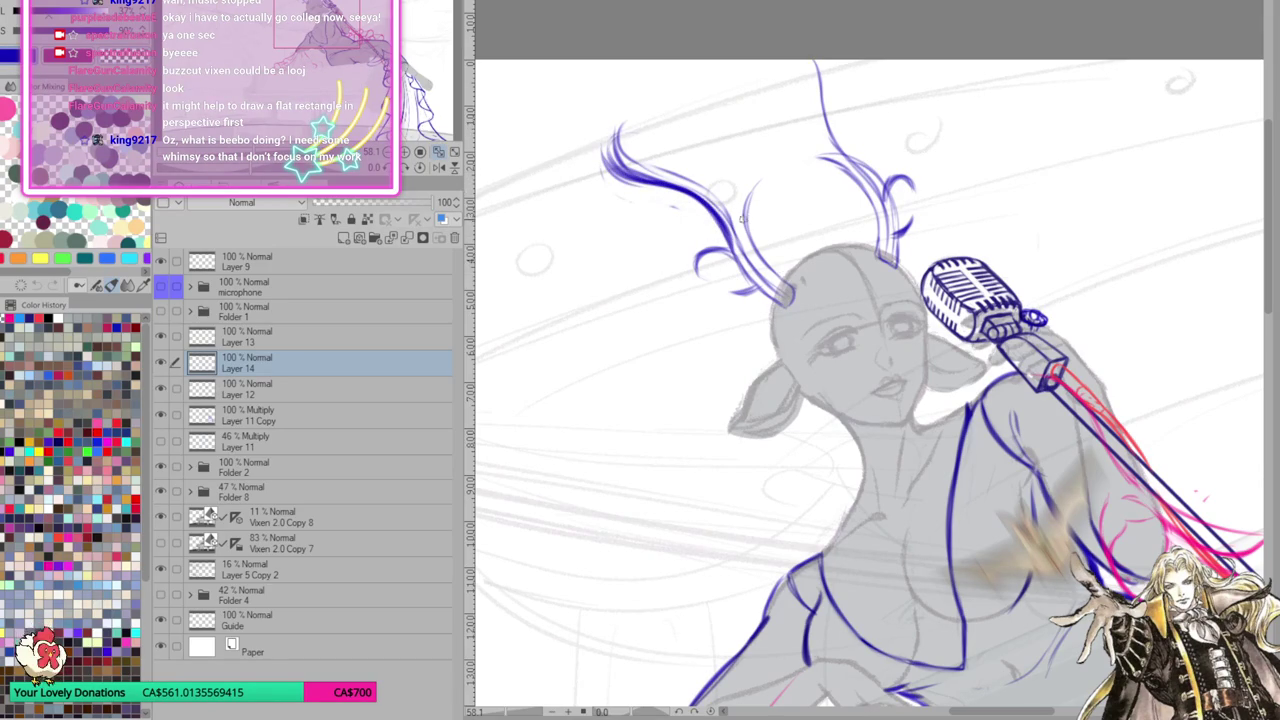
mouse_move(742, 228)
left_mouse_down()
mouse_move(640, 176)
mouse_move(630, 119)
left_mouse_up()
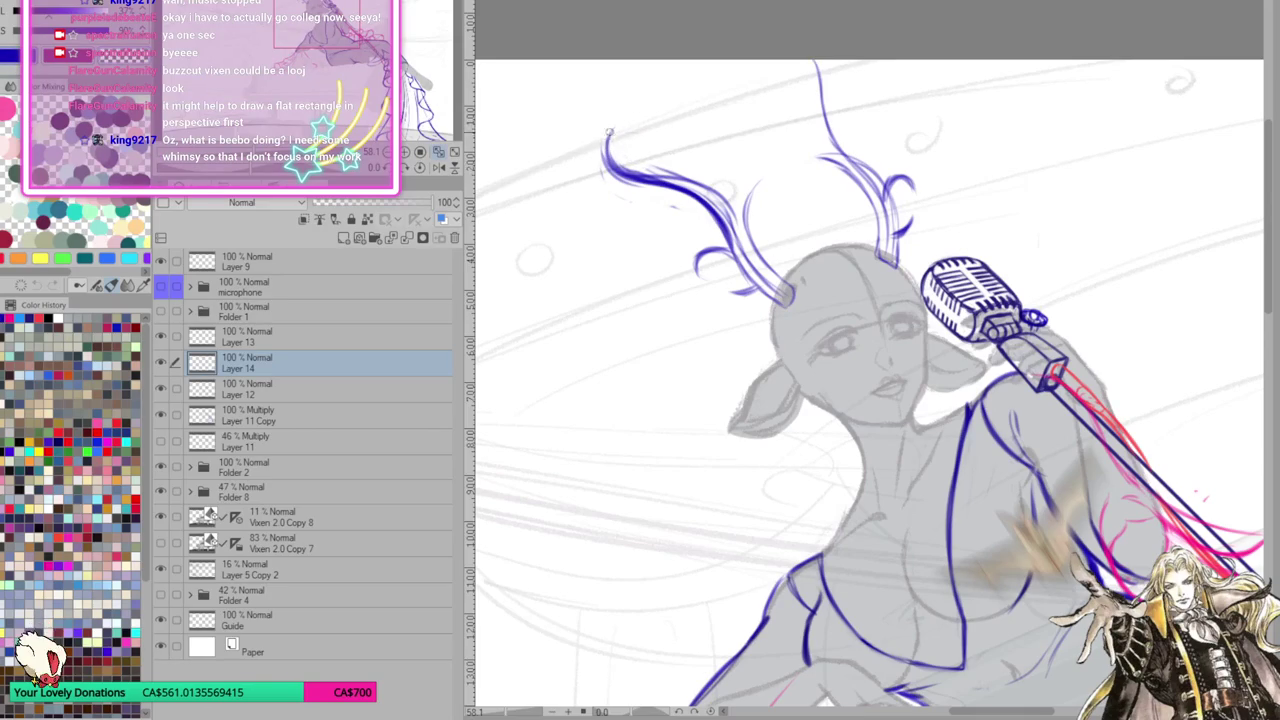
Darken the left antler's tip and draw a heart-shaped curl there
left_click_drag(612, 132, 610, 170)
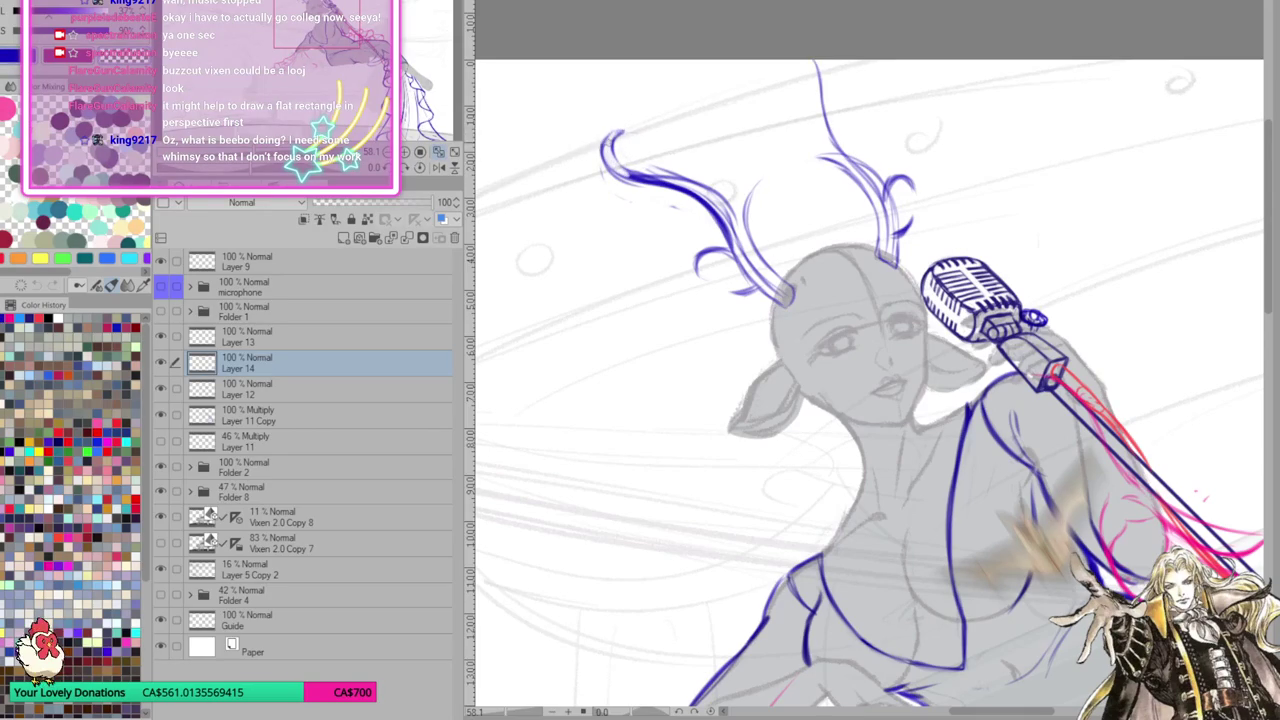
left_click_drag(590, 155, 712, 228)
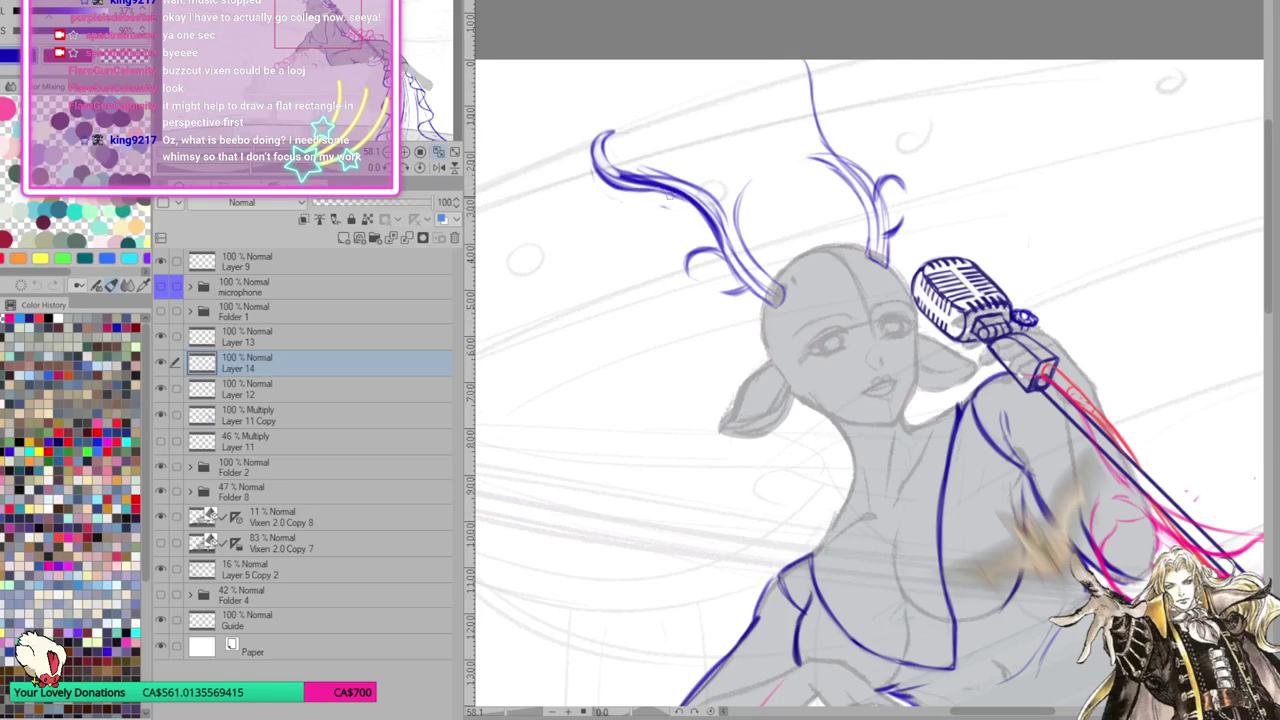
left_click_drag(590, 160, 698, 212)
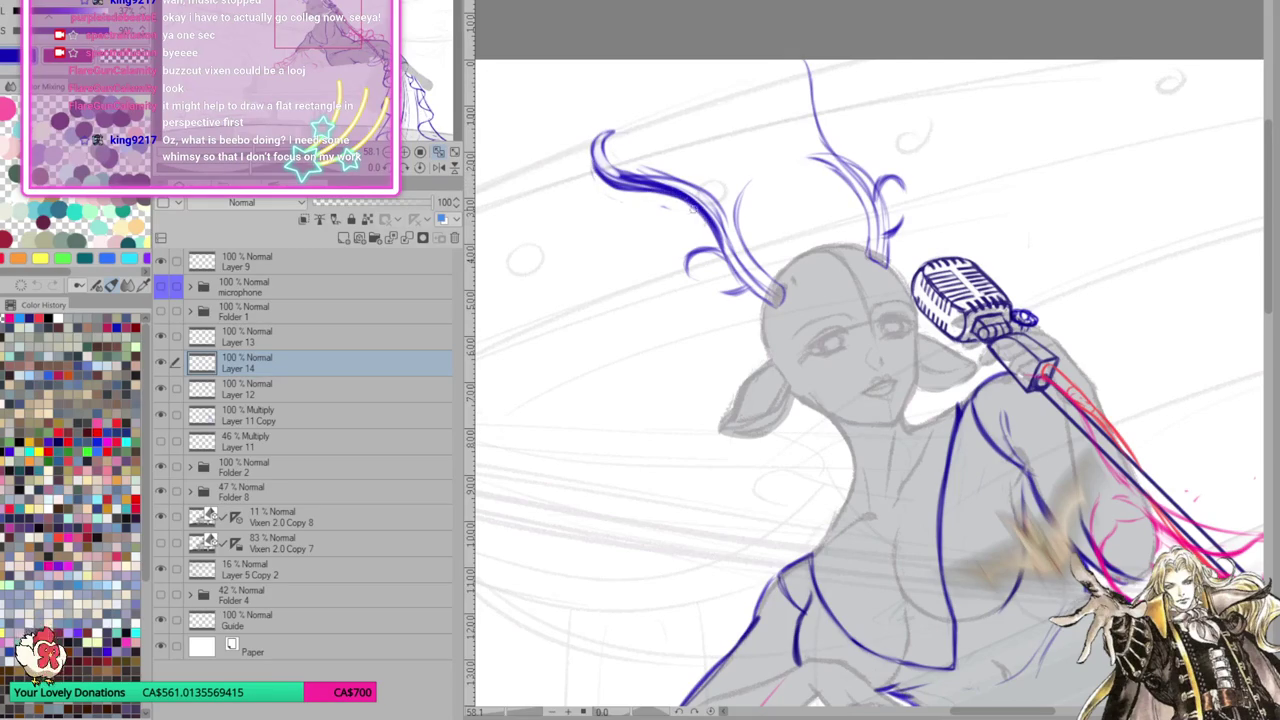
left_click_drag(602, 165, 697, 194)
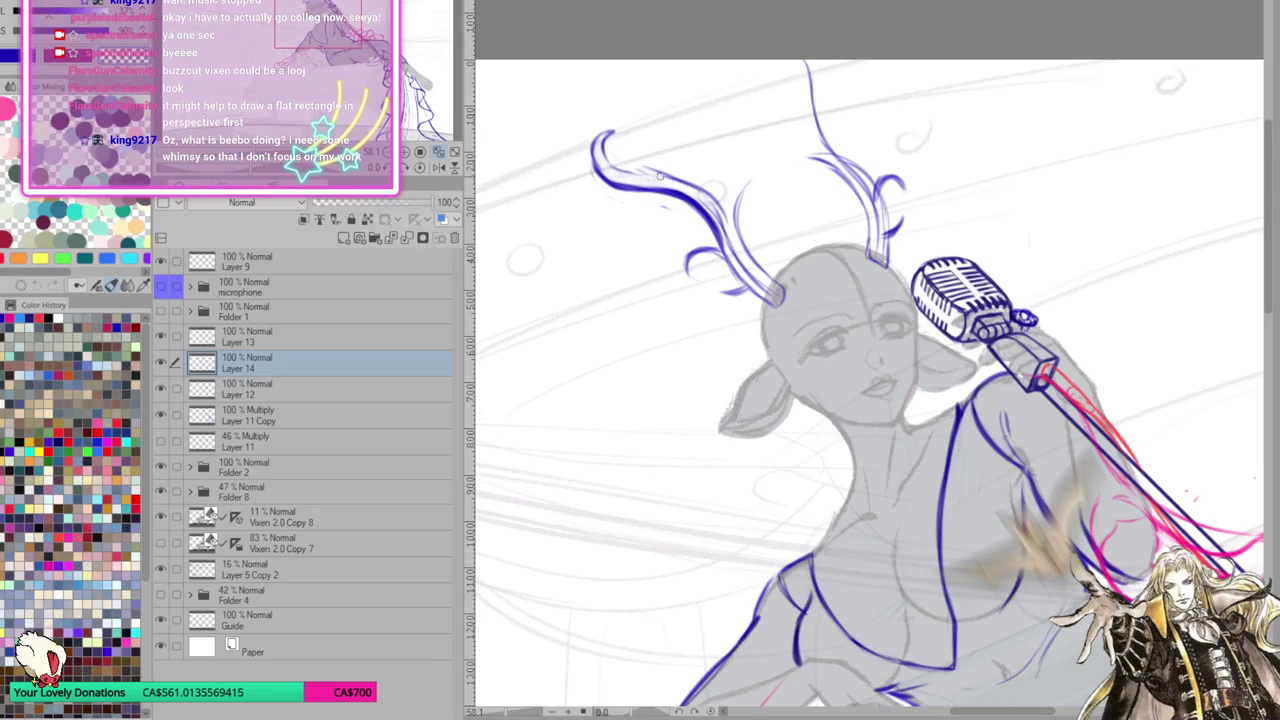
mouse_move(655, 175)
left_mouse_down()
mouse_move(648, 130)
mouse_move(626, 140)
mouse_move(655, 155)
mouse_move(656, 178)
mouse_move(630, 130)
mouse_move(662, 175)
mouse_move(640, 125)
mouse_move(620, 172)
mouse_move(645, 175)
left_mouse_up()
mouse_move(620, 132)
left_mouse_down()
mouse_move(595, 174)
mouse_move(731, 242)
left_mouse_up()
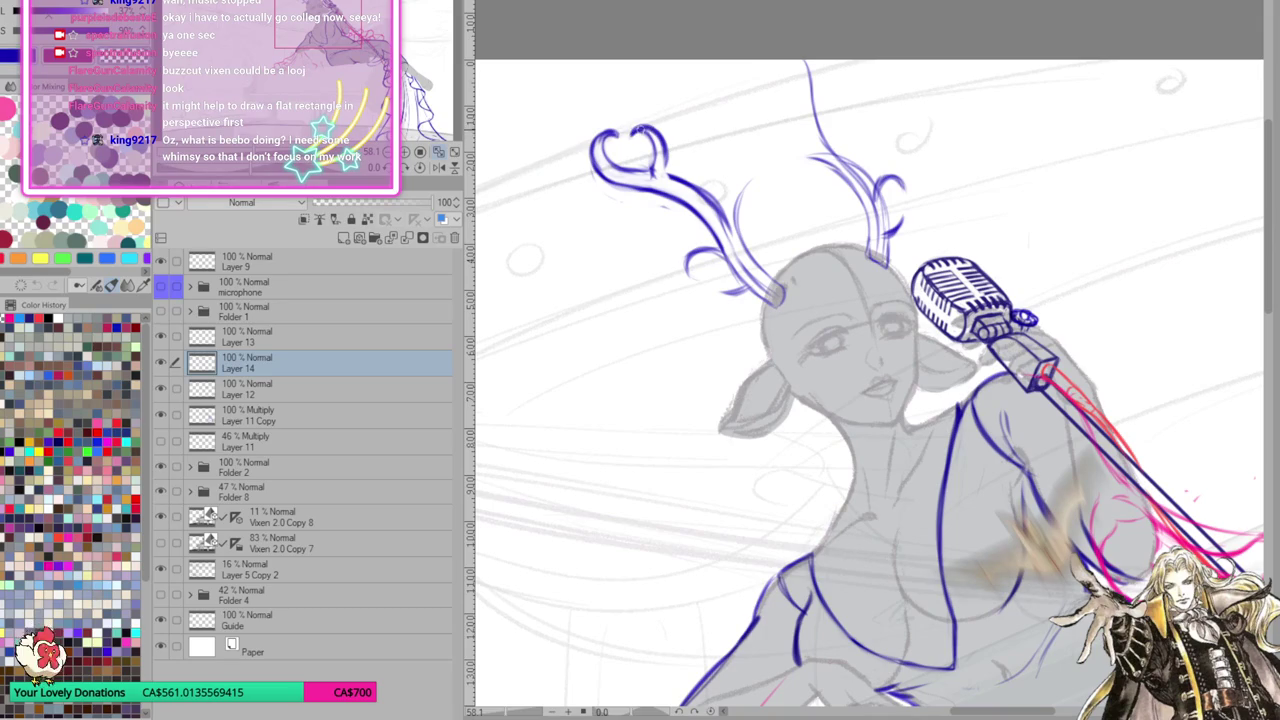
Add extra curved linework beside the heart tip and along the lower antler curl
left_click_drag(663, 157, 667, 178)
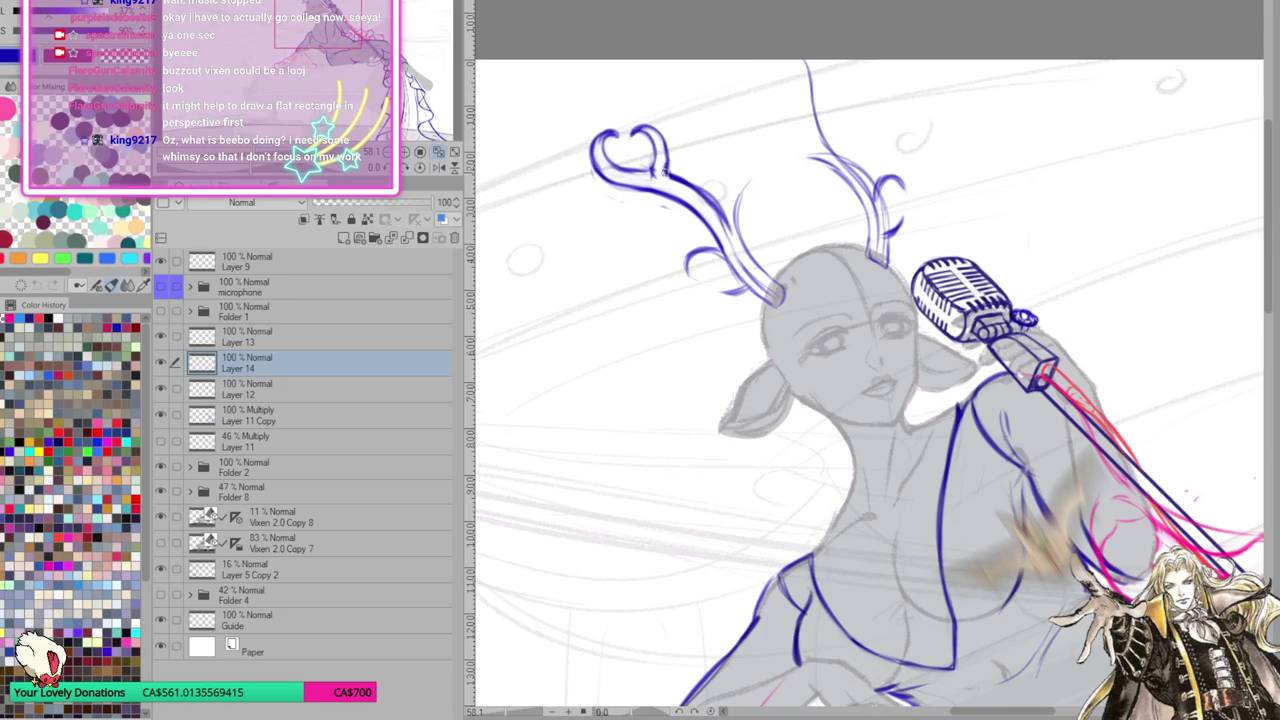
left_click_drag(773, 256, 769, 266)
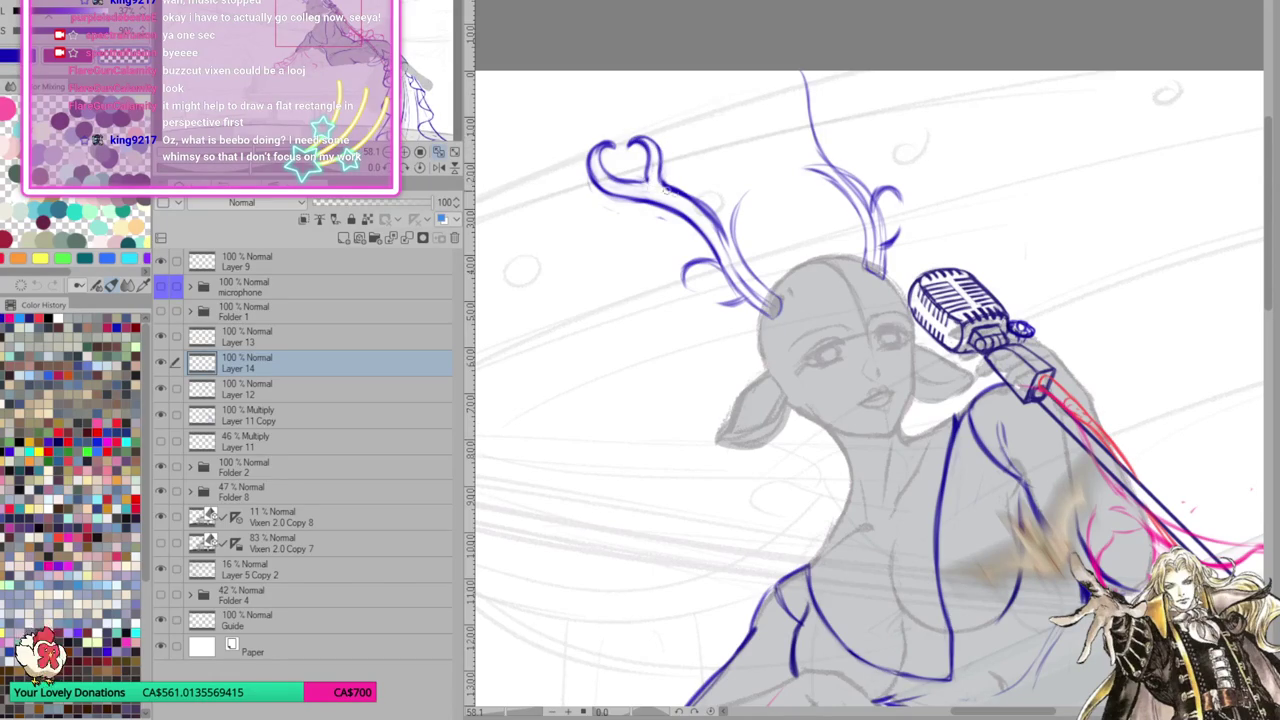
scroll(690, 205, "up", 2)
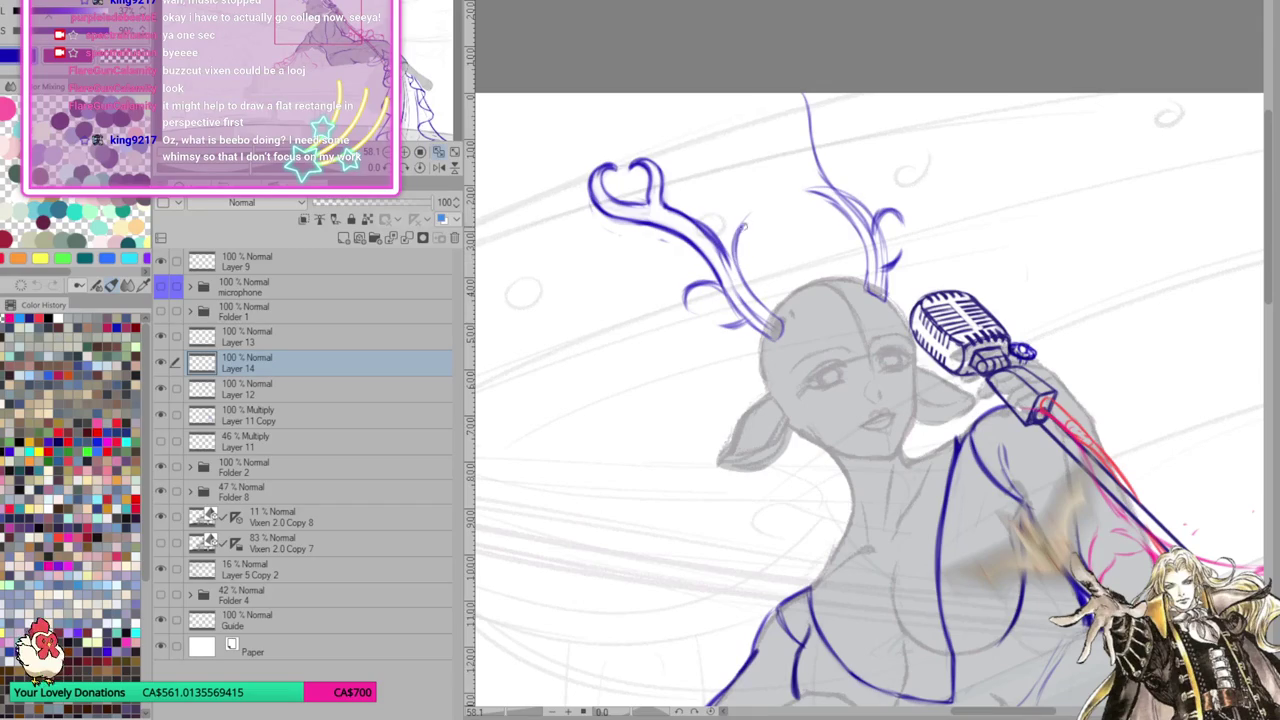
left_click_drag(756, 218, 727, 262)
mouse_move(756, 219)
left_mouse_down()
mouse_move(690, 306)
mouse_move(700, 316)
mouse_move(688, 290)
mouse_move(724, 286)
mouse_move(712, 288)
mouse_move(732, 302)
left_mouse_up()
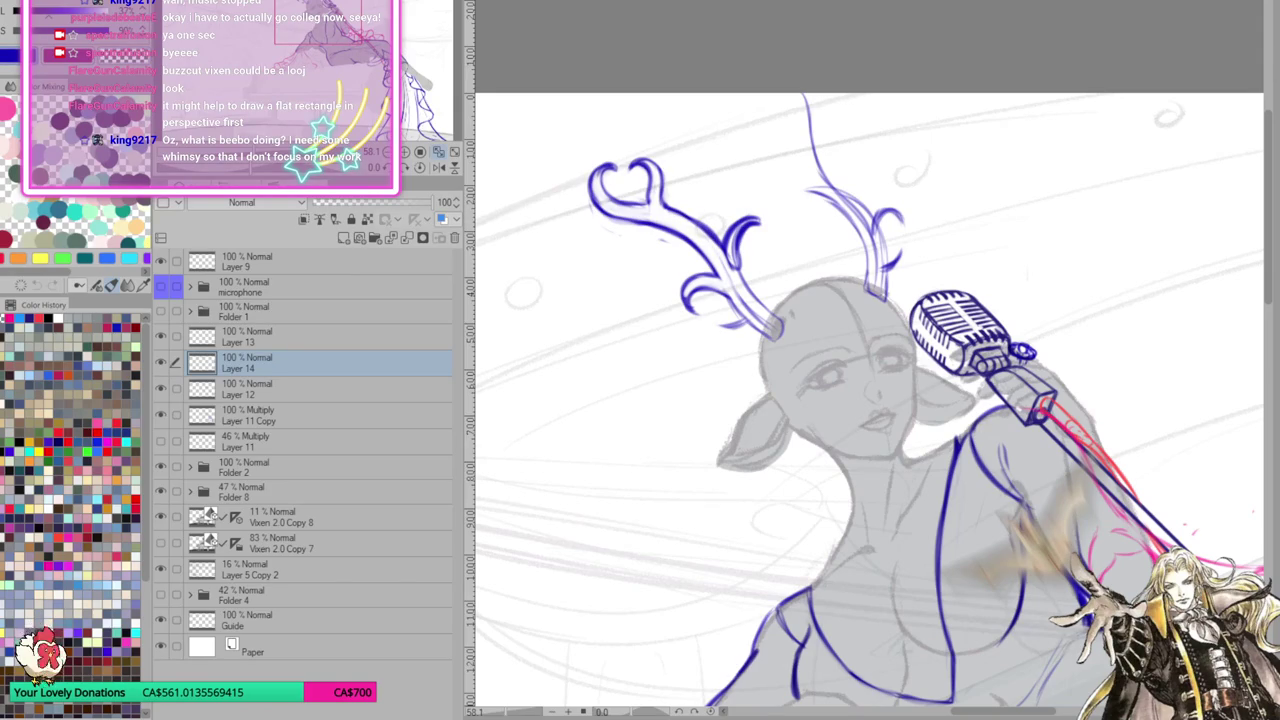
Lasso the small curl and the heart tip, repositioning each with Free Transform
left_click_drag(727, 215, 766, 232)
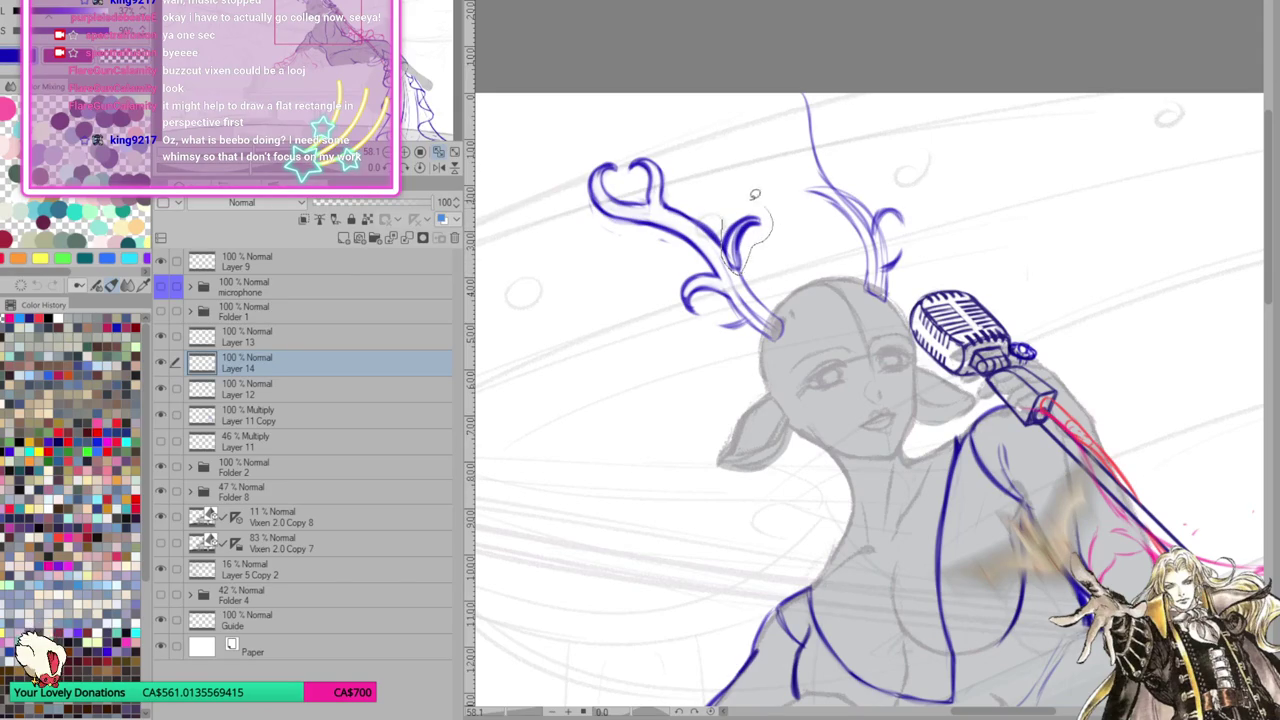
left_click(807, 300)
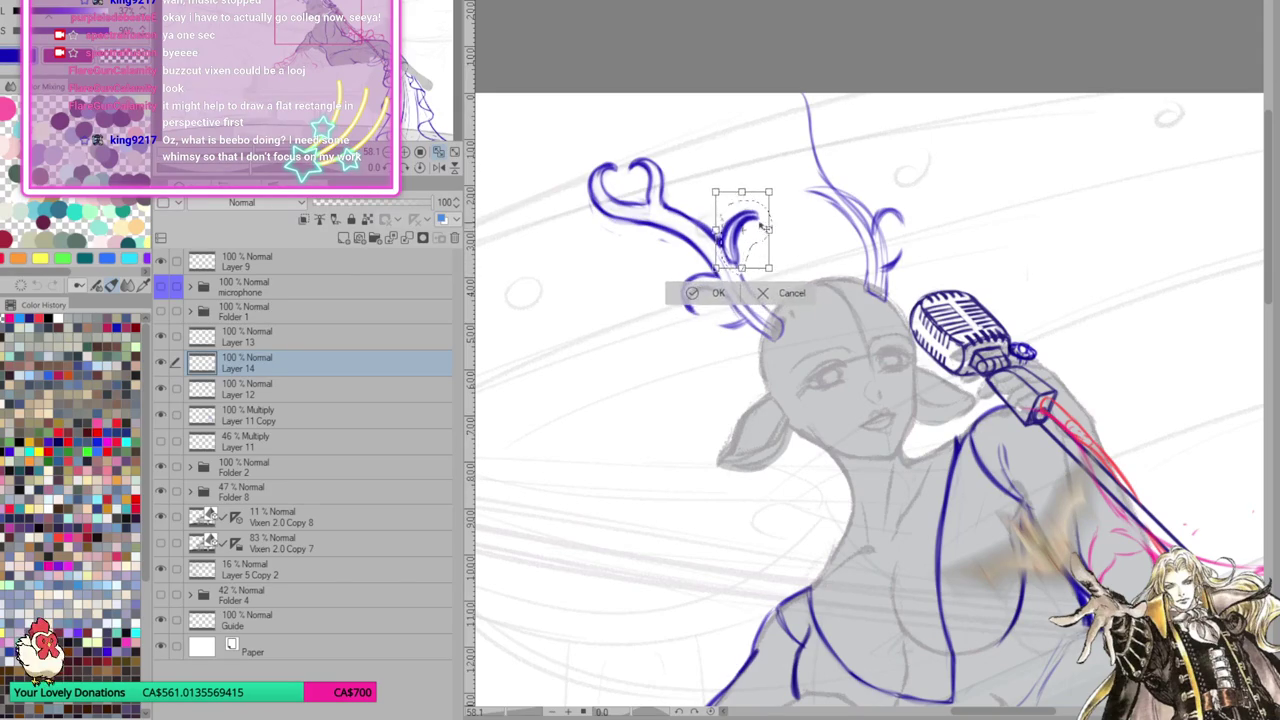
left_click(712, 290)
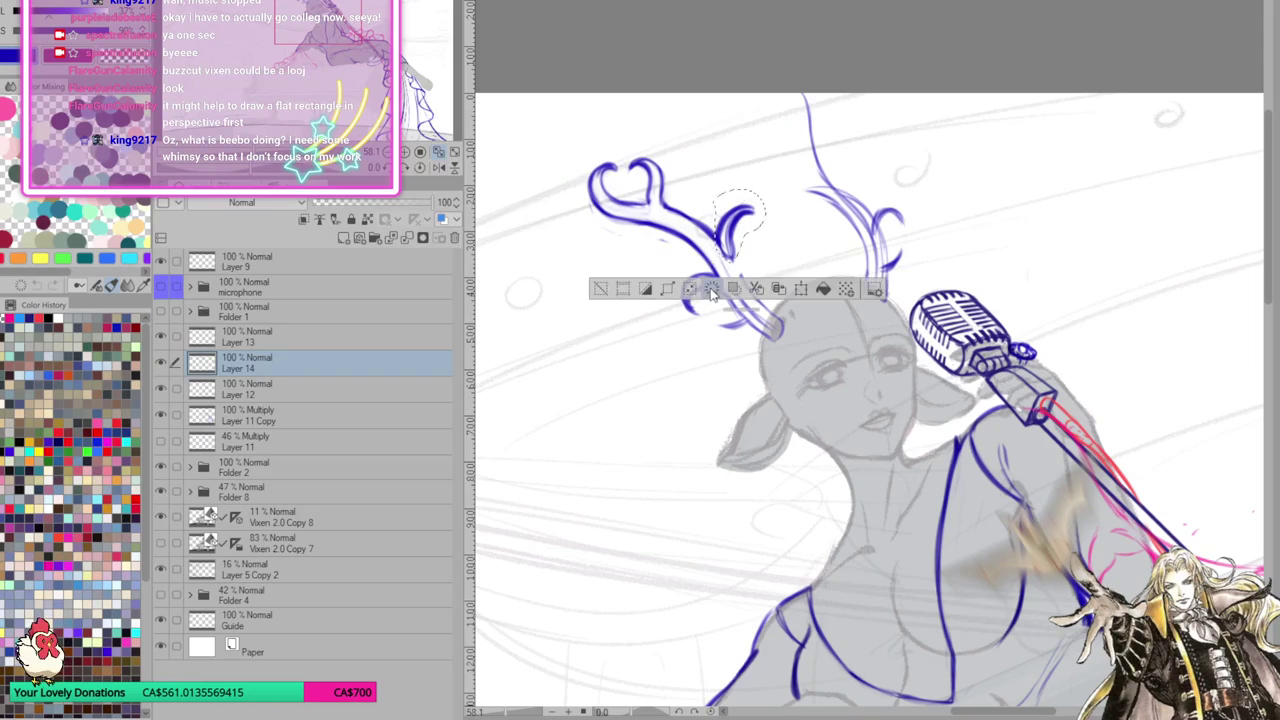
left_click(600, 289)
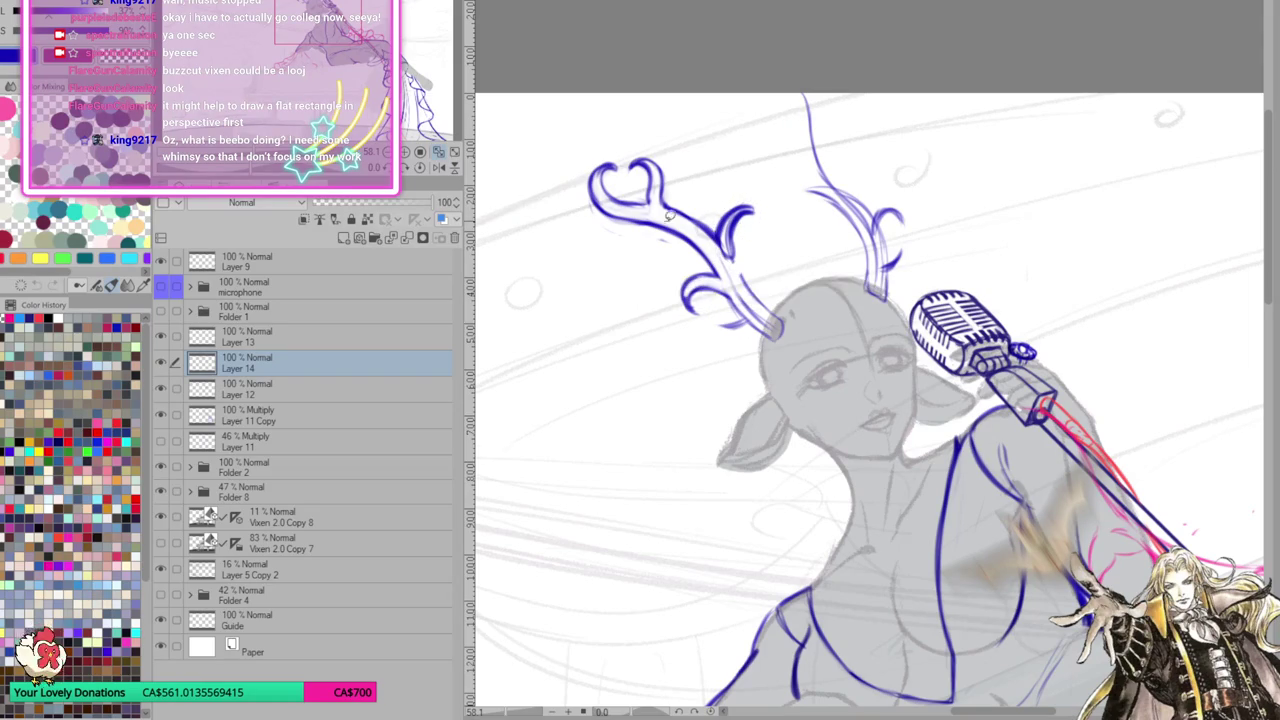
left_click_drag(672, 200, 648, 248)
left_click(690, 281)
left_click_drag(659, 184, 665, 192)
left_click(575, 285)
left_click(508, 284)
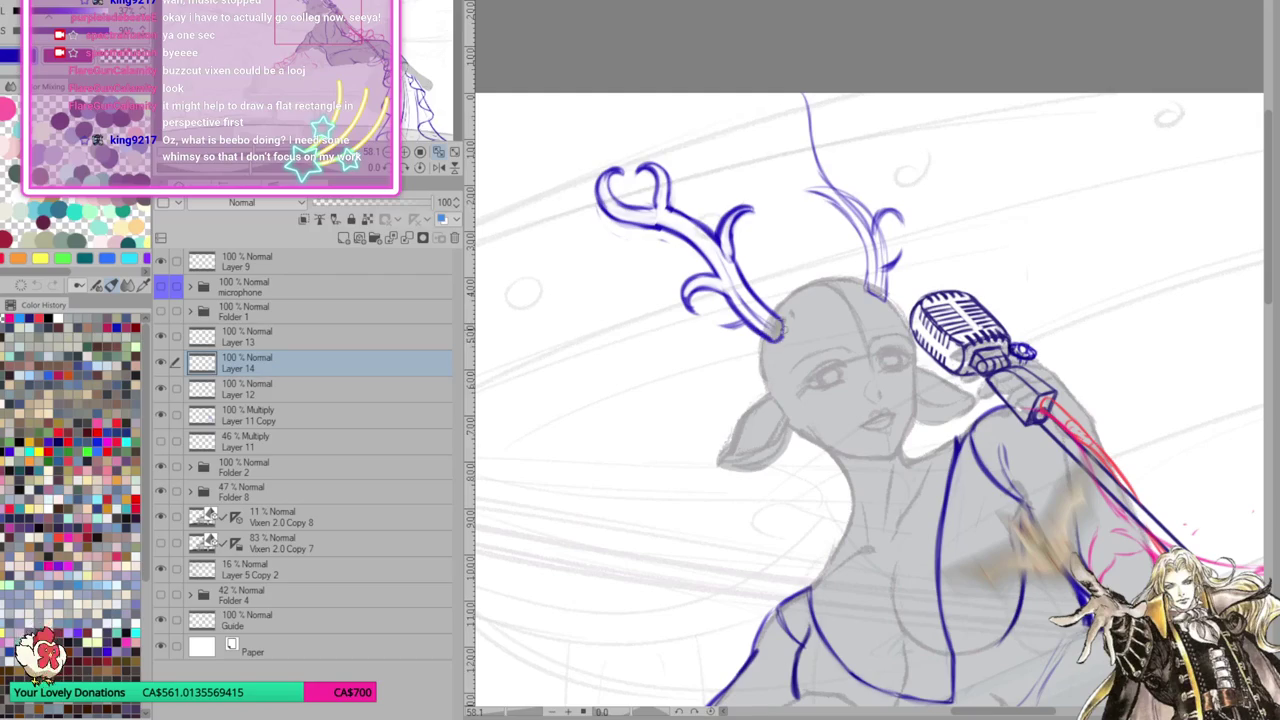
Draw a curl at the lower tip of the left antler
left_click_drag(797, 358, 795, 366)
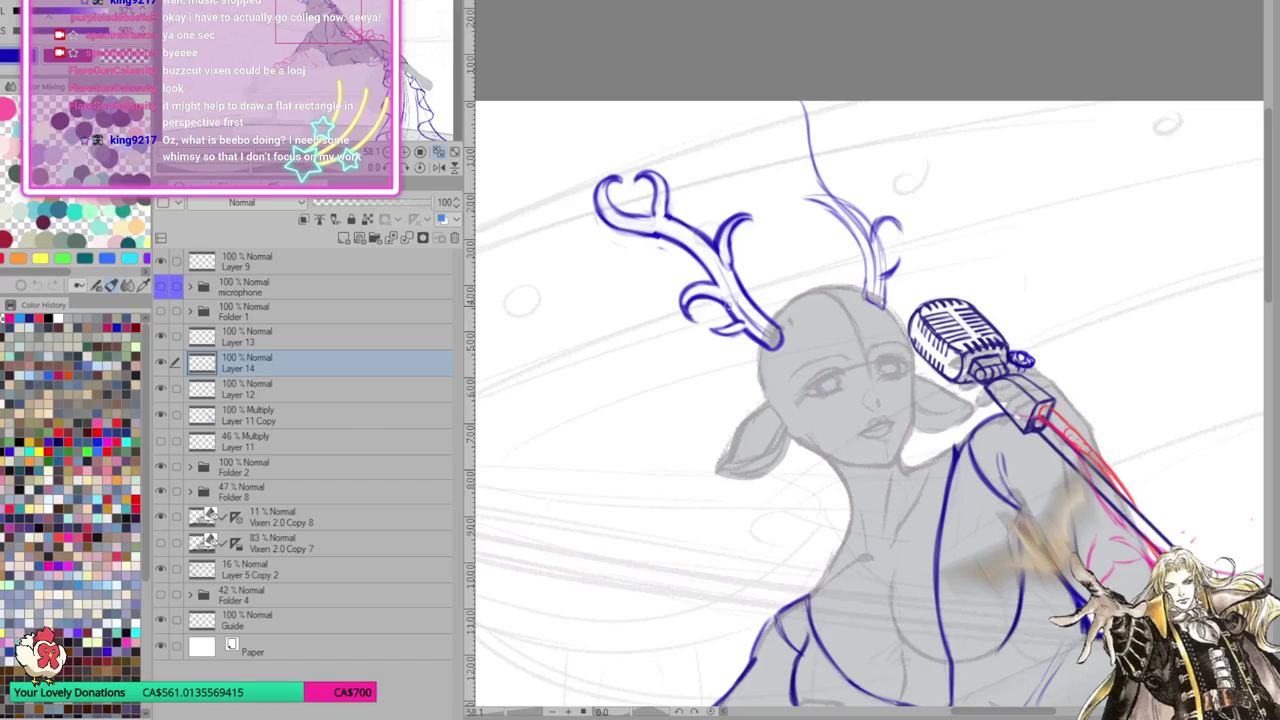
scroll(732, 313, "up", 1)
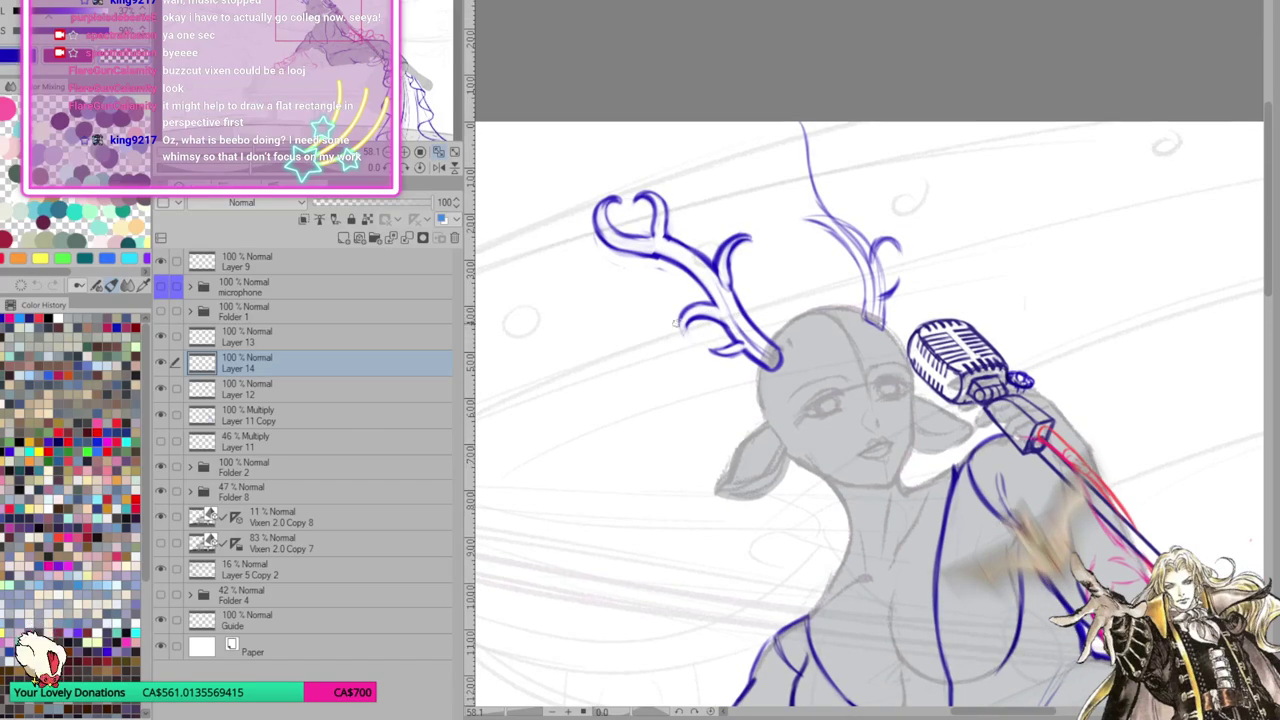
left_click_drag(688, 334, 784, 332)
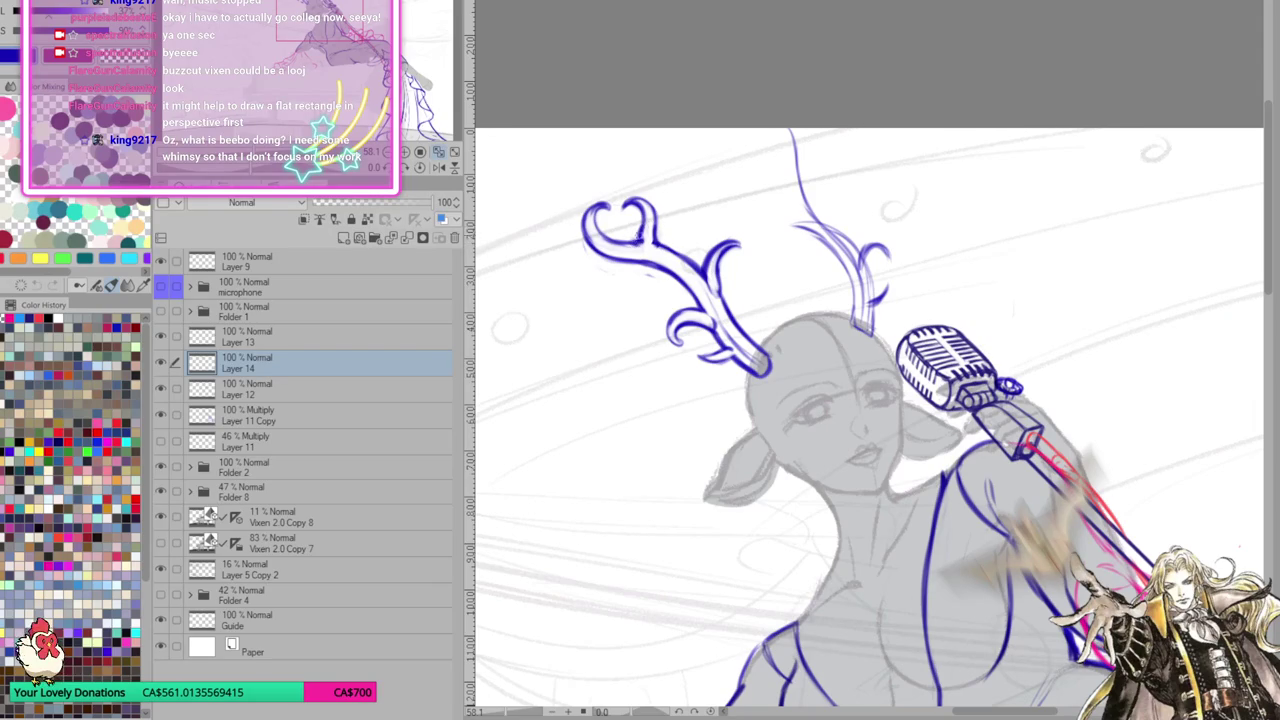
scroll(636, 222, "up", 1)
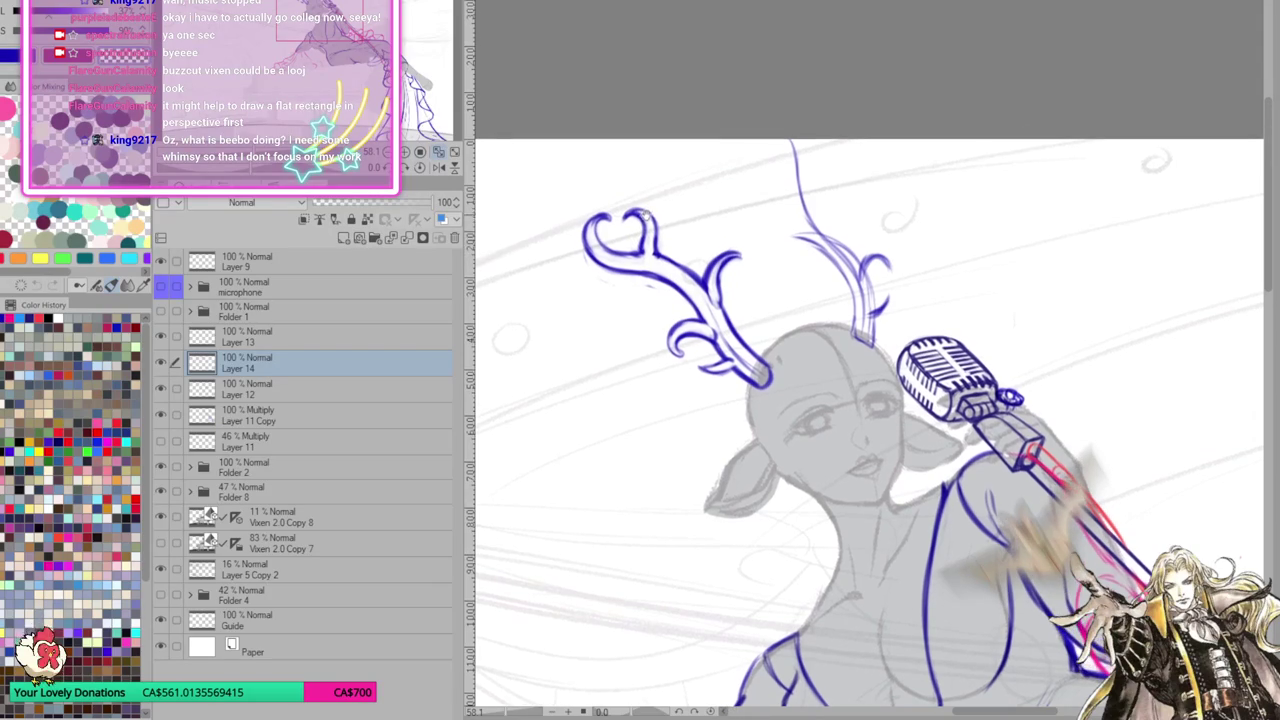
Ink a stroke inside the heart's left lobe and along the antler loop's top edge
left_click_drag(606, 222, 592, 236)
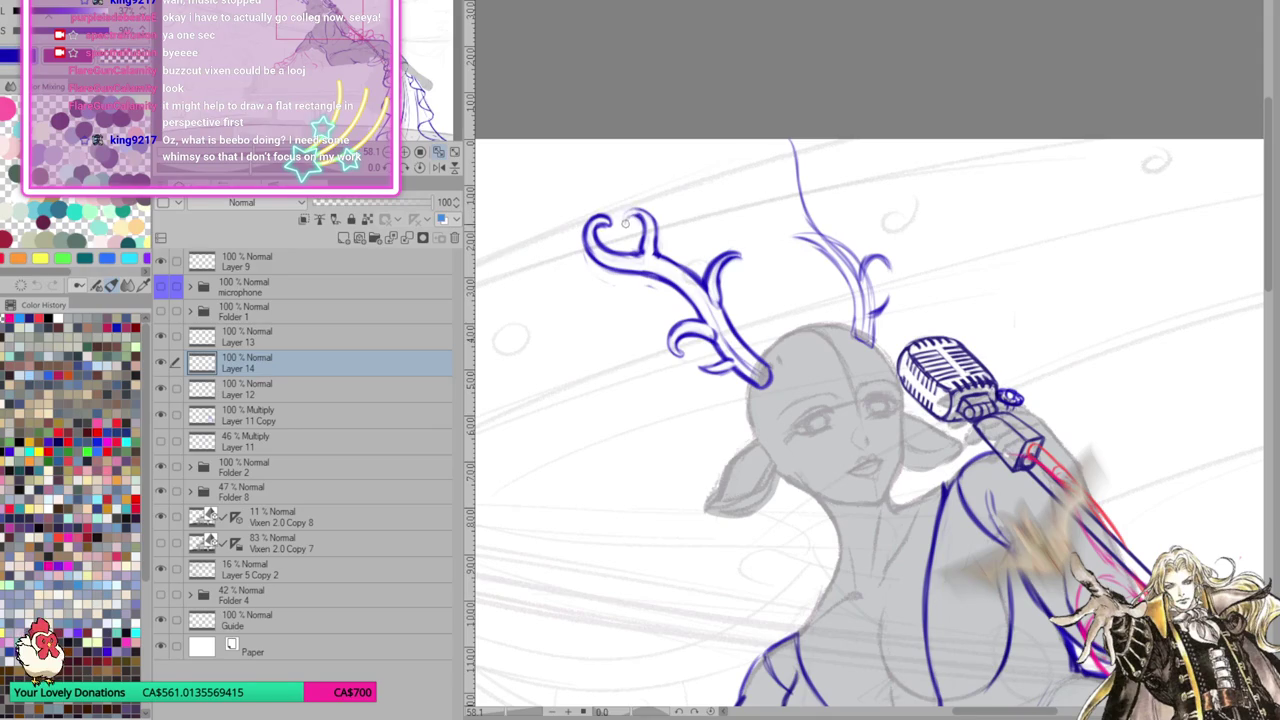
left_click_drag(625, 217, 650, 215)
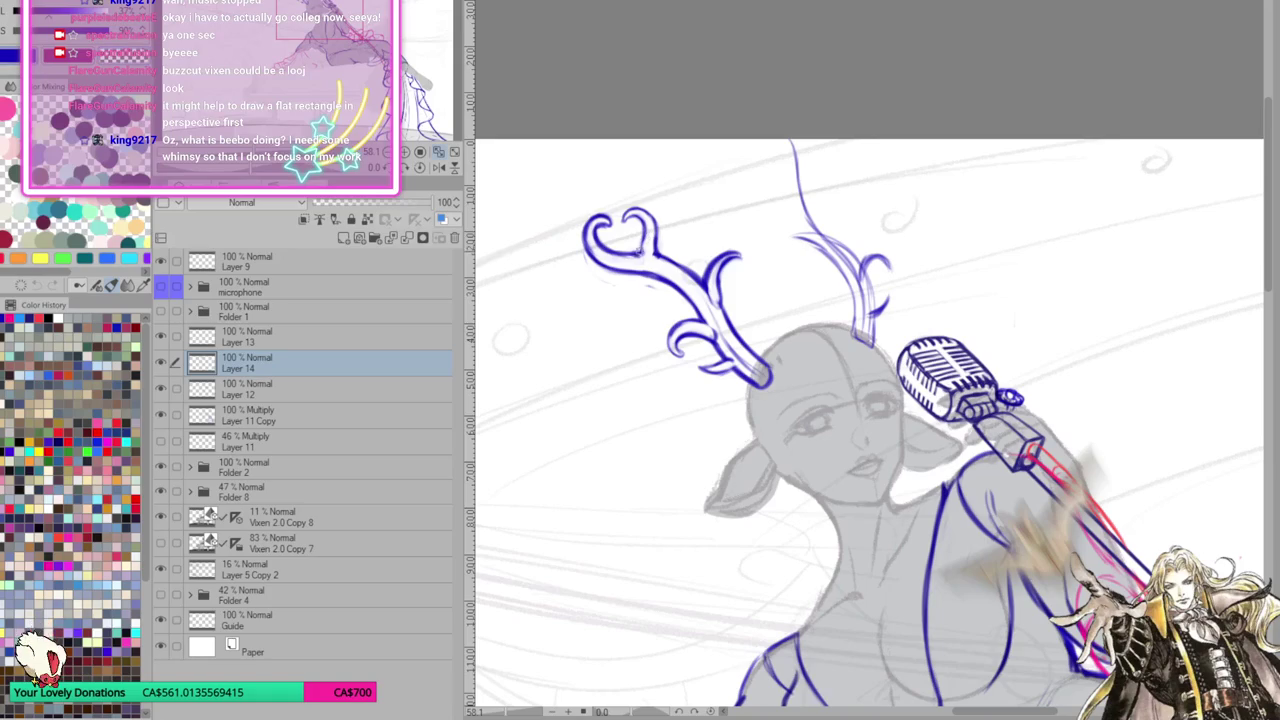
scroll(940, 460, "up", 1)
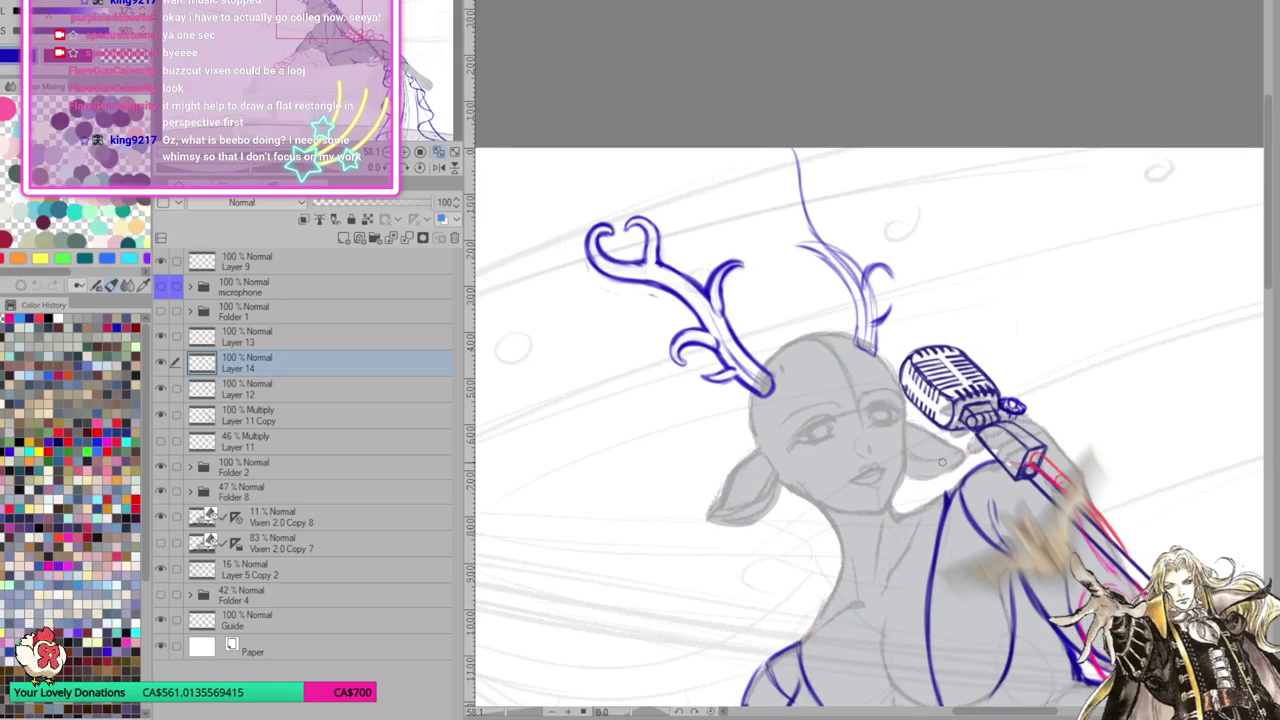
Copy the lassoed left antler onto a new layer and flip the copy horizontally
left_click_drag(941, 461, 993, 465)
left_click_drag(832, 395, 830, 405)
key("ctrl+c")
key("ctrl+v")
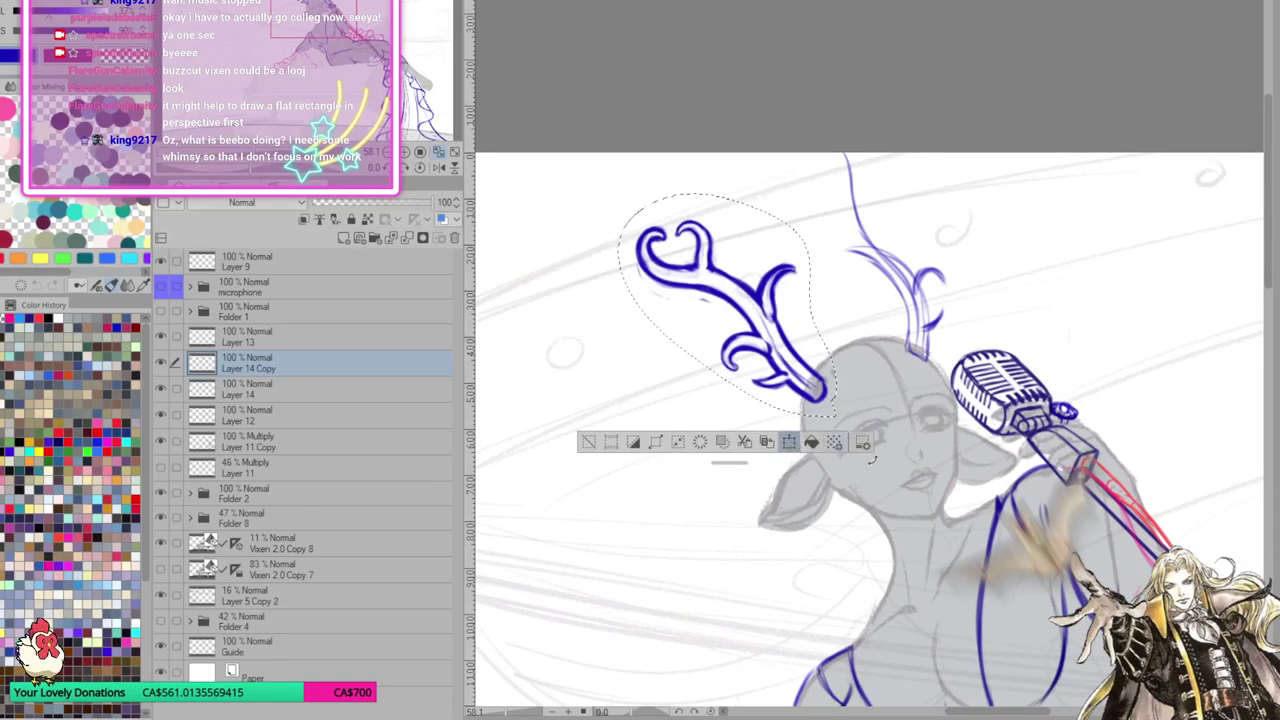
key("ctrl+t")
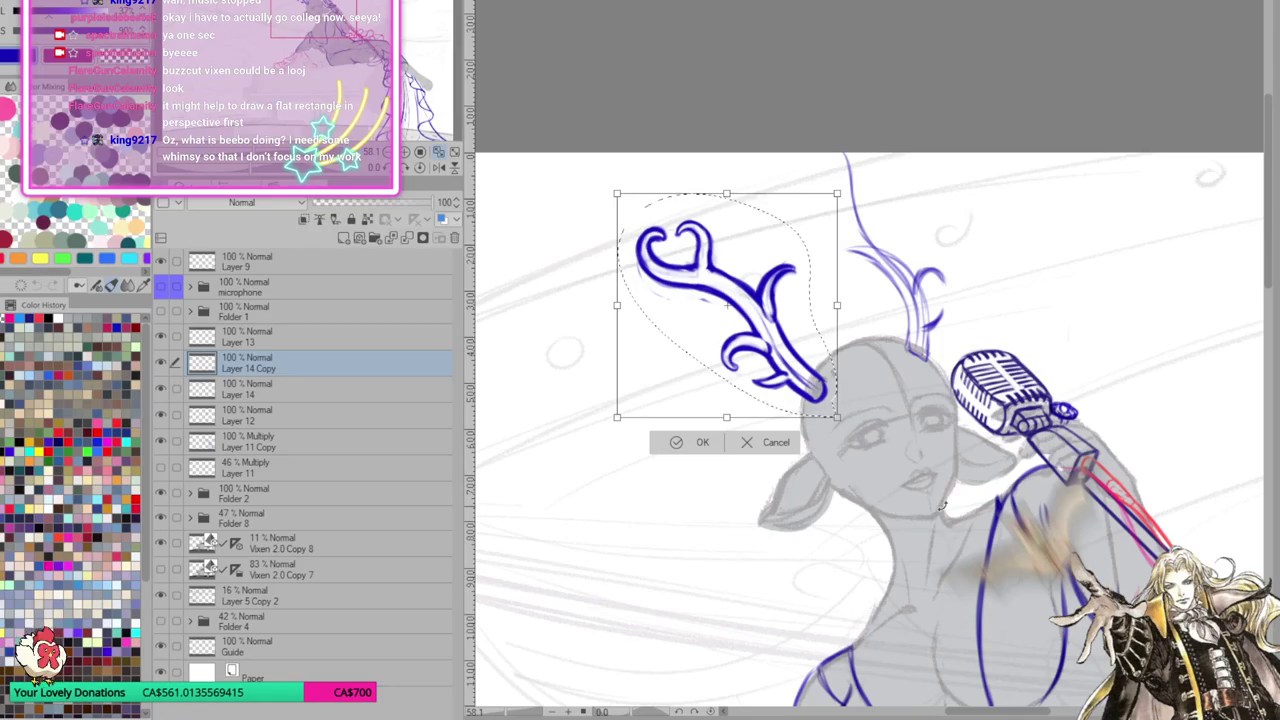
key("h")
Rotate, move and skew the mirrored copy into the right antler position, then apply it
mouse_move(941, 506)
left_mouse_down()
mouse_move(926, 208)
mouse_move(820, 288)
mouse_move(975, 221)
left_mouse_up()
mouse_move(1050, 171)
left_mouse_down()
mouse_move(1060, 198)
mouse_move(1037, 192)
mouse_move(1080, 206)
left_mouse_up()
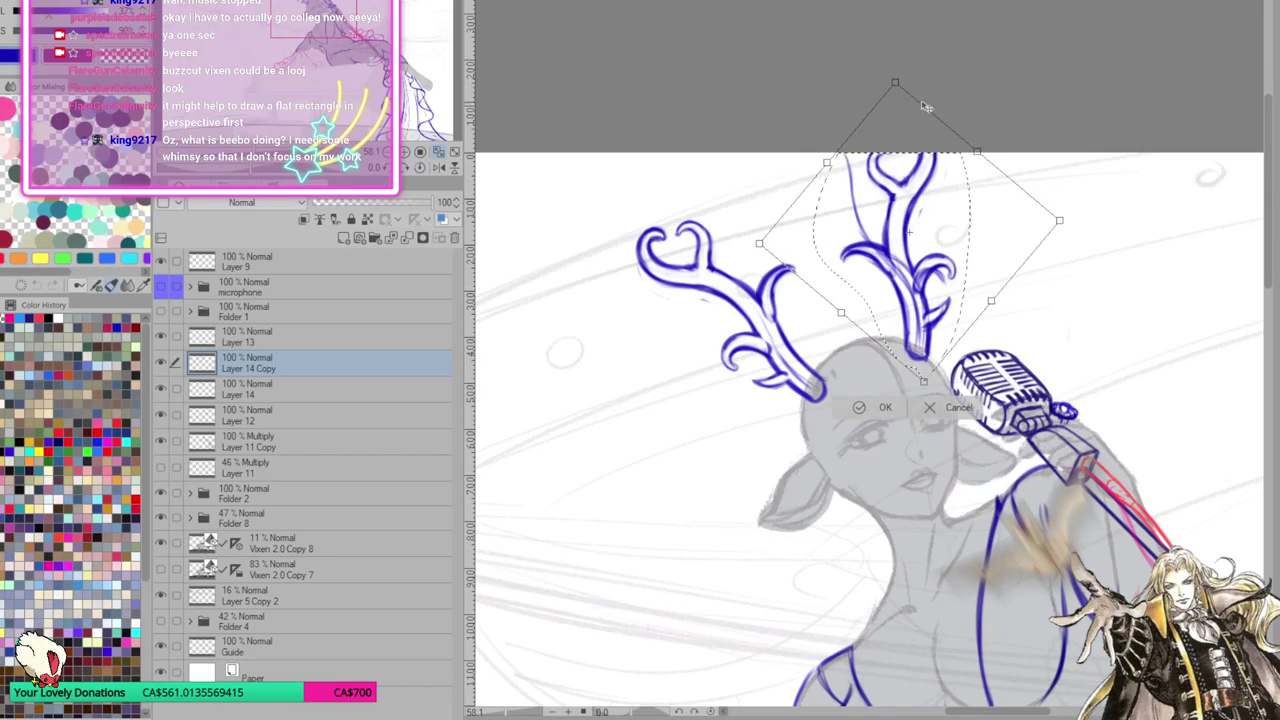
left_click_drag(896, 84, 900, 85)
left_click_drag(830, 166, 837, 161)
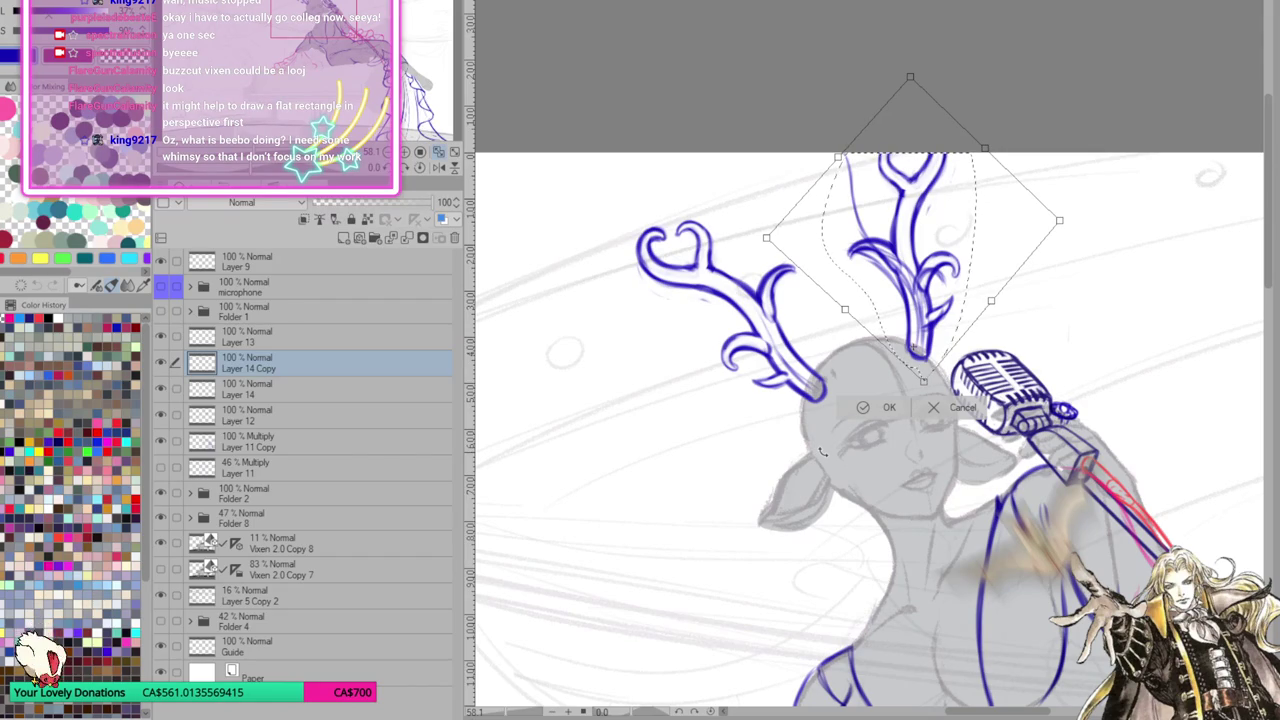
left_click(869, 408)
key("ctrl+d")
left_click(349, 386)
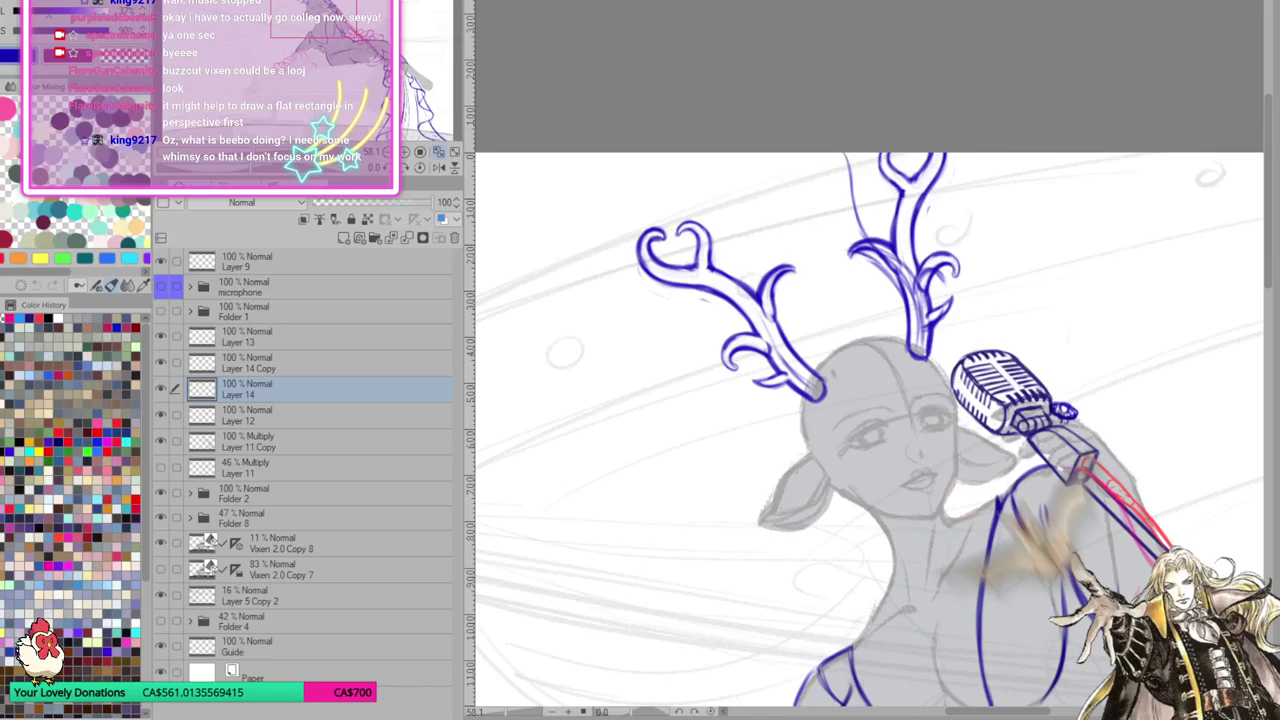
Erase the old right-antler lines on Layer 14, comparing against Layer 14 Copy
mouse_move(930, 310)
left_mouse_down()
mouse_move(925, 355)
mouse_move(940, 355)
left_mouse_up()
mouse_move(905, 268)
left_mouse_down()
mouse_move(915, 335)
mouse_move(895, 255)
mouse_move(850, 222)
mouse_move(845, 155)
left_mouse_up()
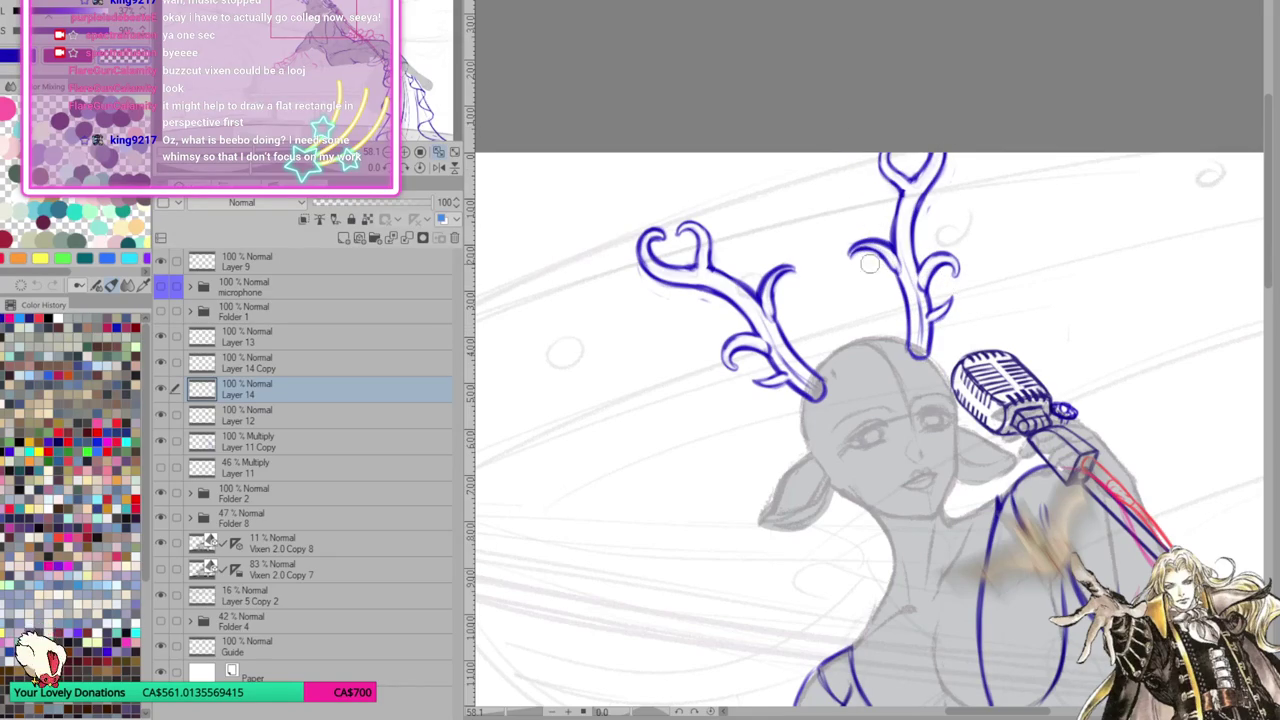
left_click(352, 365)
left_click(161, 362)
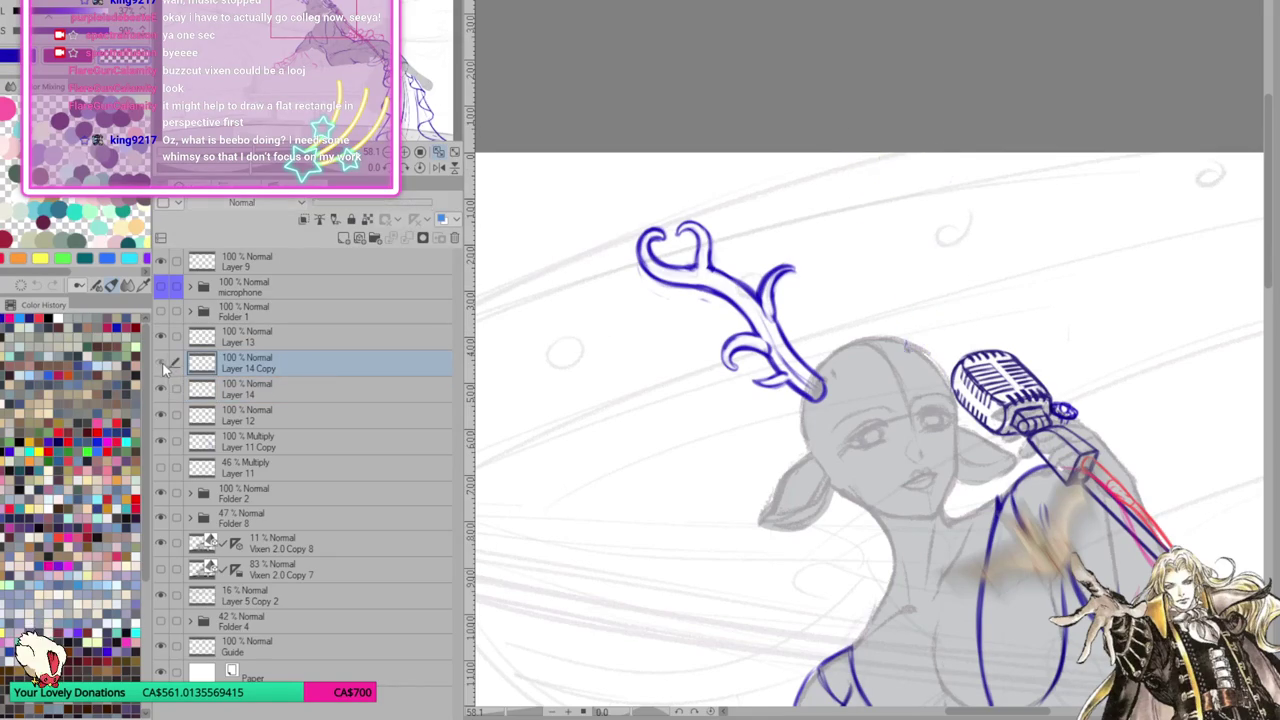
left_click(293, 386)
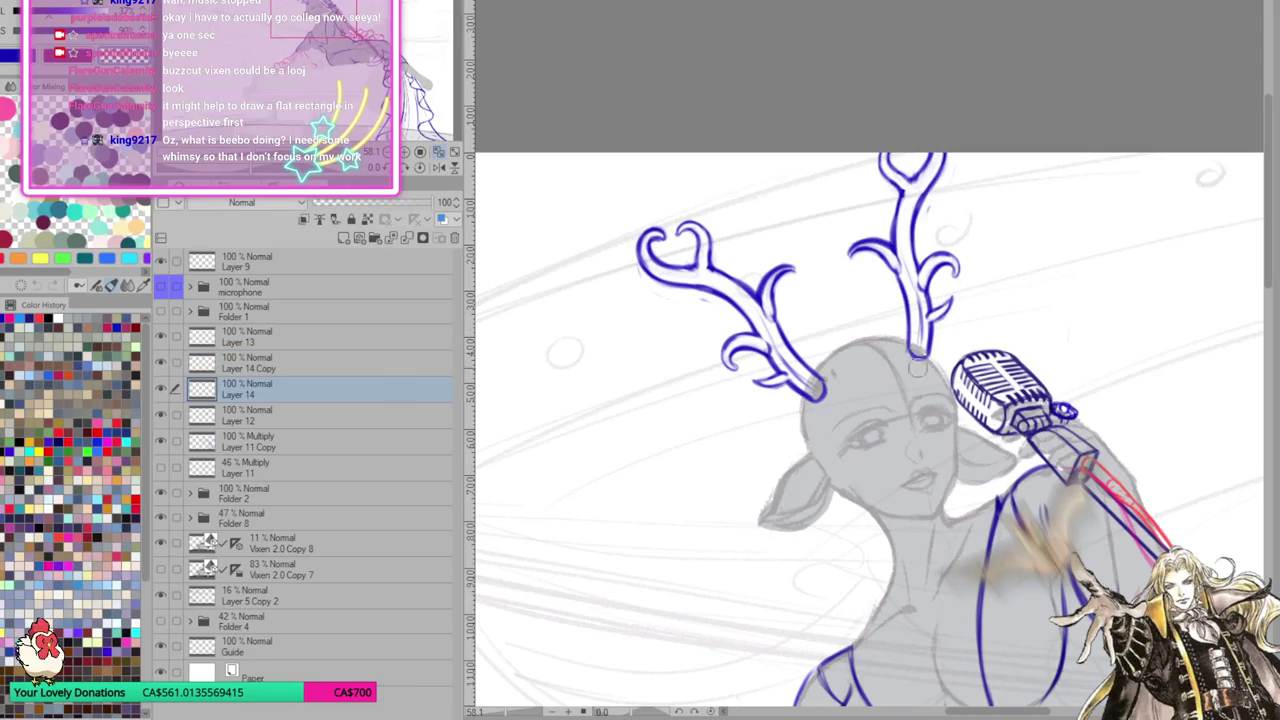
left_click(390, 358)
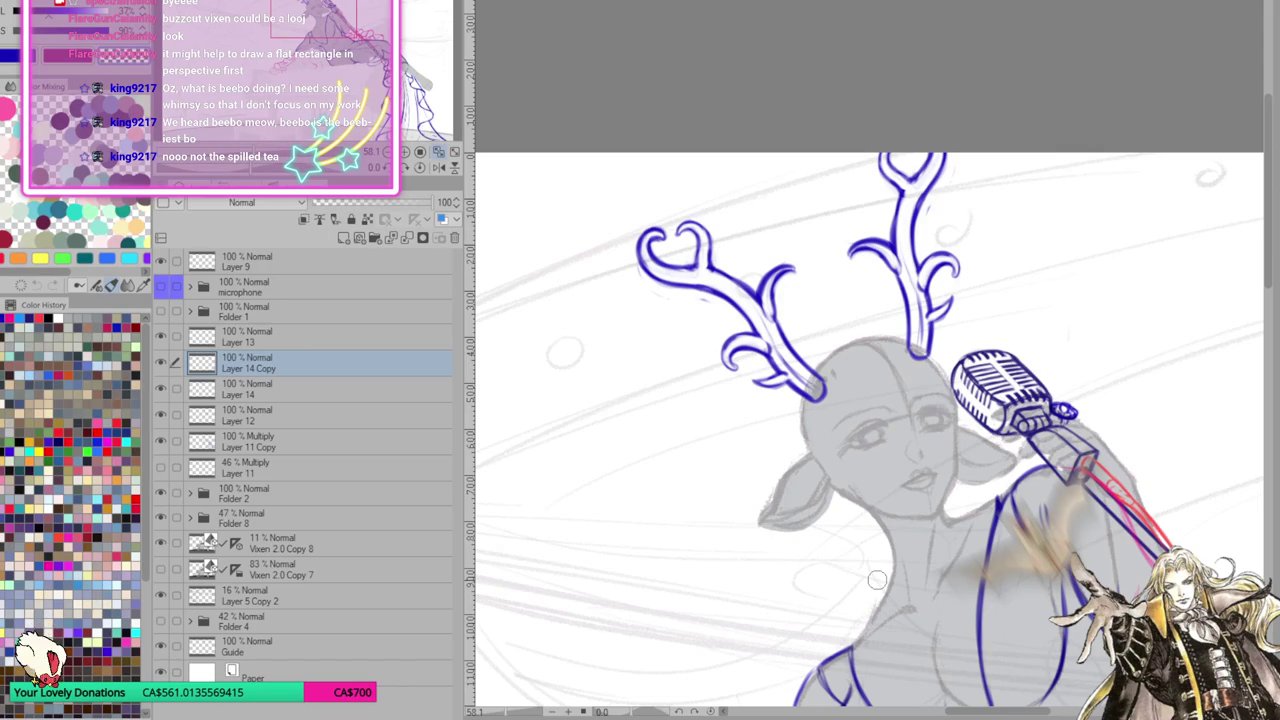
mouse_move(983, 712)
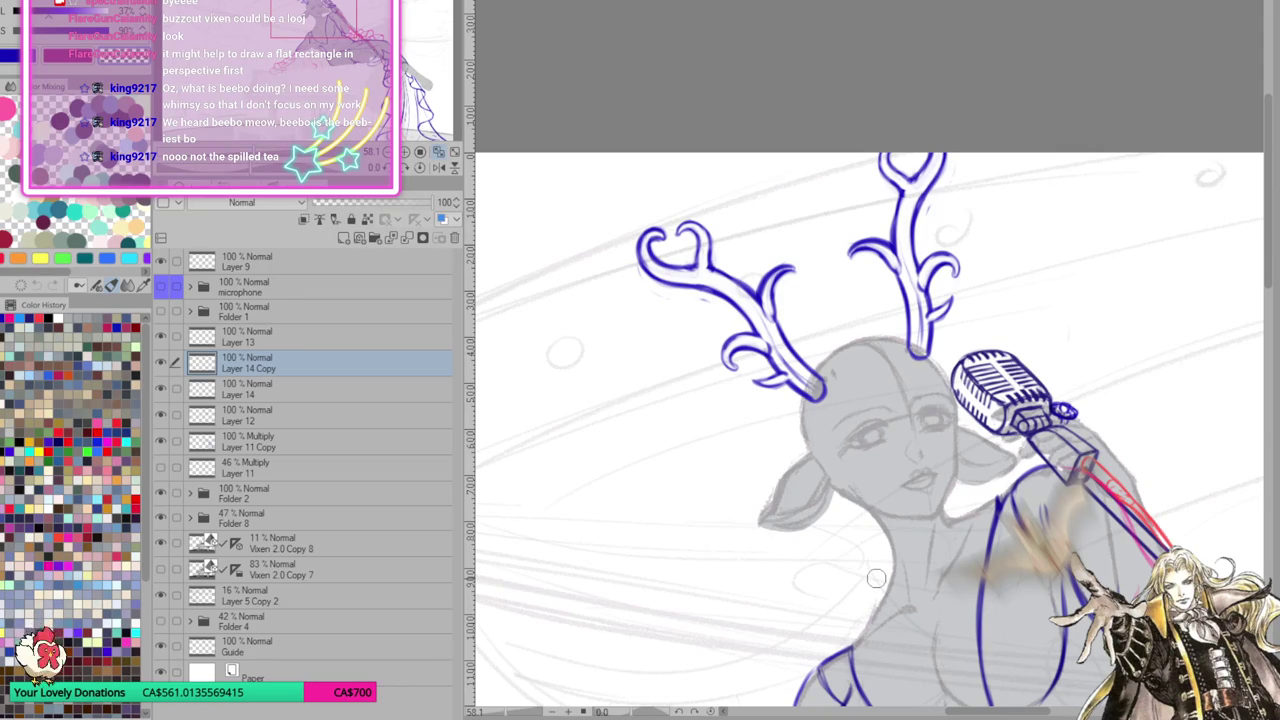
Shorten and reposition the right antler slightly with Free Transform
left_click_drag(983, 716, 1030, 716)
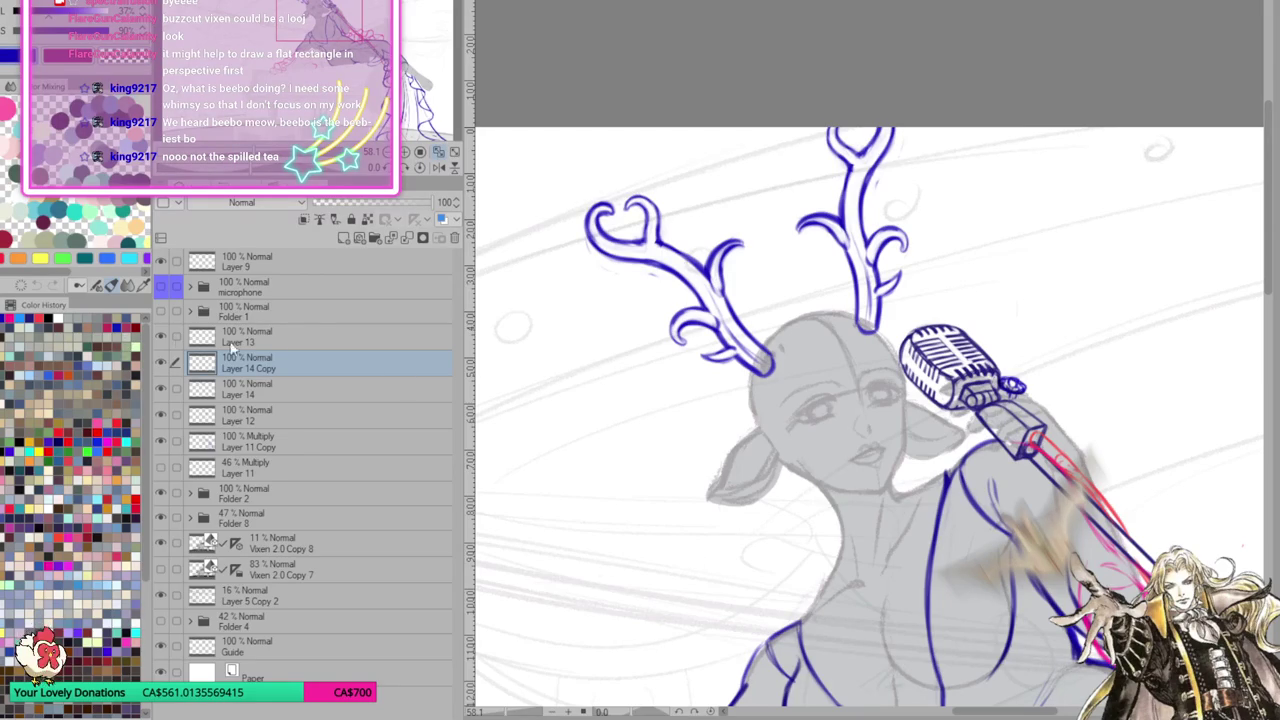
key("ctrl+t")
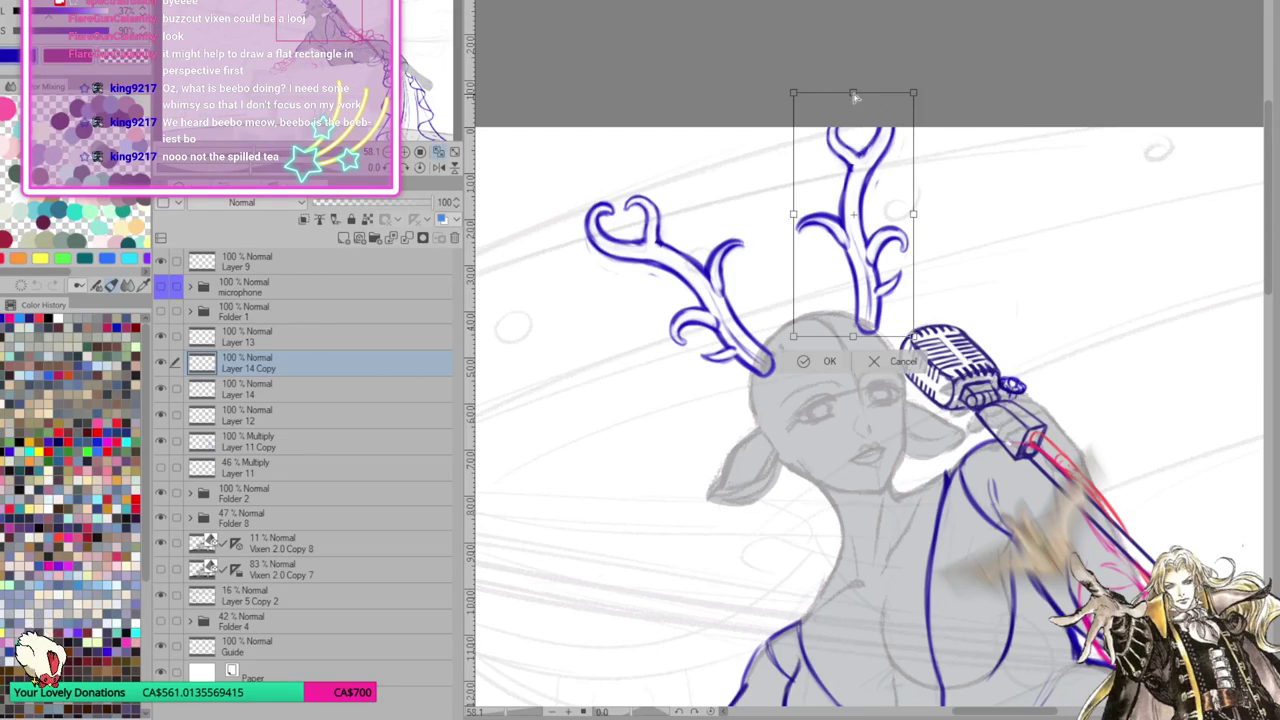
left_click_drag(853, 92, 853, 104)
left_click_drag(915, 345, 913, 340)
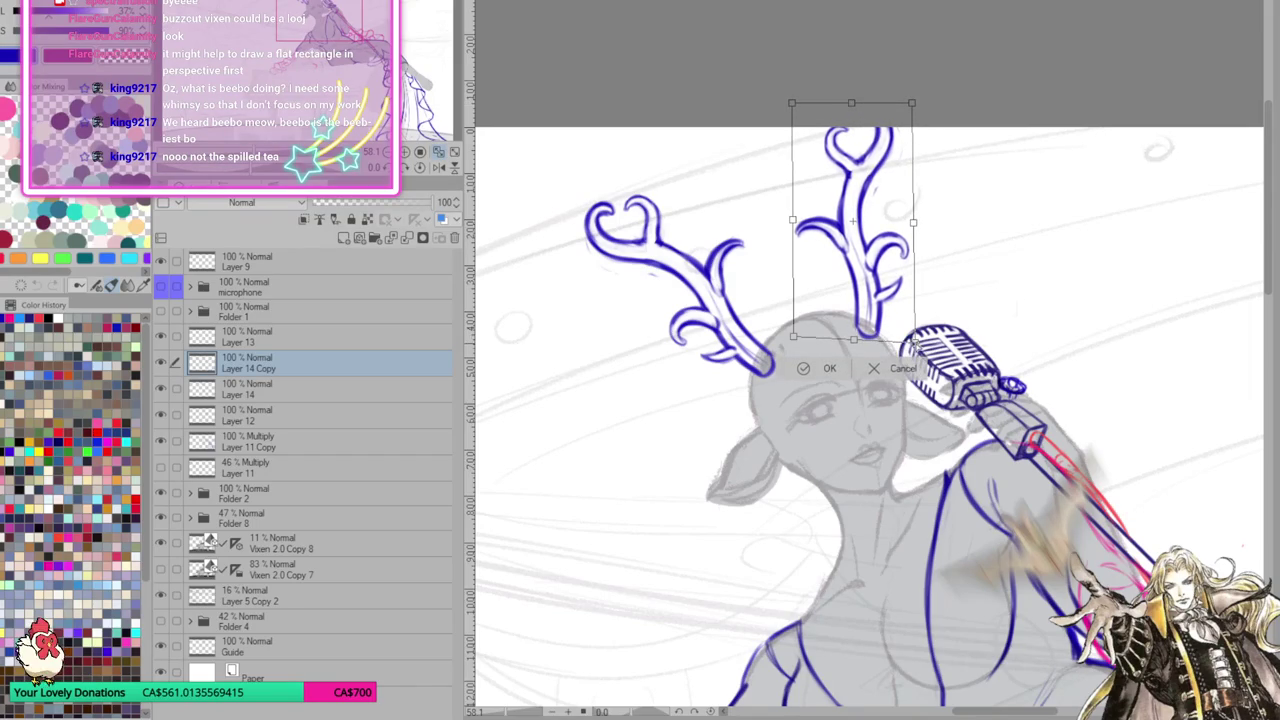
left_click(817, 372)
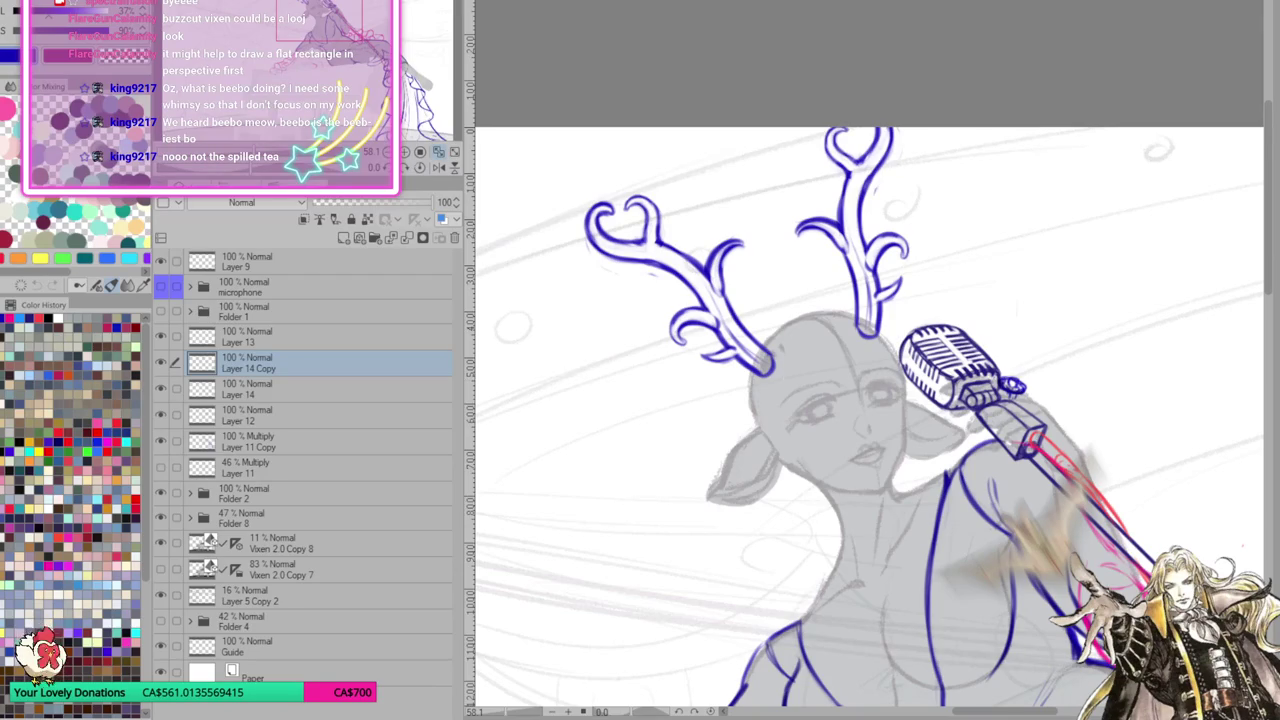
left_click_drag(860, 400, 874, 386)
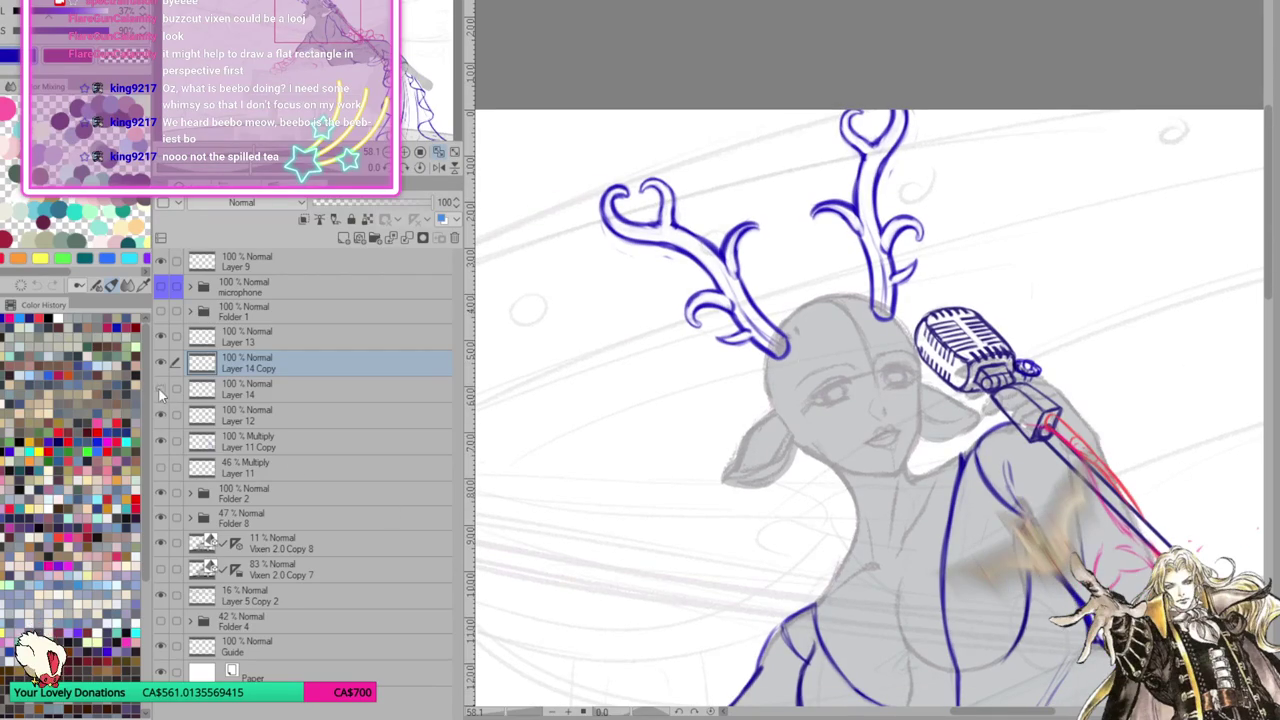
Delete Layer 14 Copy, return to Layer 14 and lasso the left antler
left_click(407, 237)
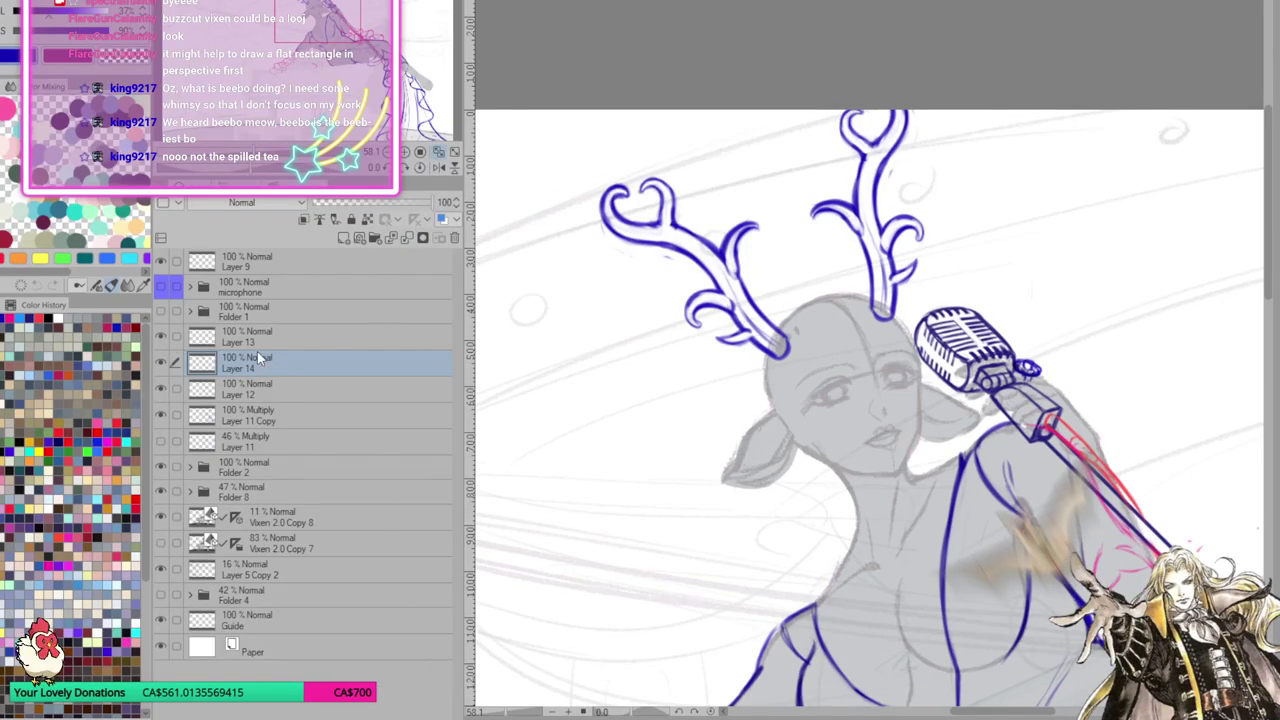
left_click(325, 331)
mouse_move(944, 492)
left_mouse_down()
mouse_move(937, 430)
mouse_move(771, 421)
left_mouse_up()
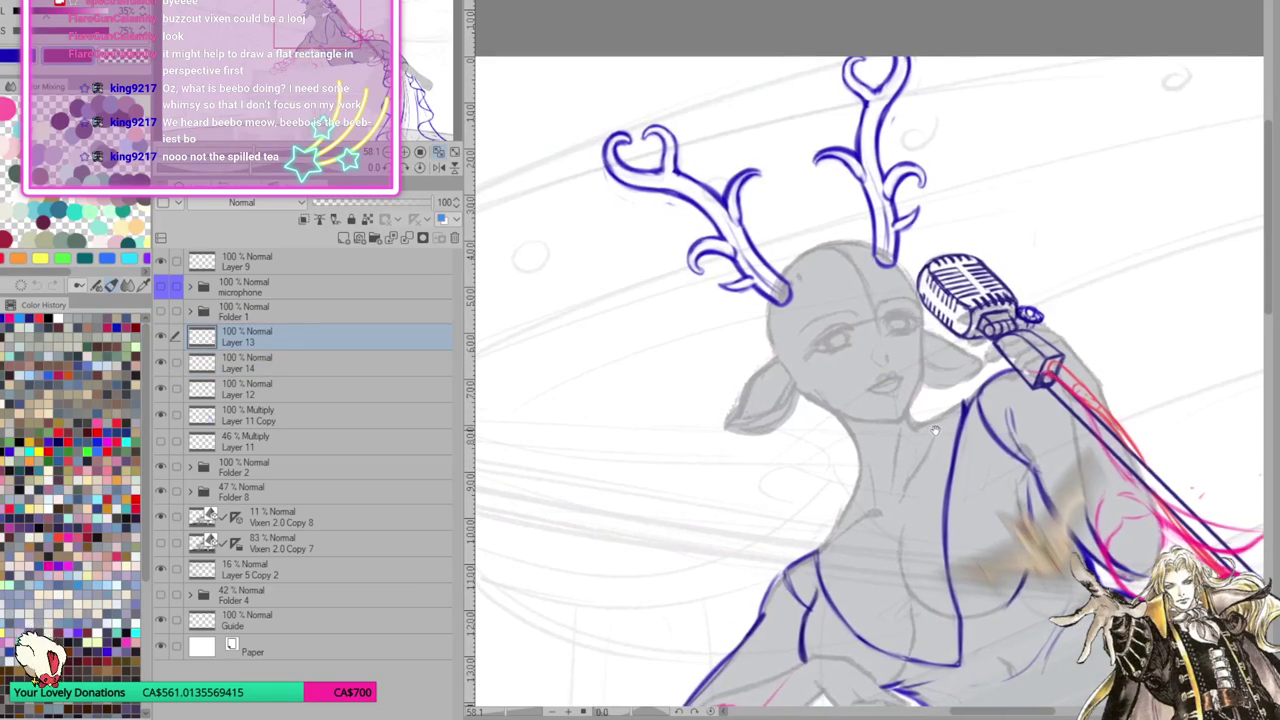
left_click(270, 363)
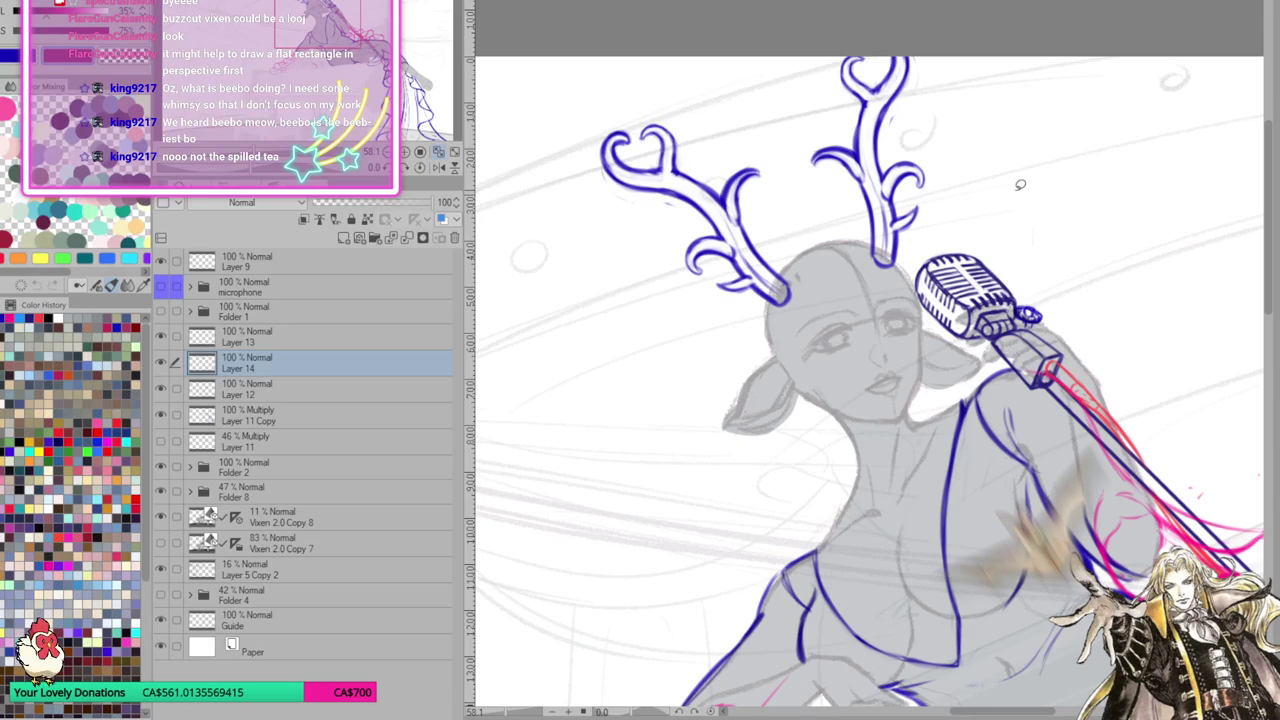
key("m")
mouse_move(800, 290)
left_mouse_down()
mouse_move(780, 320)
mouse_move(775, 282)
left_mouse_up()
Tilt the left antler slightly outward with Scale/Rotate and apply it
left_click(749, 350)
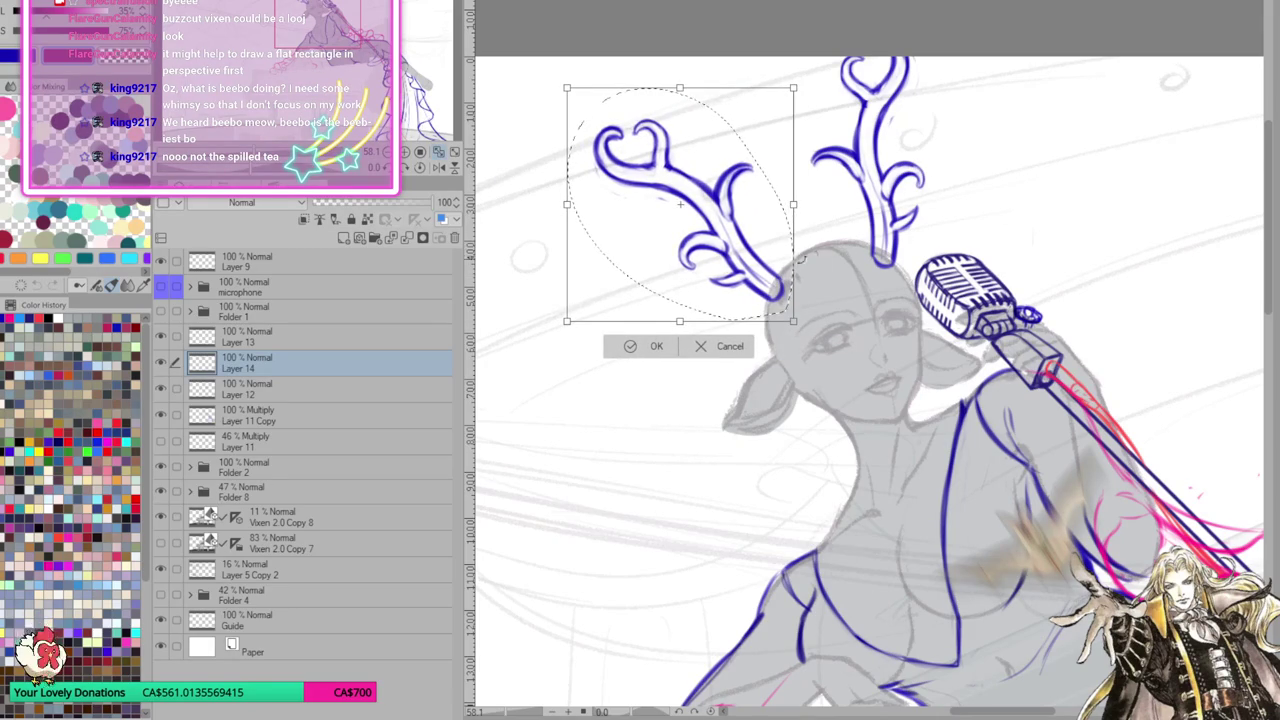
mouse_move(782, 265)
left_mouse_down()
mouse_move(841, 231)
mouse_move(919, 238)
left_mouse_up()
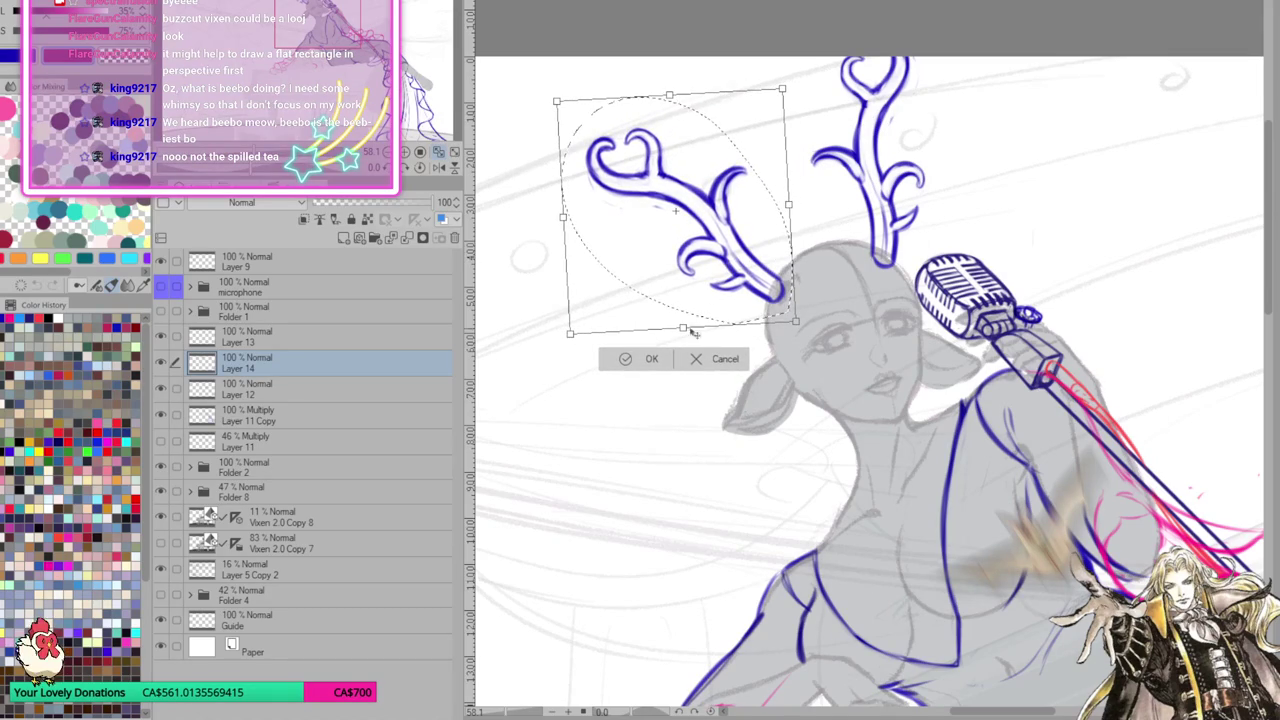
left_click(643, 360)
Lasso the right antler for a matching adjustment
mouse_move(894, 140)
left_mouse_down()
mouse_move(836, 184)
mouse_move(832, 224)
left_mouse_up()
mouse_move(797, 389)
left_mouse_down()
mouse_move(730, 150)
mouse_move(805, 400)
left_mouse_up()
left_click(843, 432)
key("ctrl+z")
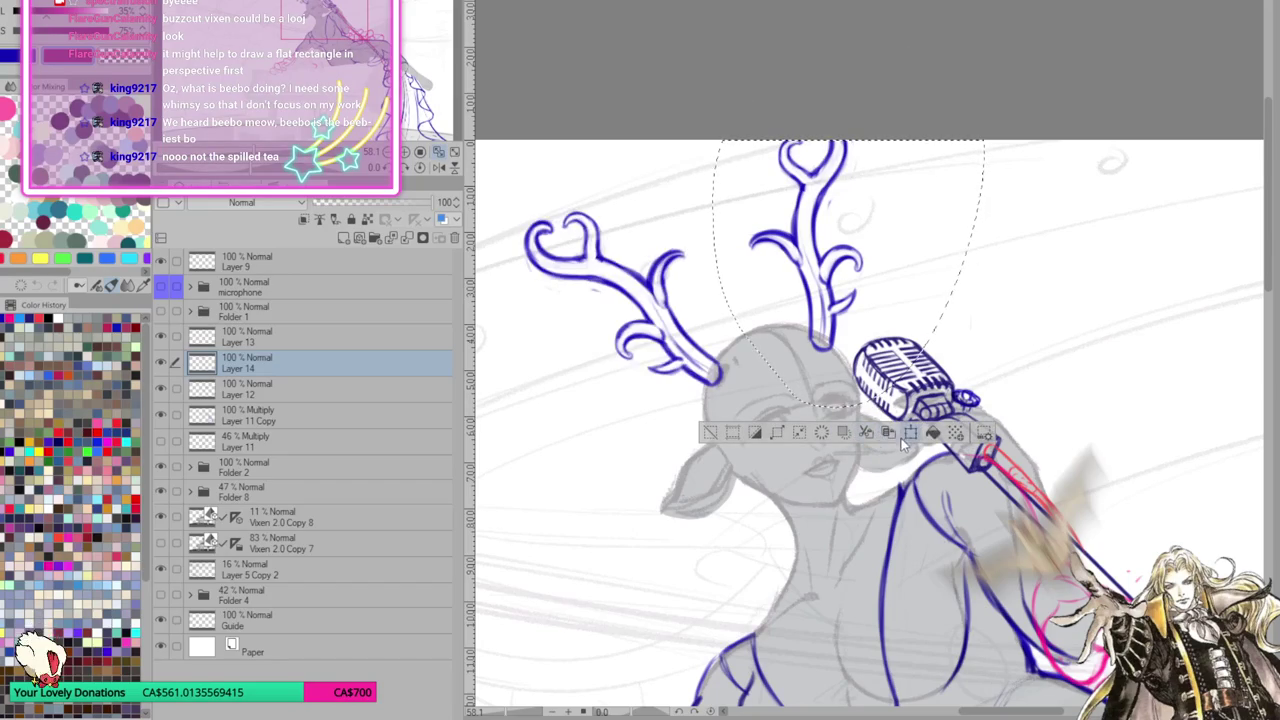
Tilt the right antler's top inward, shift it slightly right, apply and deselect
left_click(910, 432)
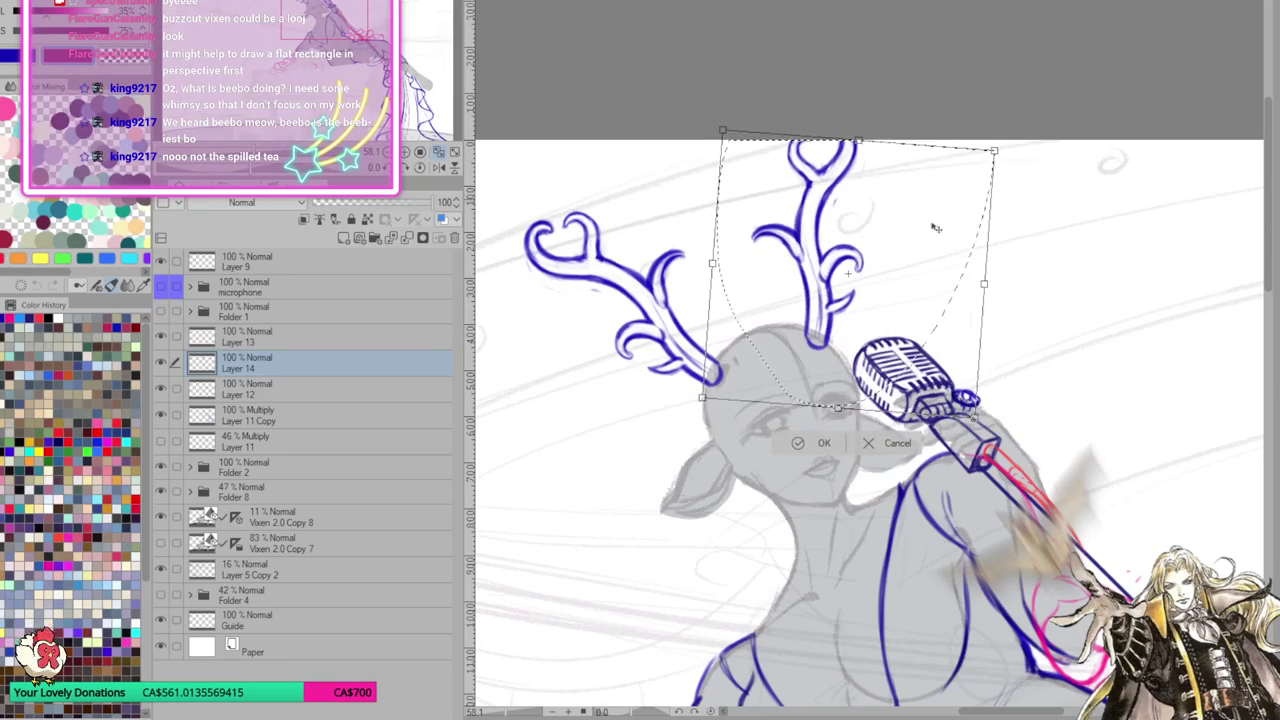
left_click_drag(994, 149, 990, 157)
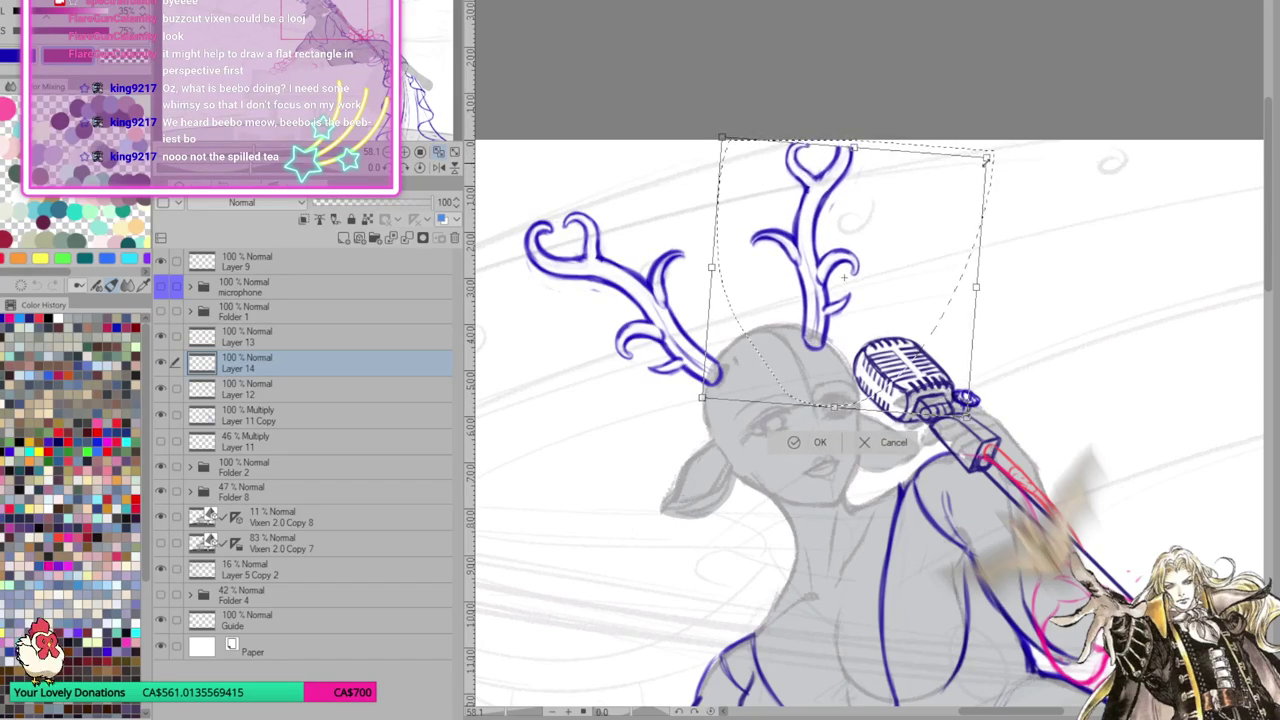
left_click_drag(920, 218, 946, 237)
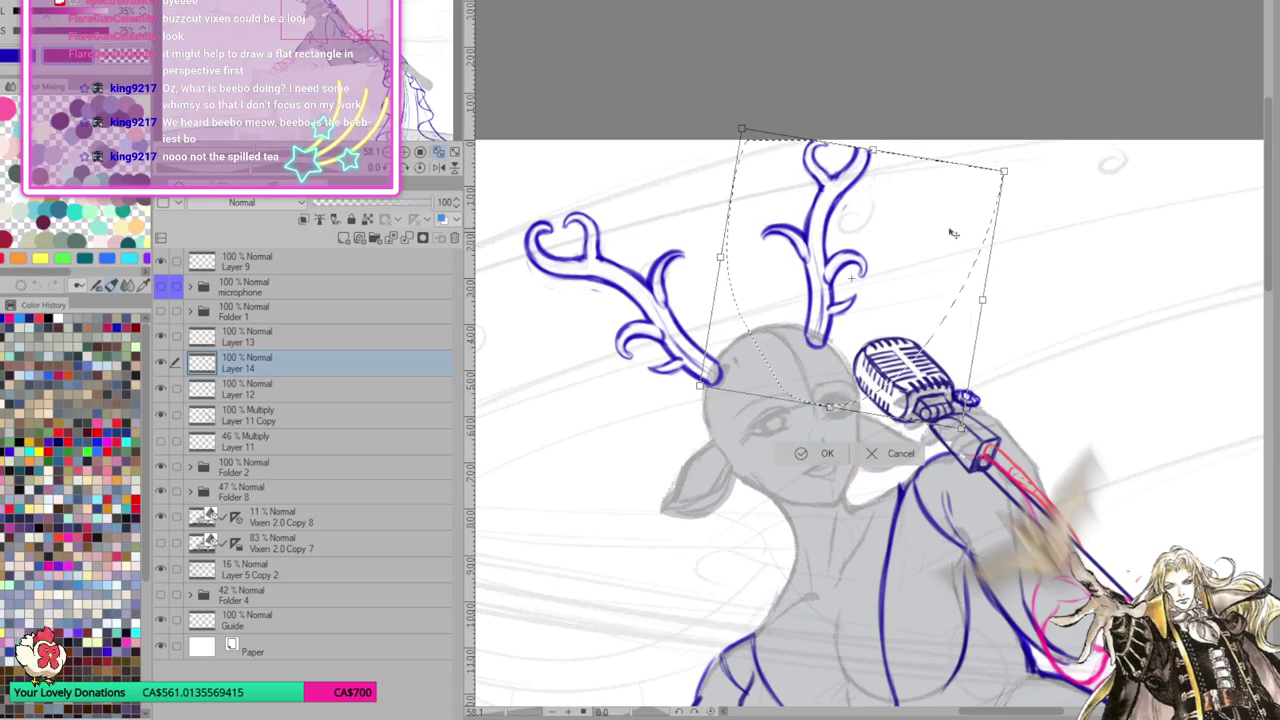
left_click(794, 455)
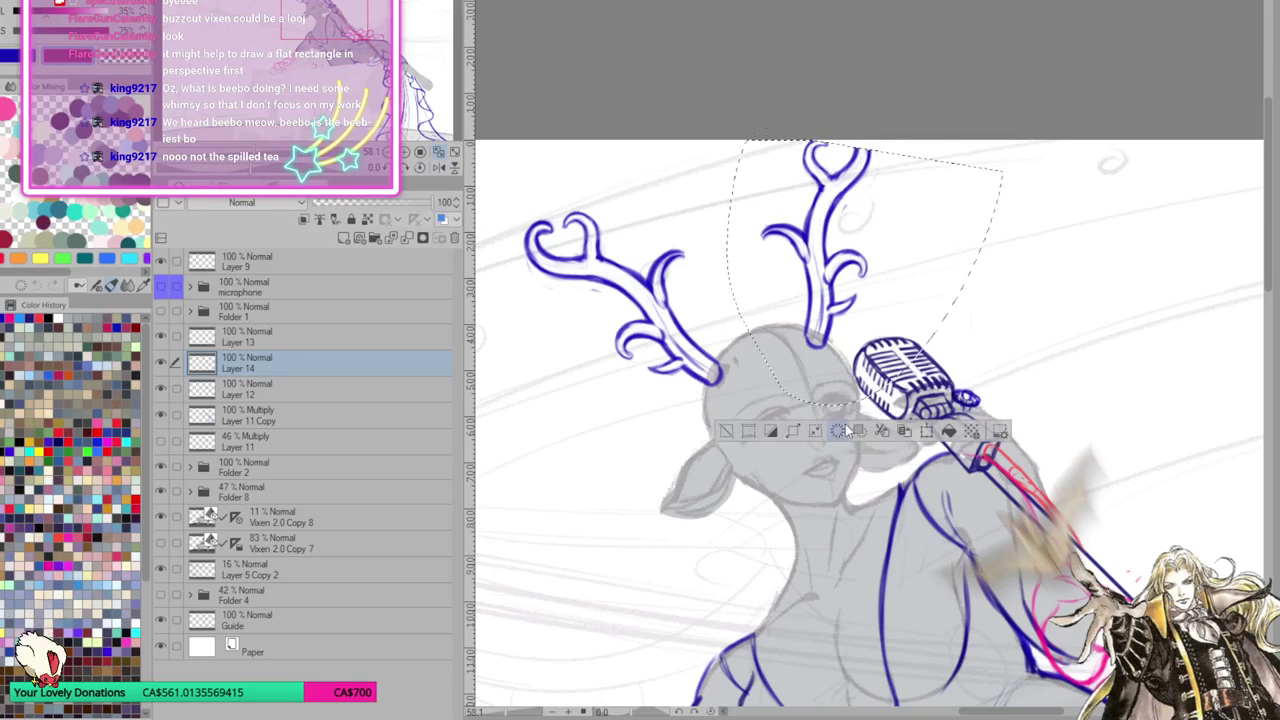
left_click(738, 437)
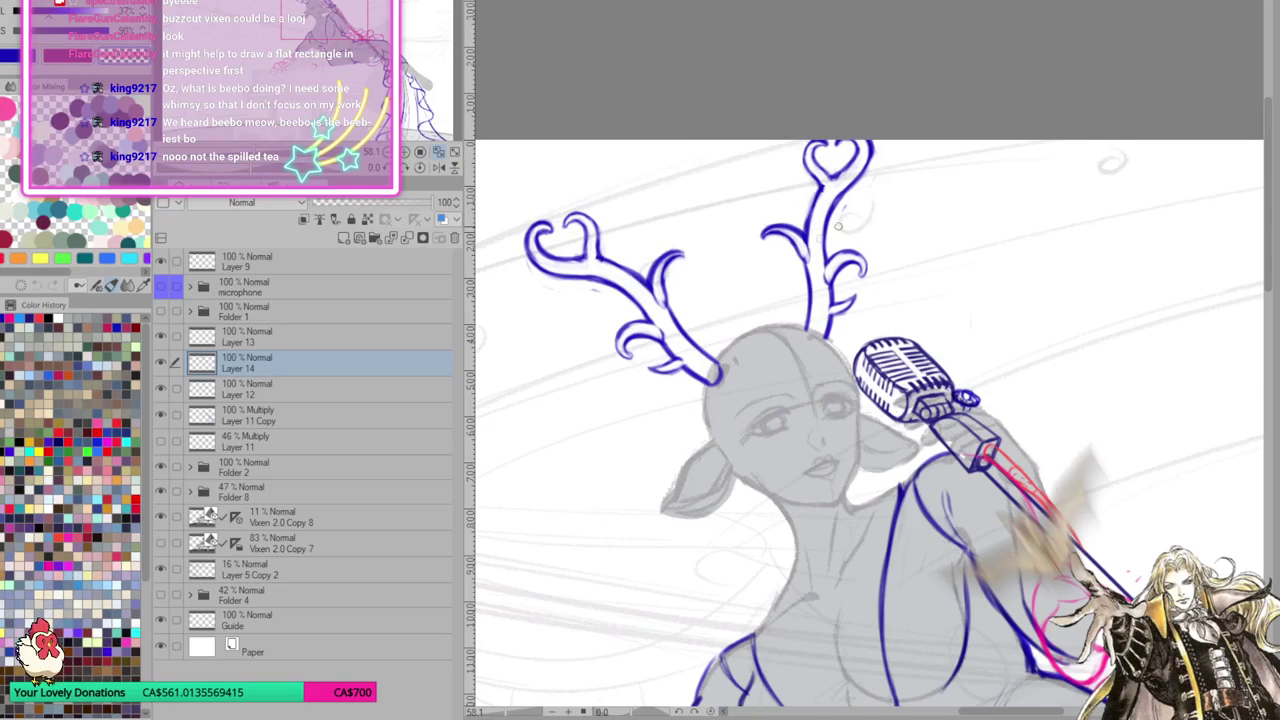
Touch up the left edge of the right antler's heart-shaped tip
left_click_drag(820, 184, 806, 228)
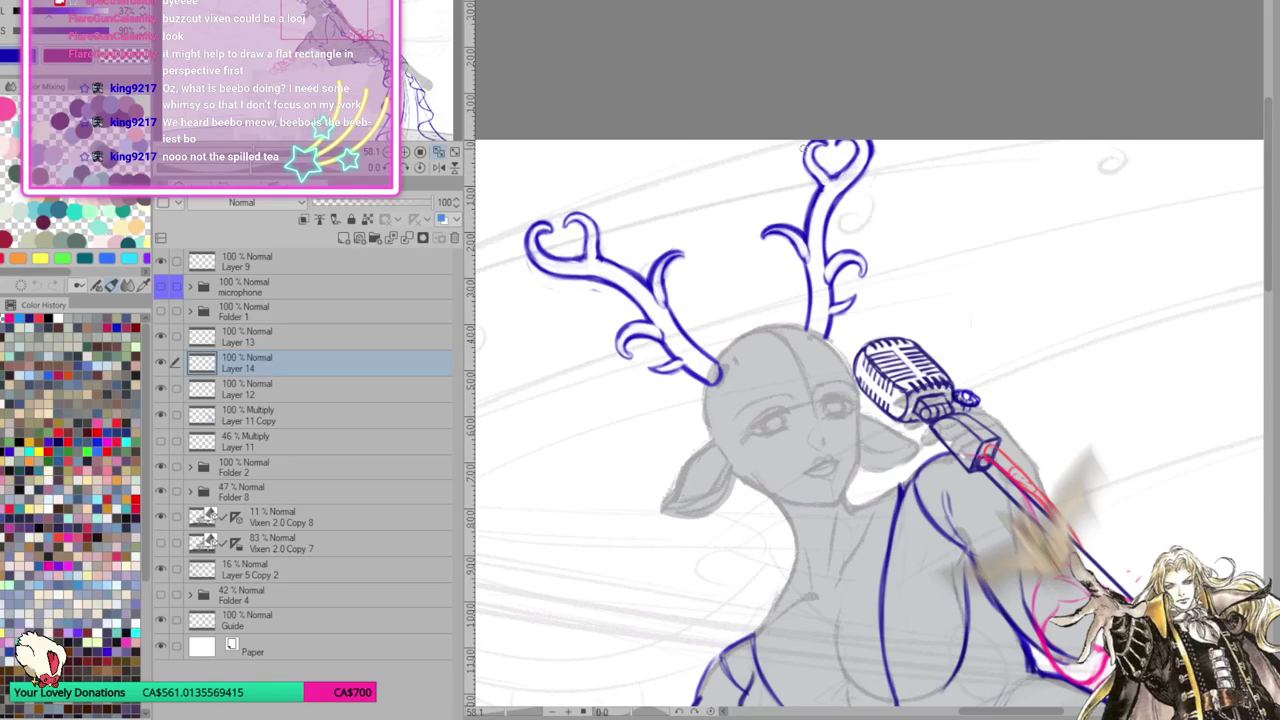
Recentre the view on the head and ink the left ear's upper and outer outline
left_click_drag(836, 182, 858, 172)
left_click_drag(867, 290, 947, 208)
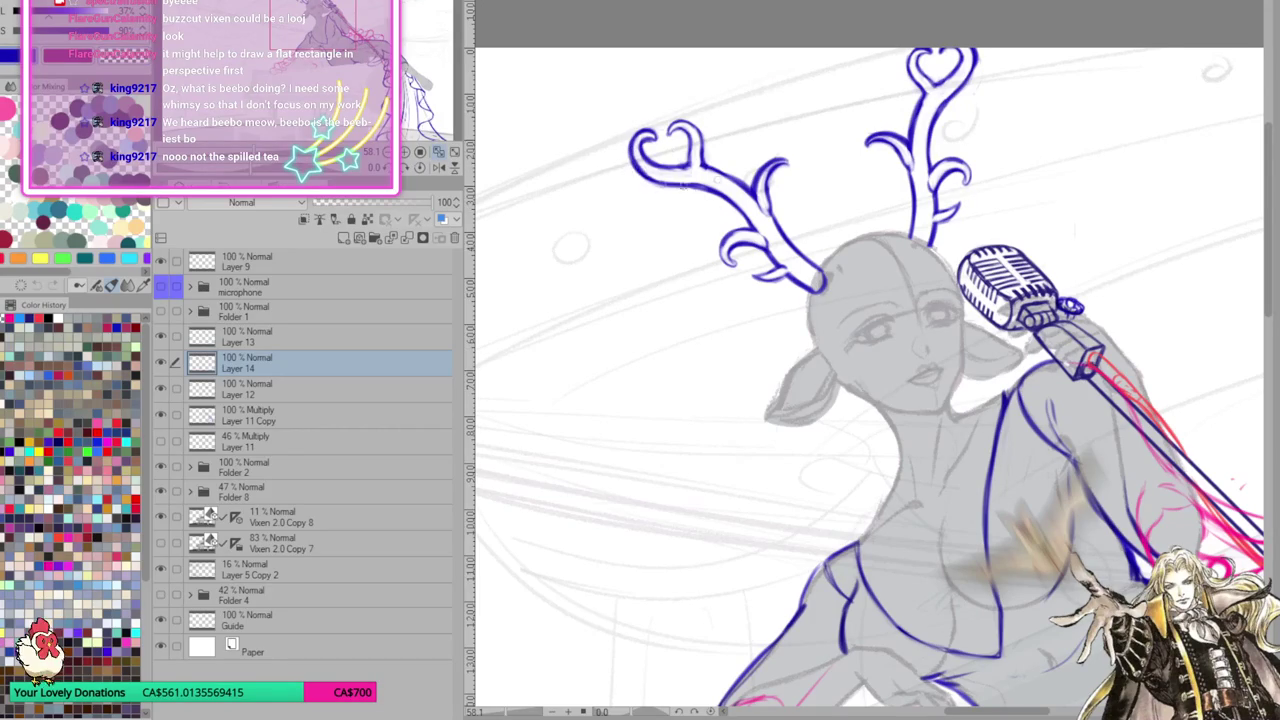
left_click_drag(1036, 230, 1036, 258)
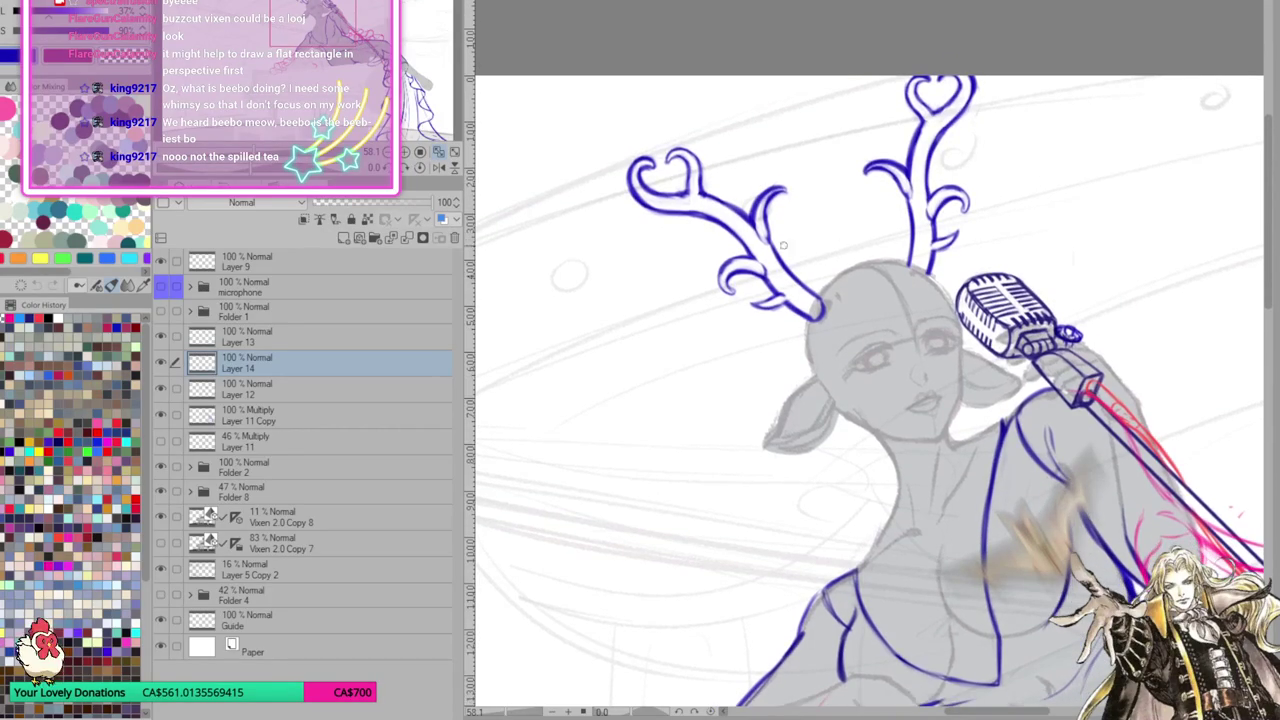
mouse_move(1087, 253)
left_mouse_down()
mouse_move(1089, 207)
mouse_move(1092, 225)
mouse_move(1118, 162)
left_mouse_up()
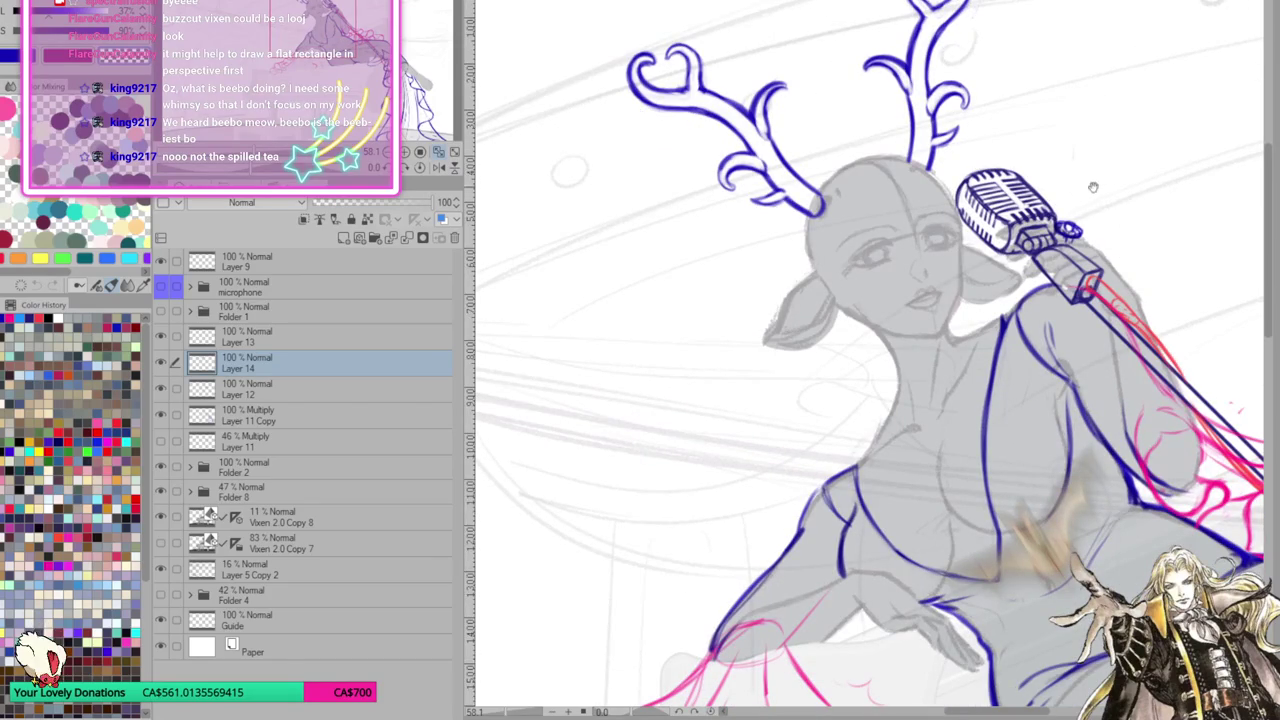
left_click_drag(906, 232, 894, 222)
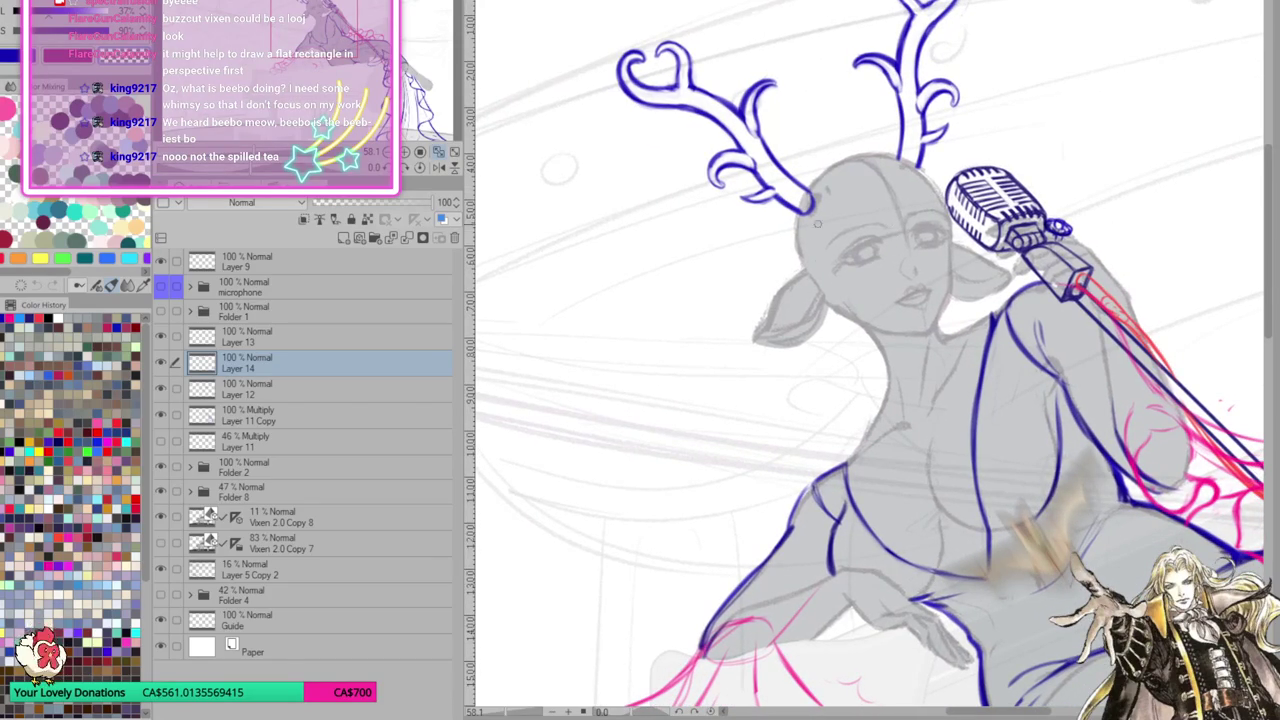
left_click_drag(803, 268, 766, 305)
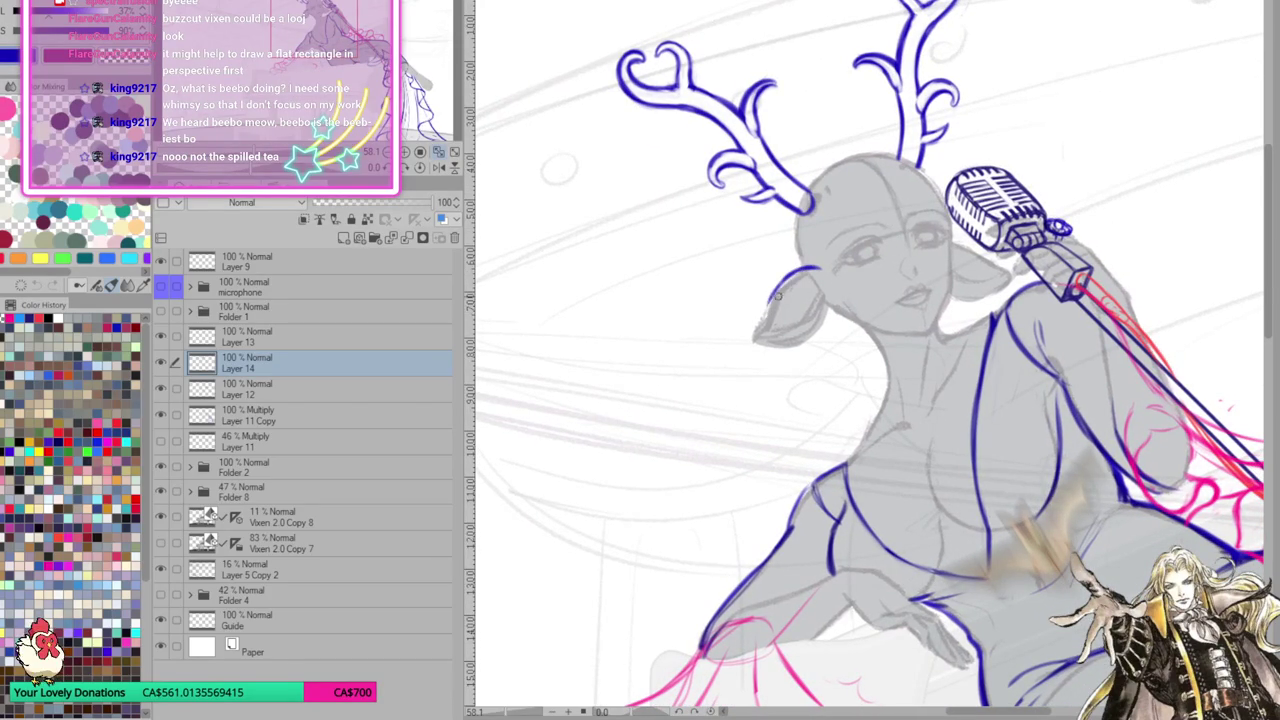
left_click_drag(795, 270, 749, 340)
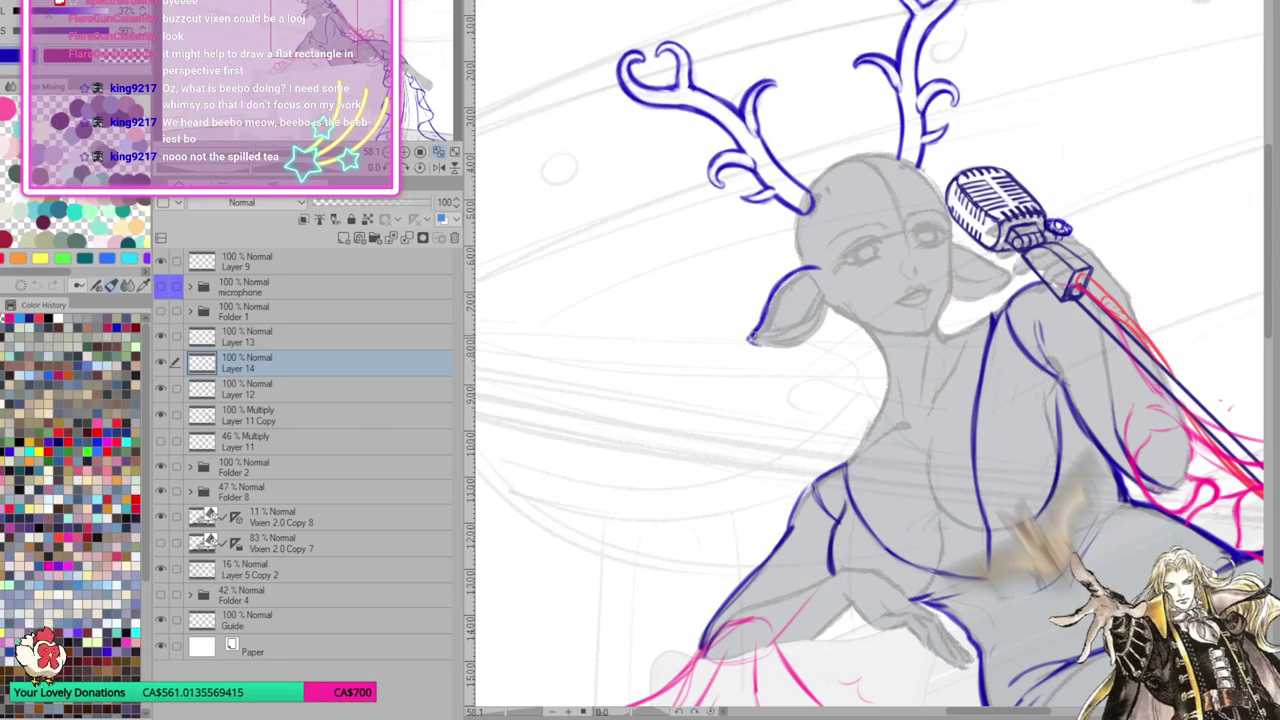
mouse_move(776, 343)
left_mouse_down()
mouse_move(806, 326)
mouse_move(818, 298)
left_mouse_up()
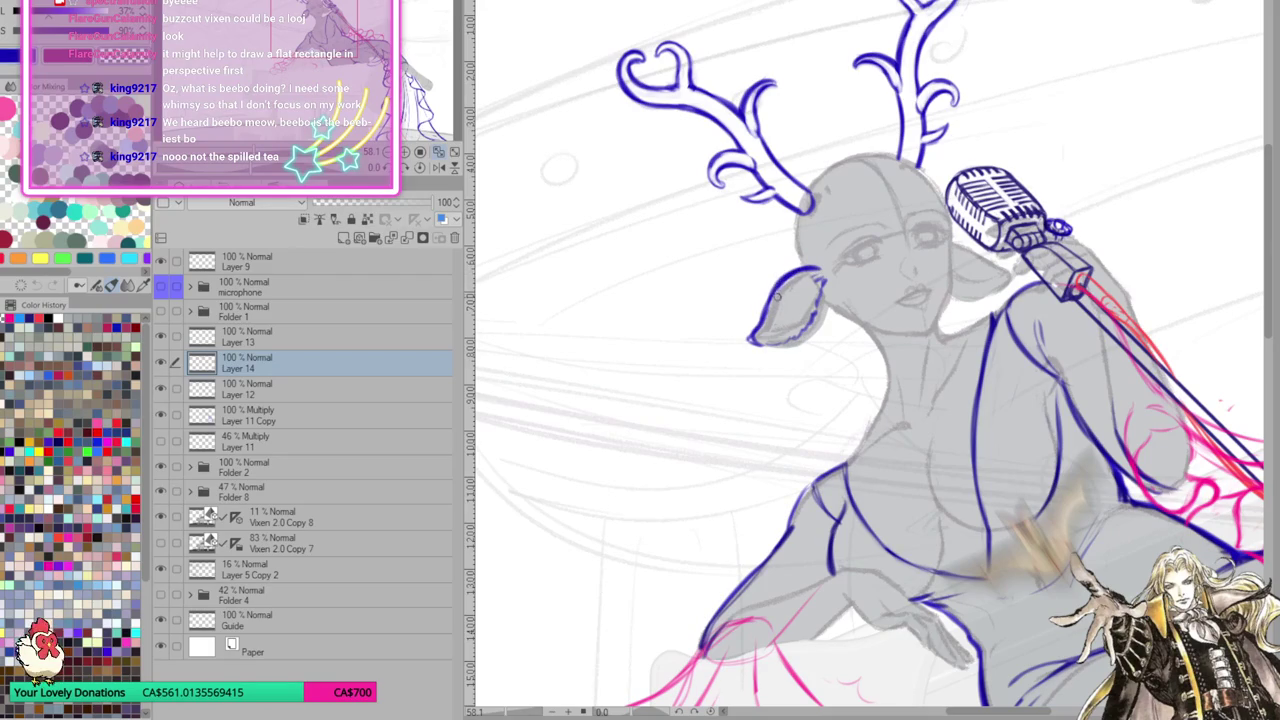
Reinforce the ear's bottom and right edges, and add marks beside the right eye
mouse_move(750, 340)
left_mouse_down()
mouse_move(802, 343)
mouse_move(770, 348)
left_mouse_up()
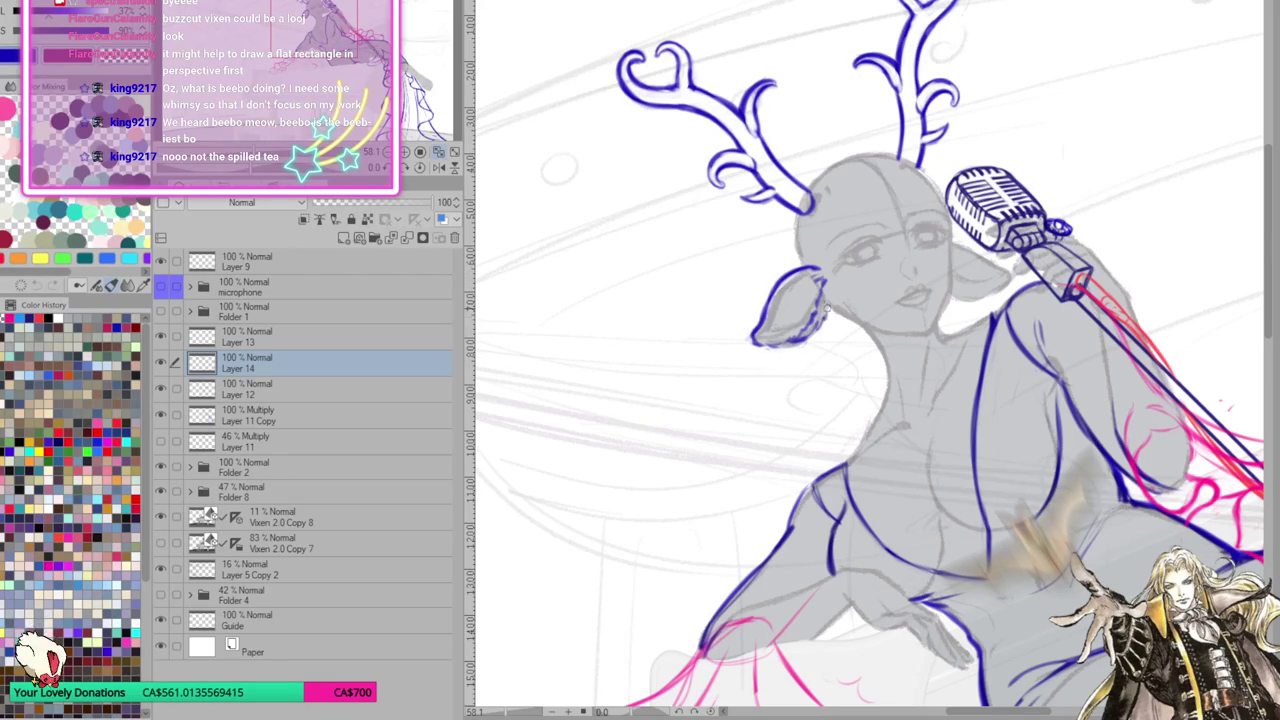
left_click_drag(800, 338, 818, 288)
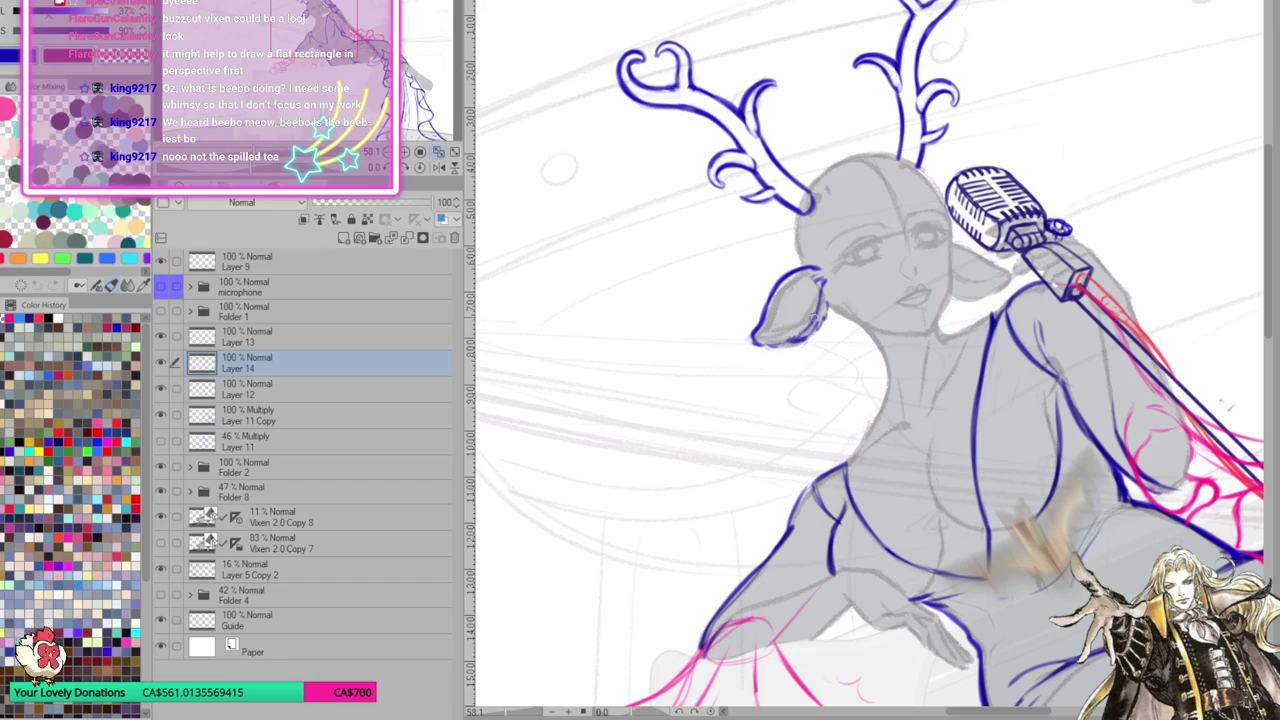
mouse_move(778, 347)
left_mouse_down()
mouse_move(818, 334)
mouse_move(830, 300)
left_mouse_up()
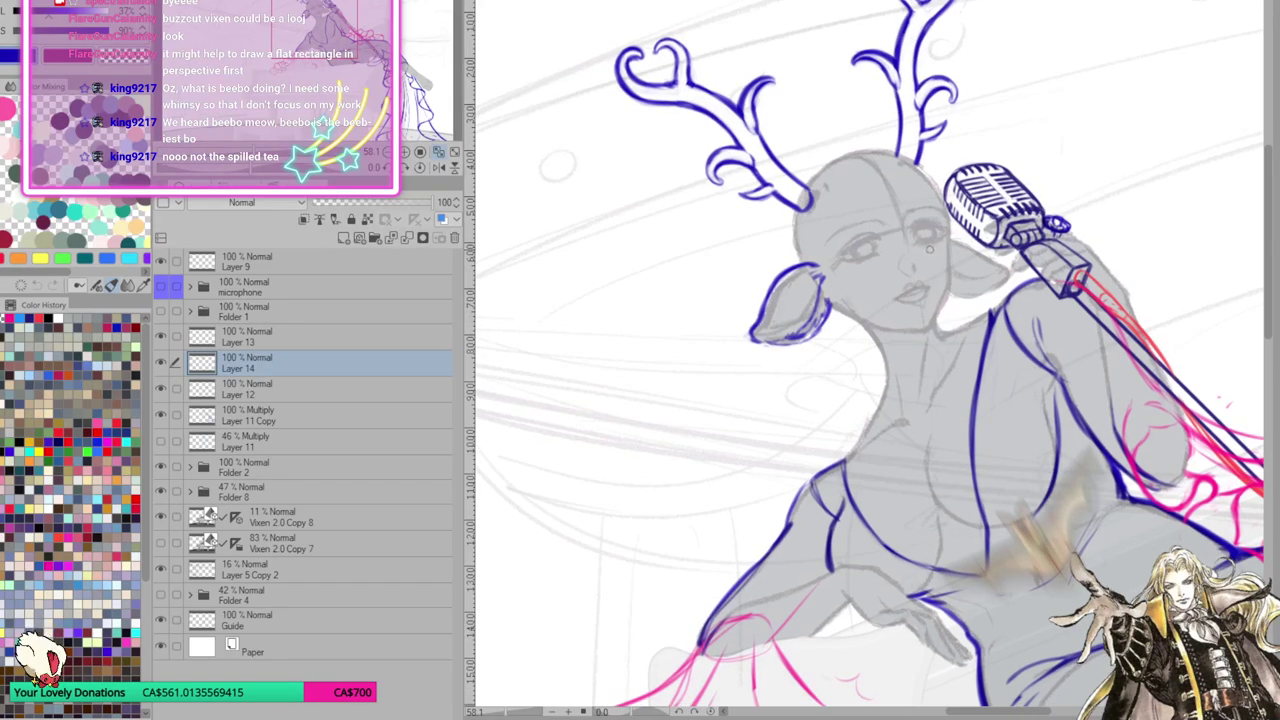
left_click_drag(926, 248, 940, 250)
left_click_drag(944, 262, 1000, 270)
Mirror the canvas to check proportions, then flip it back to normal
key("h")
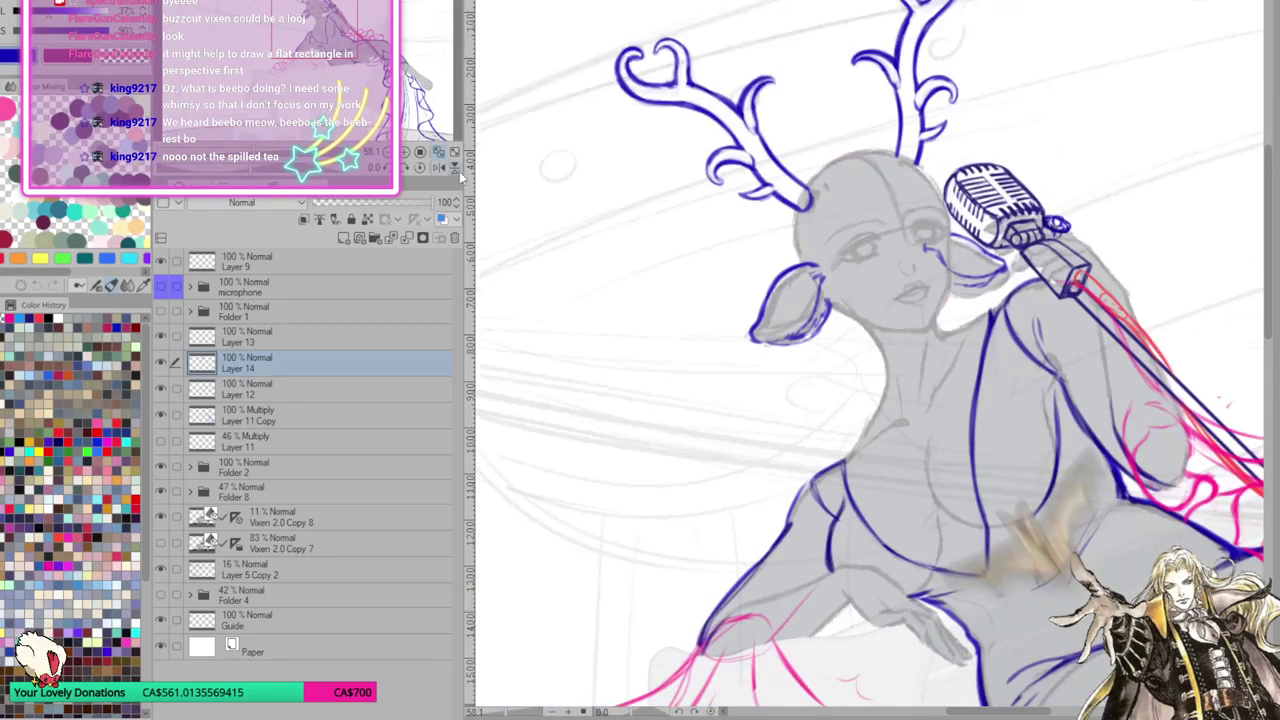
left_click(445, 170)
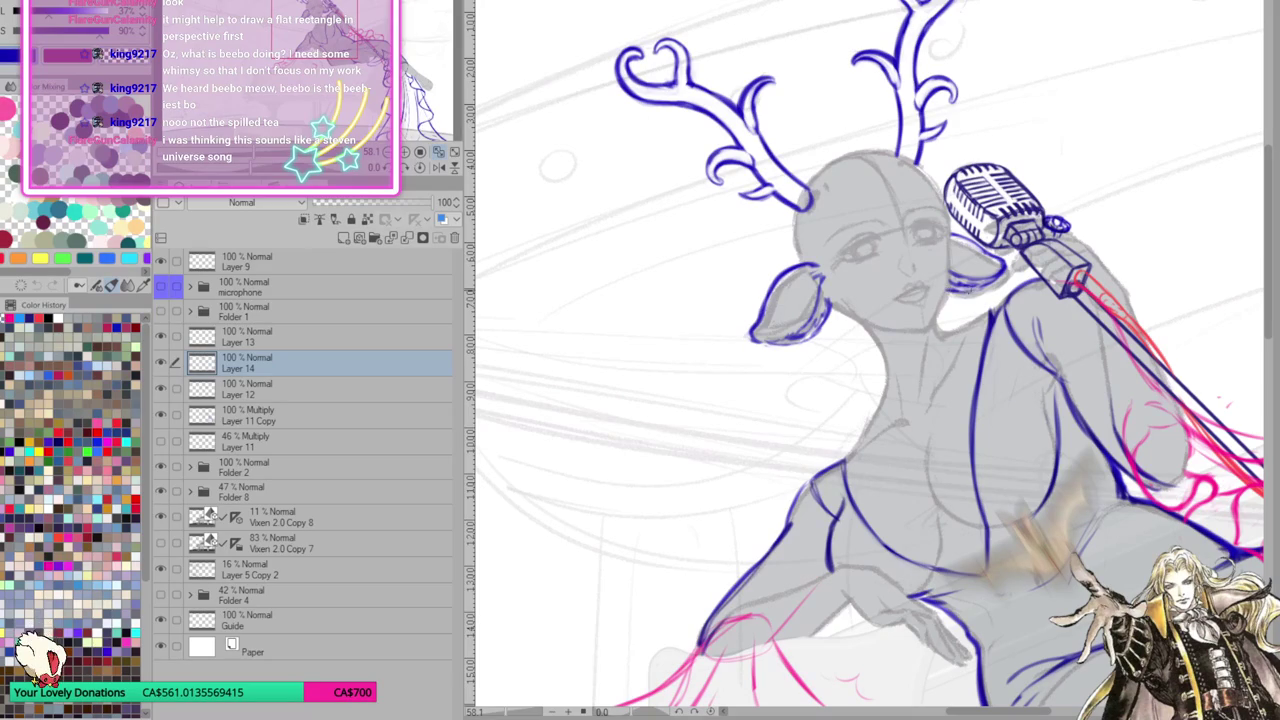
scroll(985, 285, "down", 3)
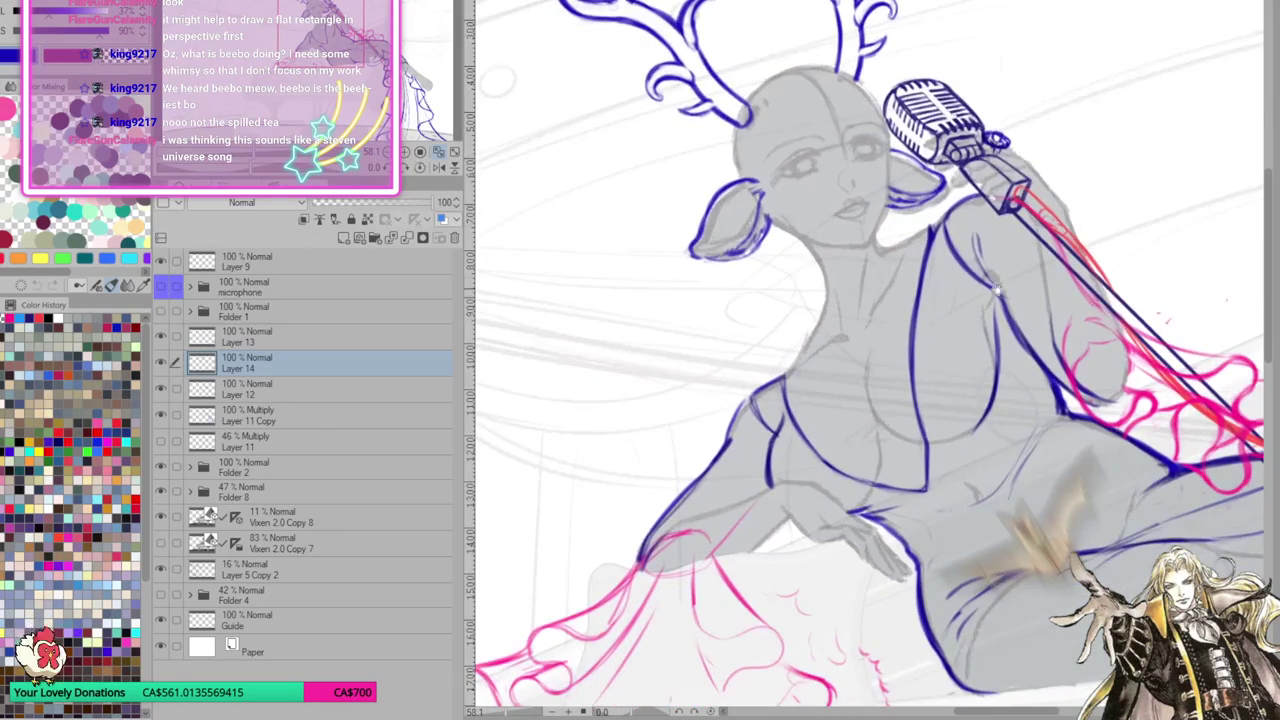
Zoom onto the lower leg and ink its outline with the first fur strokes
scroll(996, 278, "up", 5)
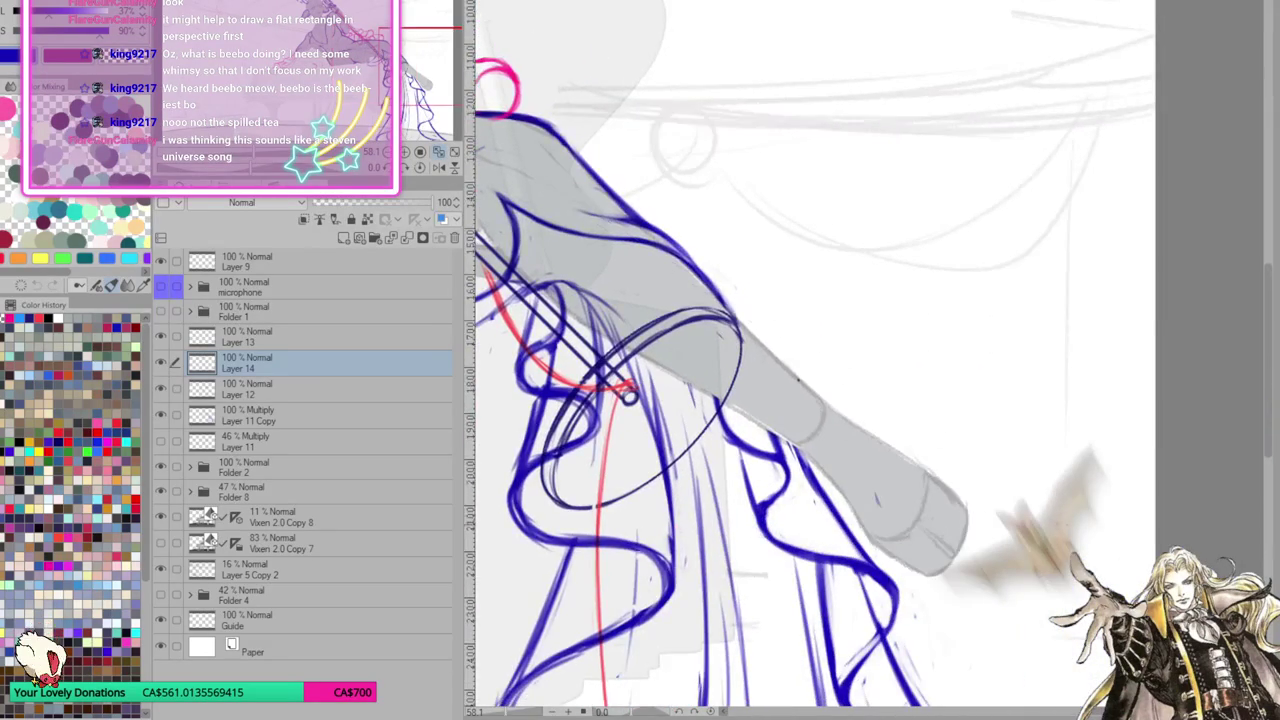
left_click_drag(996, 278, 894, 688)
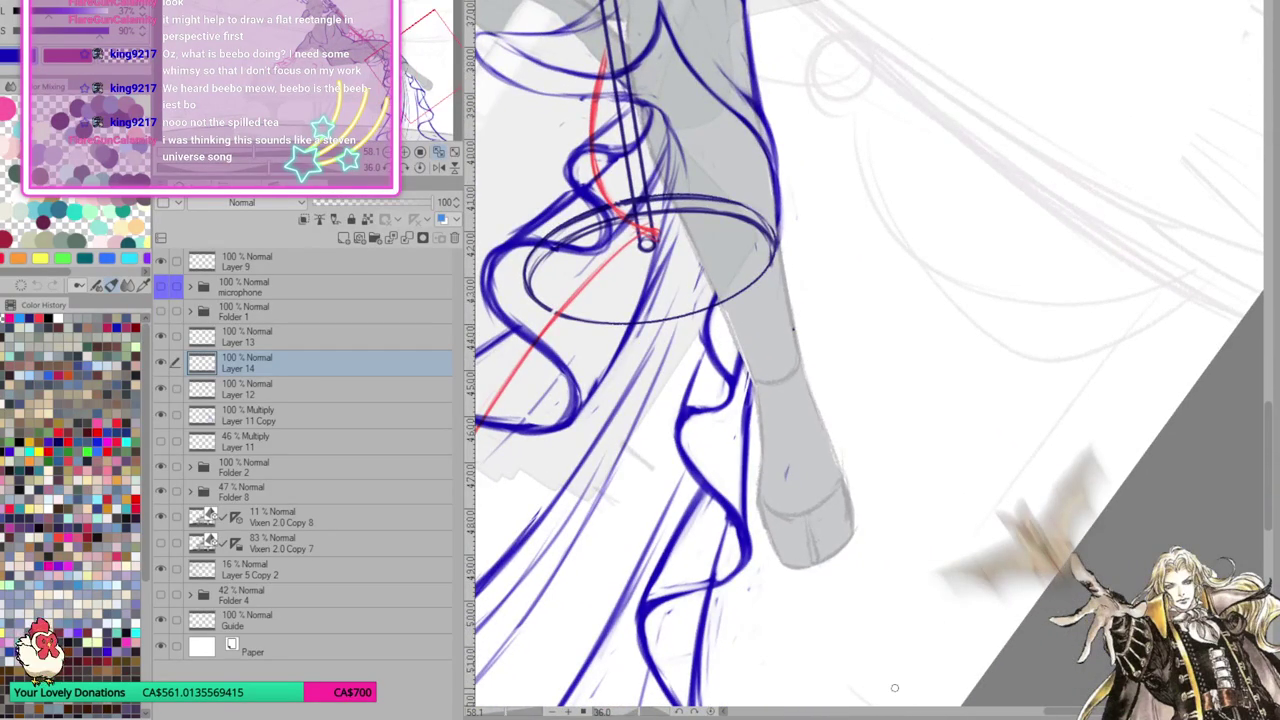
left_click_drag(733, 330, 722, 366)
left_click_drag(786, 290, 806, 316)
mouse_move(722, 306)
left_mouse_down()
mouse_move(700, 346)
mouse_move(710, 356)
mouse_move(688, 376)
mouse_move(740, 452)
left_mouse_up()
mouse_move(726, 404)
left_mouse_down()
mouse_move(716, 424)
mouse_move(752, 486)
mouse_move(772, 478)
mouse_move(770, 502)
mouse_move(788, 520)
mouse_move(860, 484)
mouse_move(870, 440)
left_mouse_up()
Hatch fur strokes around the ankle, along the foot edge and up the cuff
mouse_move(784, 288)
left_mouse_down()
mouse_move(822, 312)
mouse_move(824, 342)
mouse_move(862, 396)
left_mouse_up()
left_click_drag(848, 444, 866, 450)
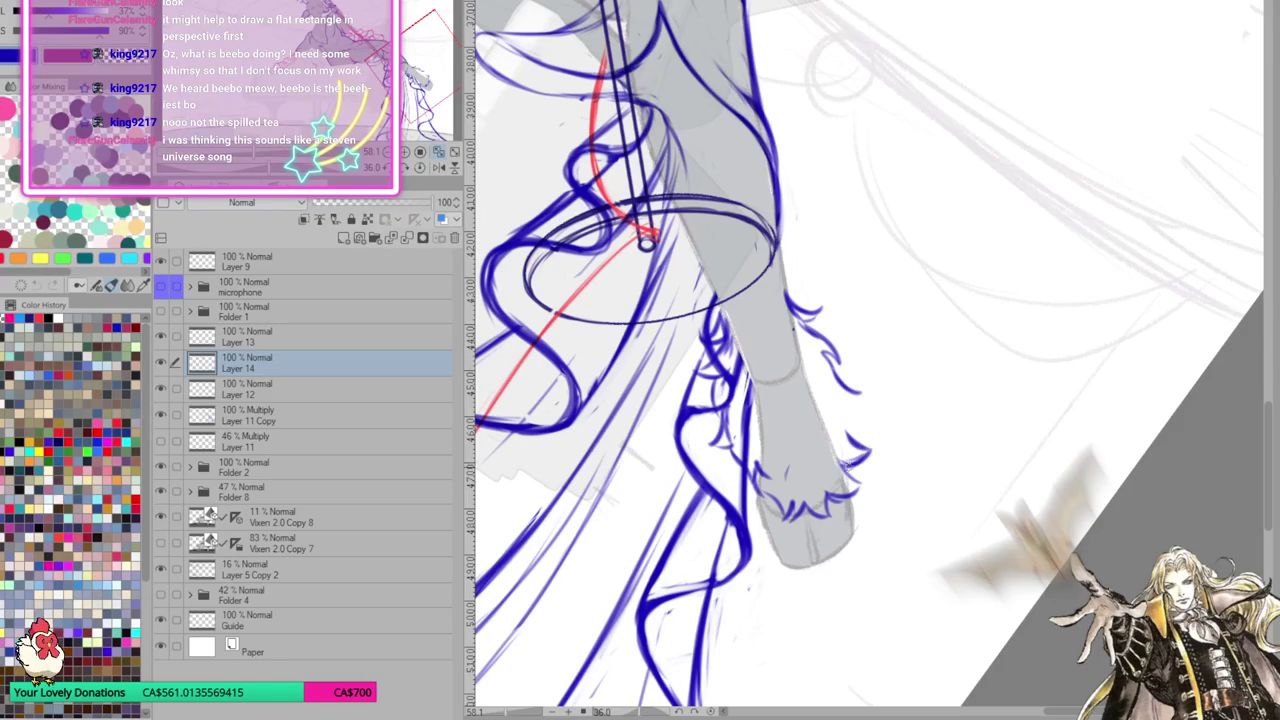
left_click_drag(828, 494, 856, 490)
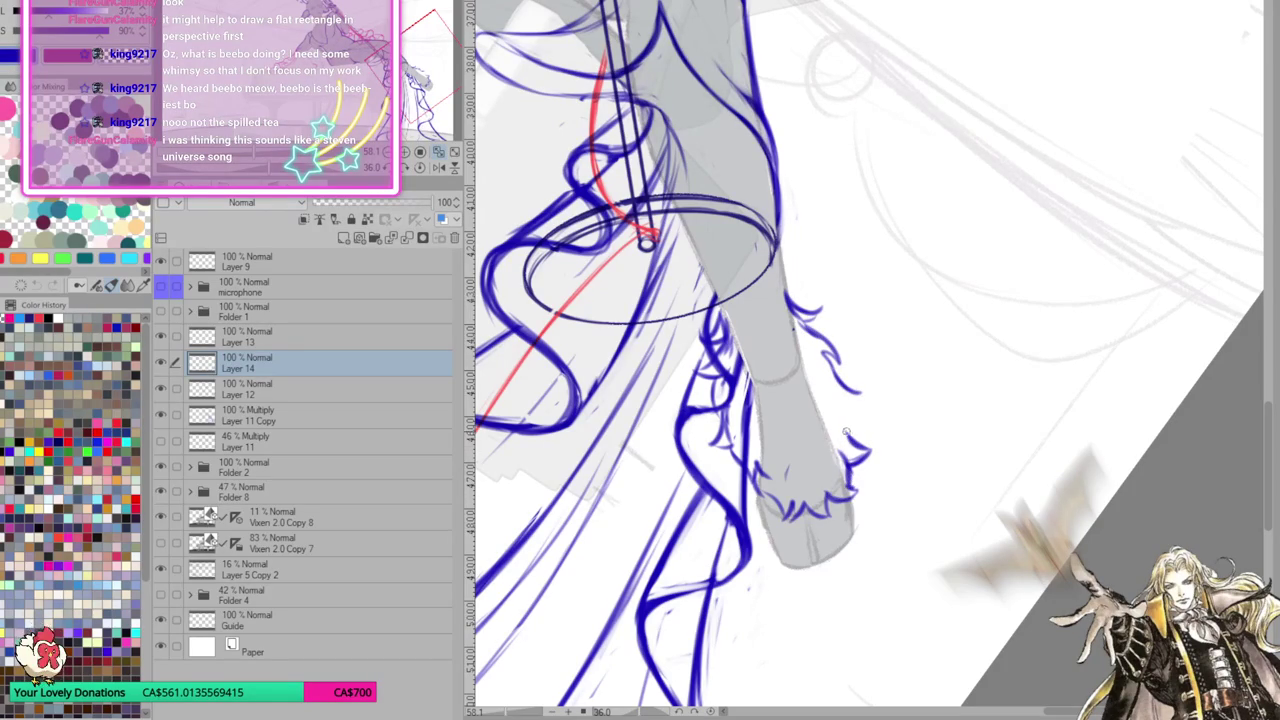
mouse_move(832, 396)
left_mouse_down()
mouse_move(856, 448)
mouse_move(864, 416)
left_mouse_up()
left_click_drag(830, 358, 862, 396)
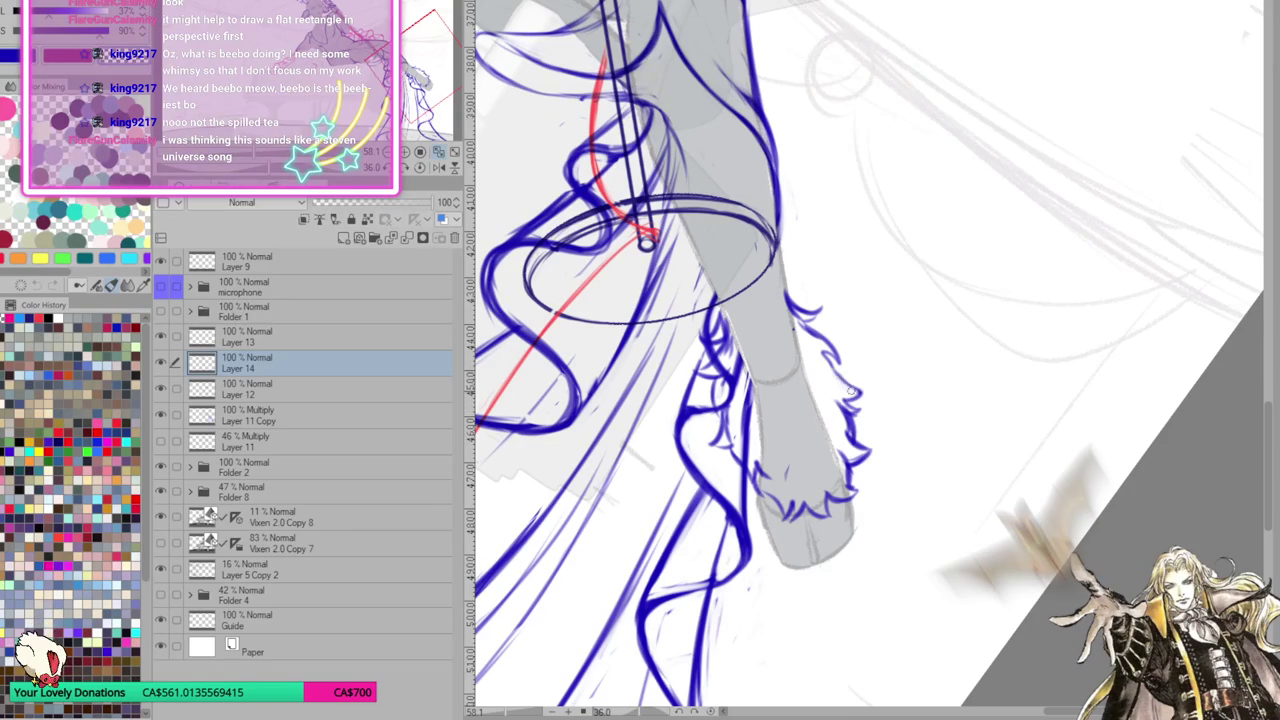
mouse_move(826, 352)
left_mouse_down()
mouse_move(864, 404)
mouse_move(856, 446)
mouse_move(820, 344)
mouse_move(840, 370)
left_mouse_up()
left_click_drag(810, 322, 840, 362)
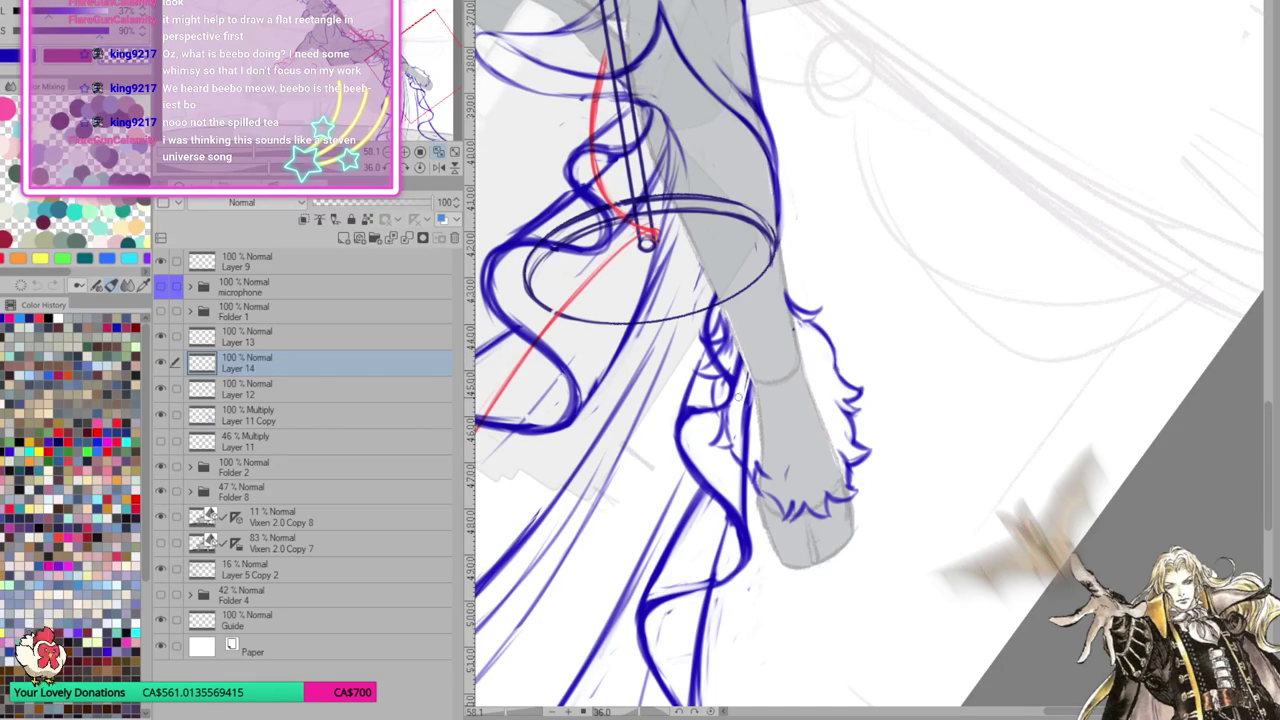
left_click(311, 420)
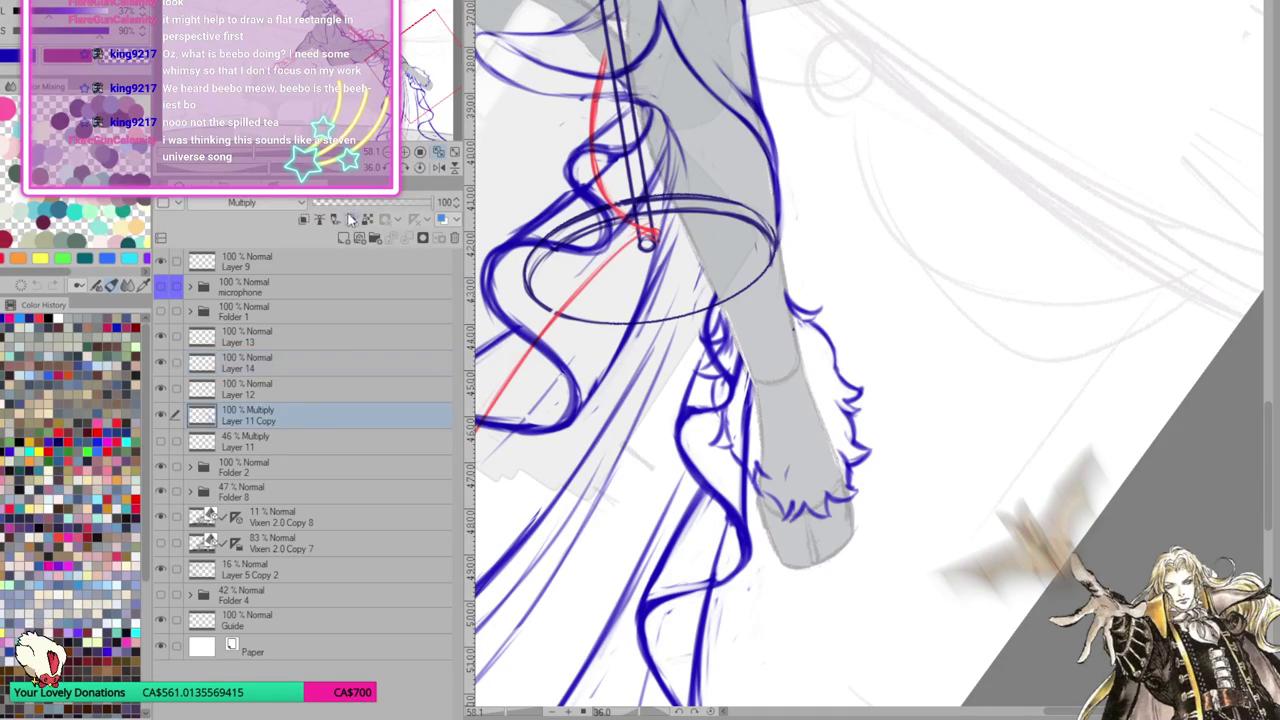
Set Layer 11 Copy to 26% opacity, then ink fur down the cuff's left edge and tip
left_click(354, 201)
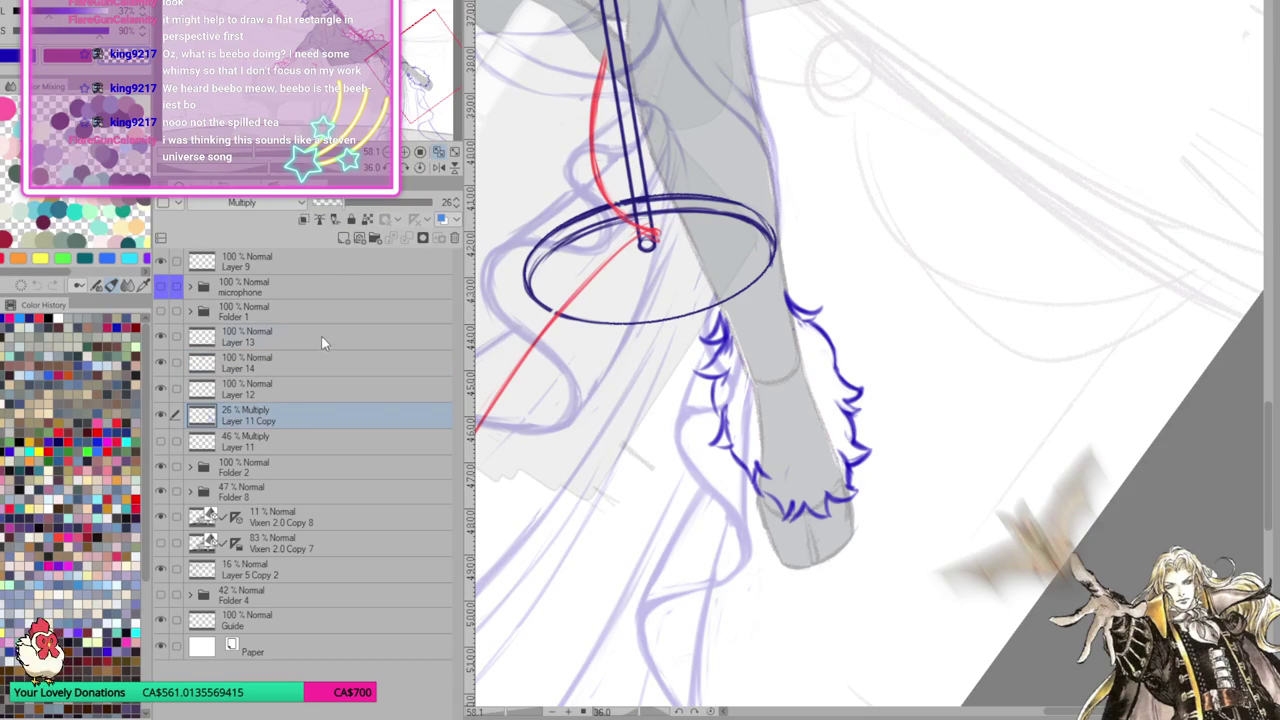
left_click(323, 362)
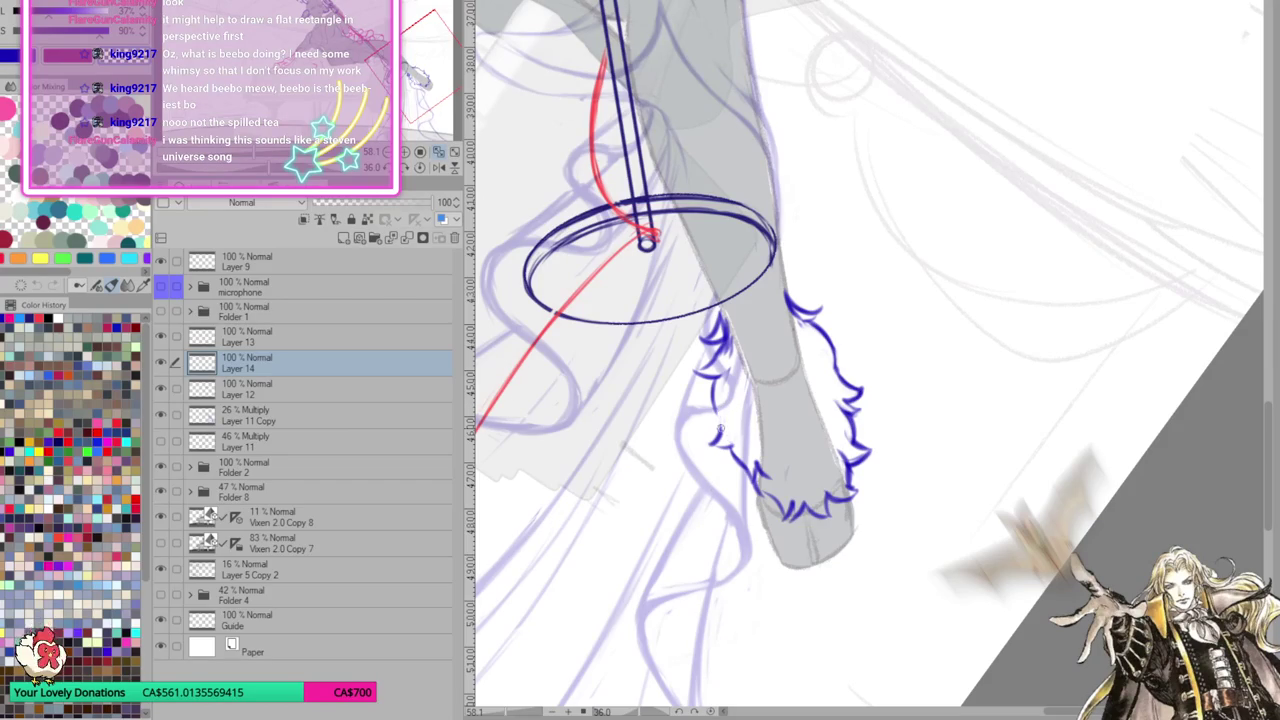
mouse_move(715, 375)
left_mouse_down()
mouse_move(708, 443)
mouse_move(738, 455)
mouse_move(746, 497)
mouse_move(766, 482)
mouse_move(778, 490)
mouse_move(760, 497)
mouse_move(788, 522)
mouse_move(766, 512)
mouse_move(776, 518)
mouse_move(800, 522)
mouse_move(784, 520)
mouse_move(836, 492)
mouse_move(852, 500)
mouse_move(814, 520)
left_mouse_up()
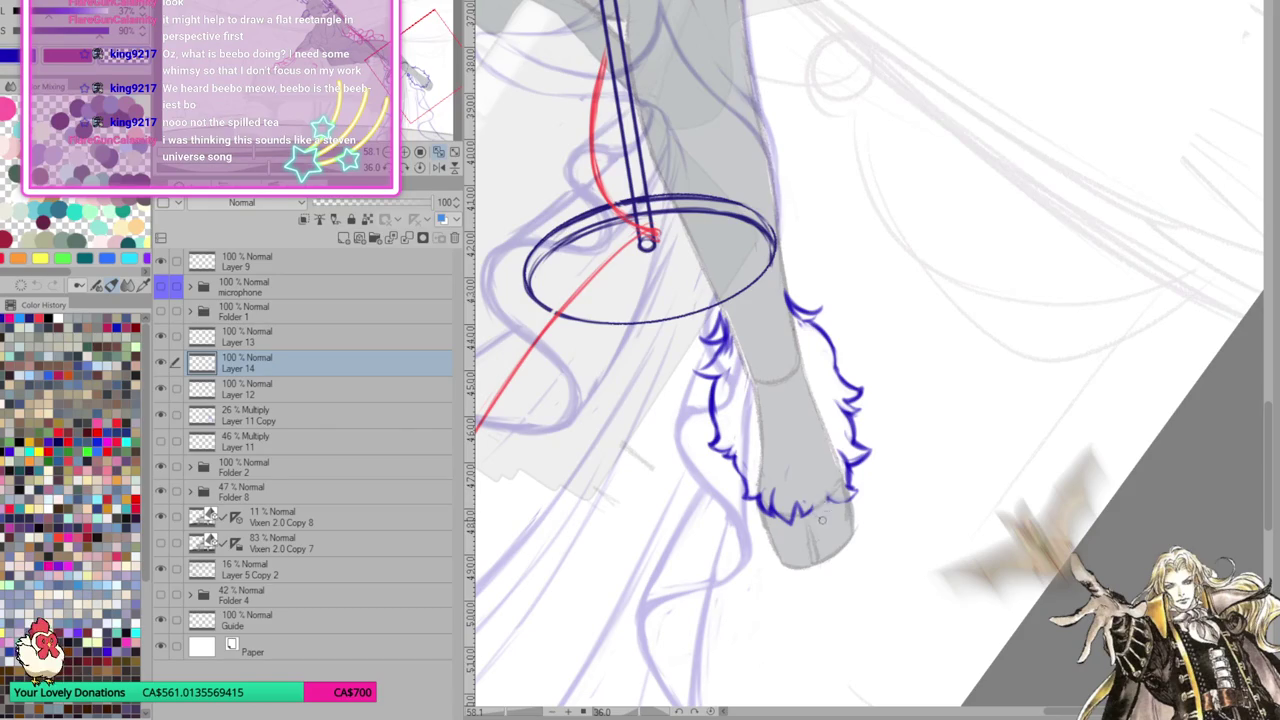
left_click_drag(808, 516, 824, 490)
Erase and redraw the hatching along the cuff's fur outline
left_click_drag(736, 352, 718, 364)
left_click_drag(728, 348, 720, 364)
mouse_move(730, 320)
left_mouse_down()
mouse_move(718, 364)
mouse_move(710, 342)
mouse_move(688, 378)
mouse_move(706, 388)
mouse_move(706, 426)
left_mouse_up()
mouse_move(718, 380)
left_mouse_down()
mouse_move(706, 424)
mouse_move(714, 386)
mouse_move(718, 410)
mouse_move(748, 420)
mouse_move(738, 416)
left_mouse_up()
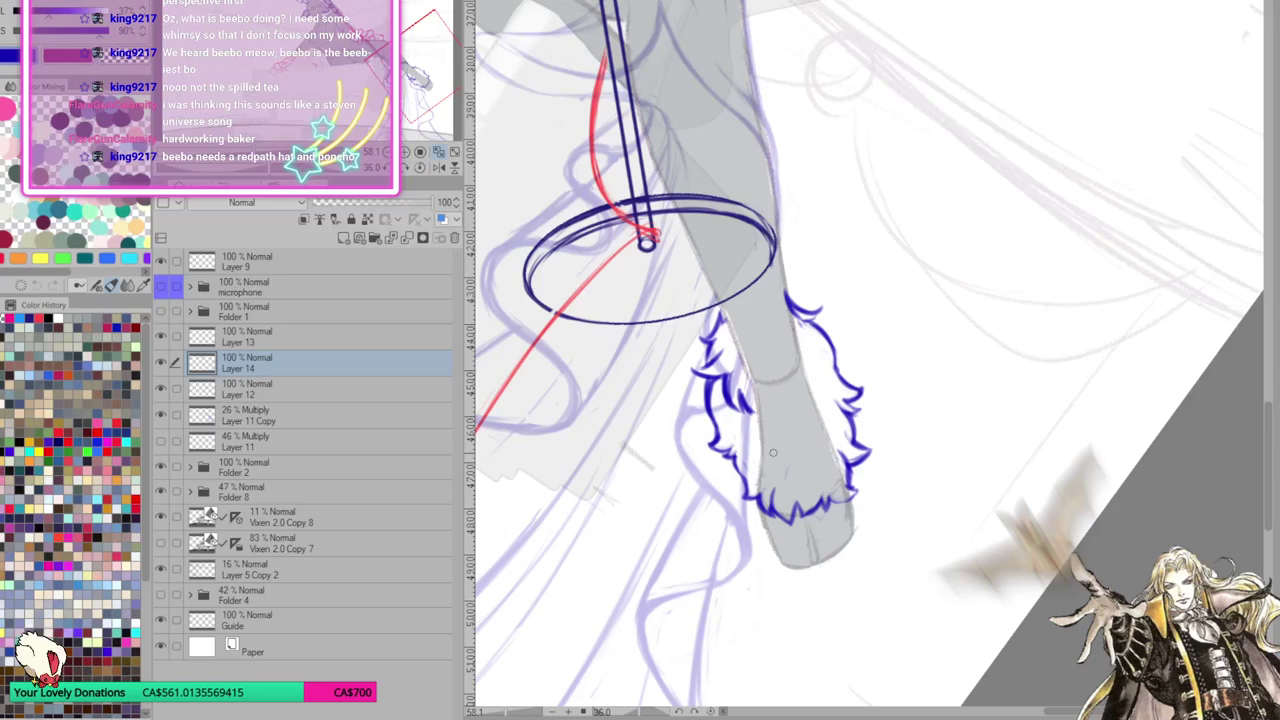
Add a fur spike on the cuff's left edge and short inner strokes near its top
left_click_drag(690, 368, 712, 362)
mouse_move(768, 404)
left_mouse_down()
mouse_move(801, 410)
mouse_move(812, 385)
left_mouse_up()
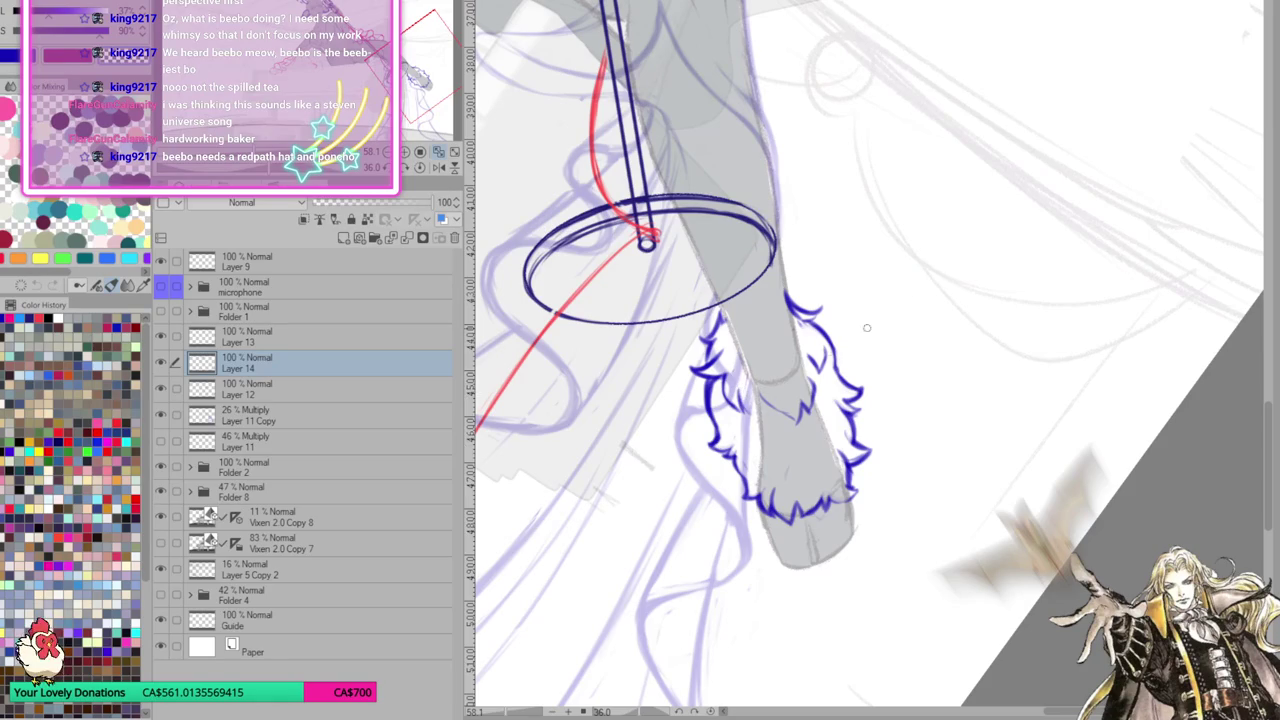
mouse_move(756, 318)
left_mouse_down()
mouse_move(758, 340)
mouse_move(784, 338)
left_mouse_up()
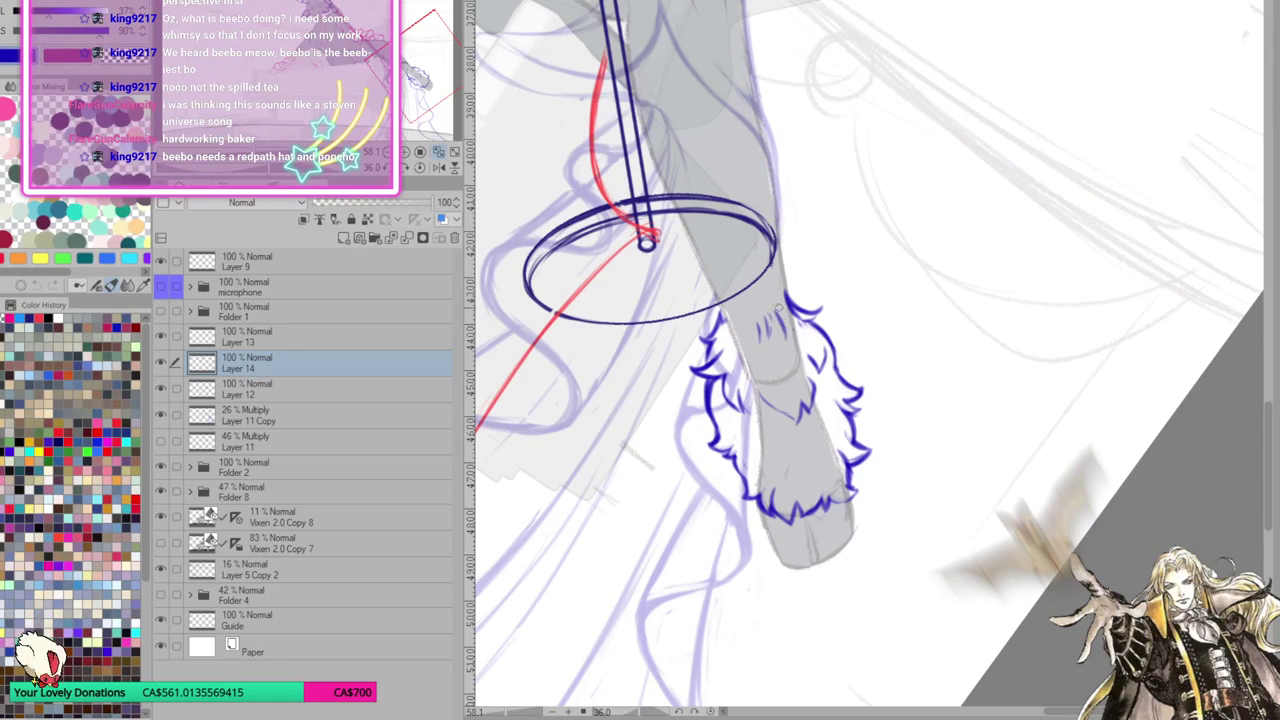
mouse_move(731, 316)
left_mouse_down()
mouse_move(738, 344)
mouse_move(760, 342)
mouse_move(768, 328)
mouse_move(780, 336)
mouse_move(786, 309)
left_mouse_up()
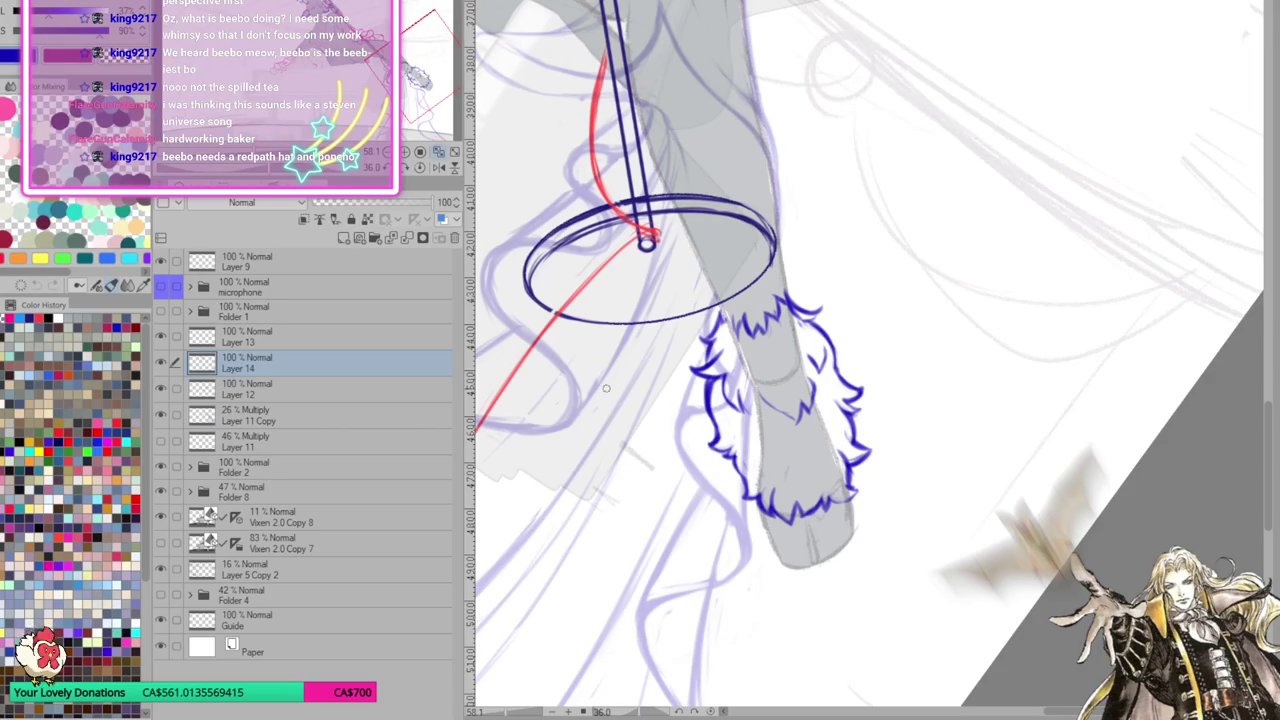
scroll(835, 401, "down", 5)
Reset the view rotation, zoom onto the leg, and ink zigzag fur along the cuff's lower edge
scroll(835, 401, "up", 3)
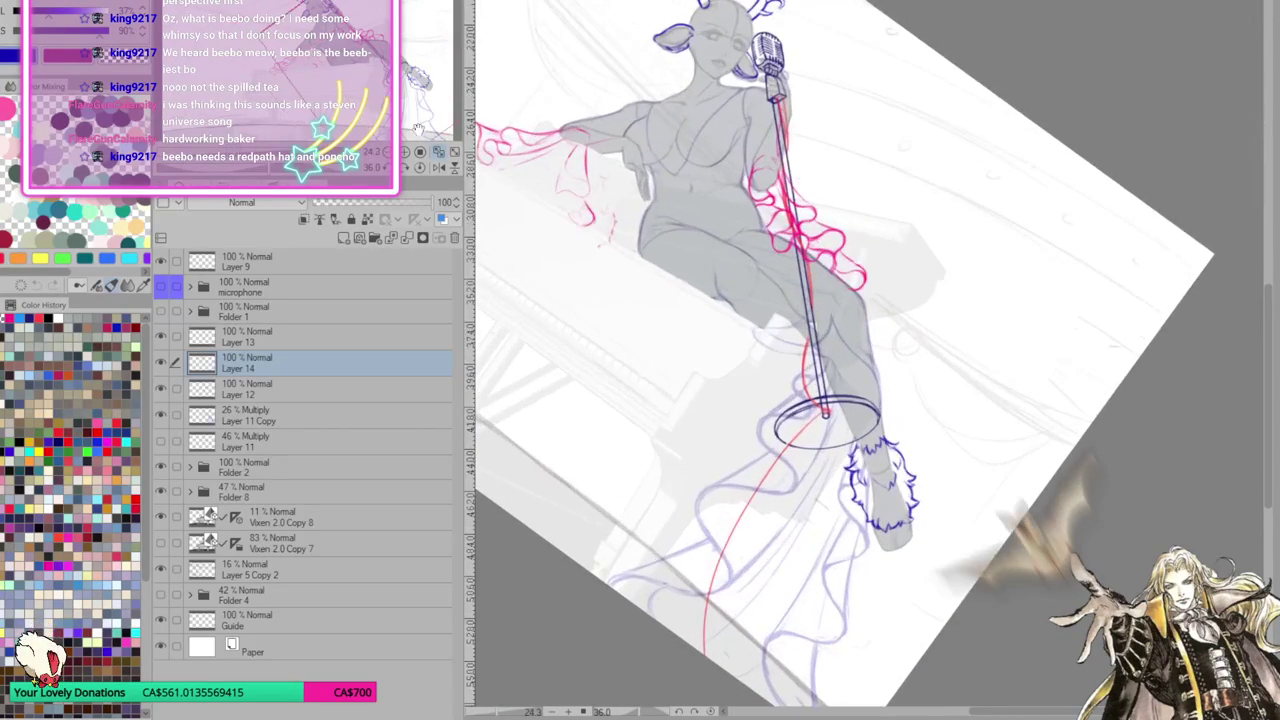
left_click(420, 167)
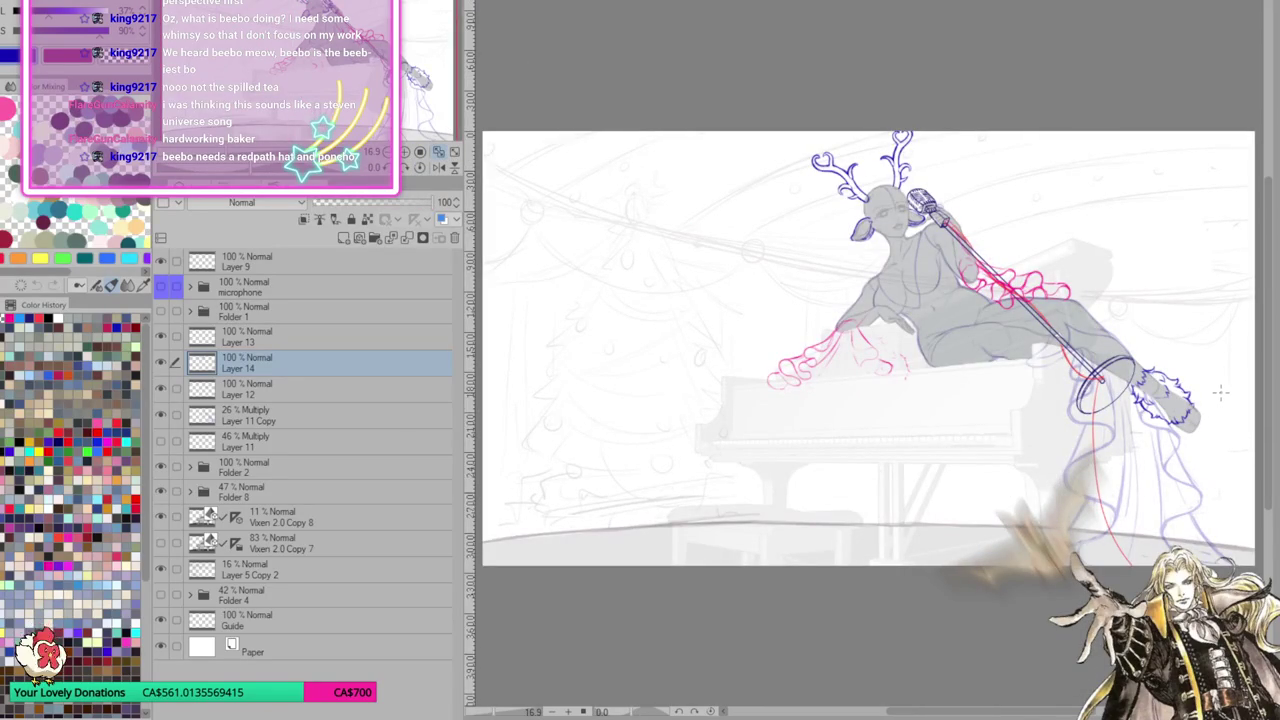
scroll(1220, 392, "up", 1)
scroll(1210, 405, "up", 1)
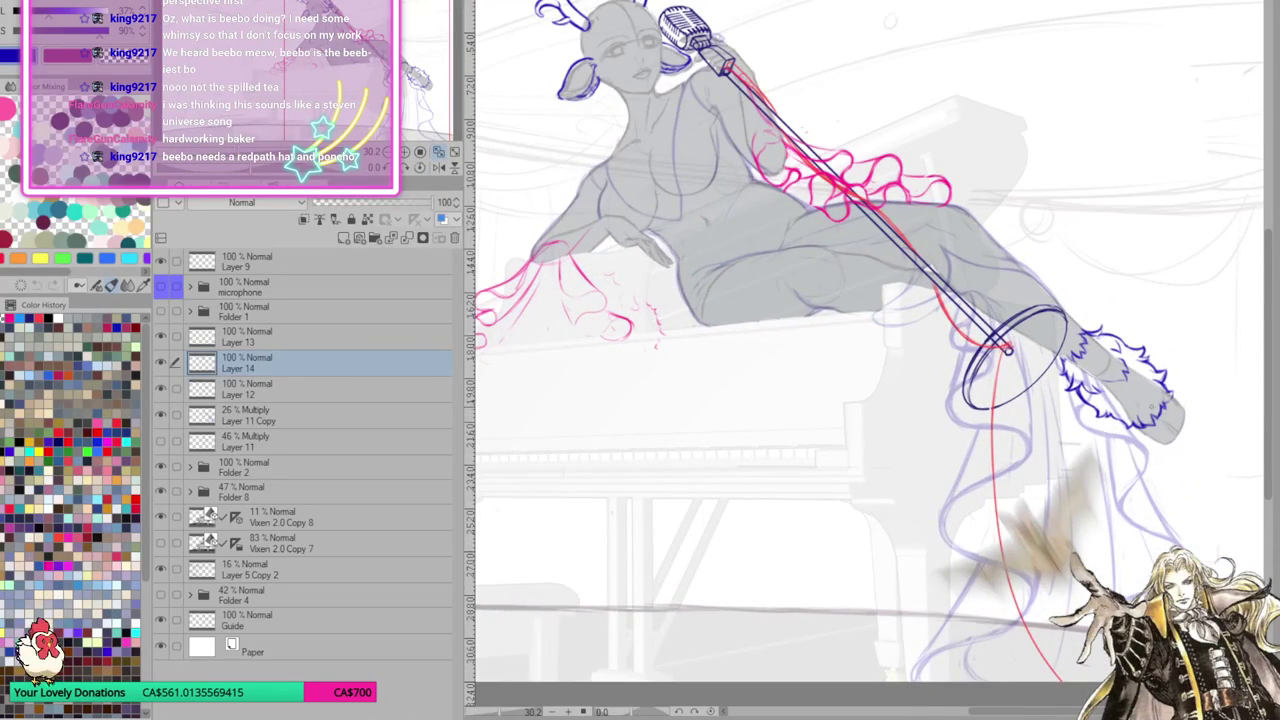
scroll(864, 223, "up", 1)
scroll(864, 223, "up", 1)
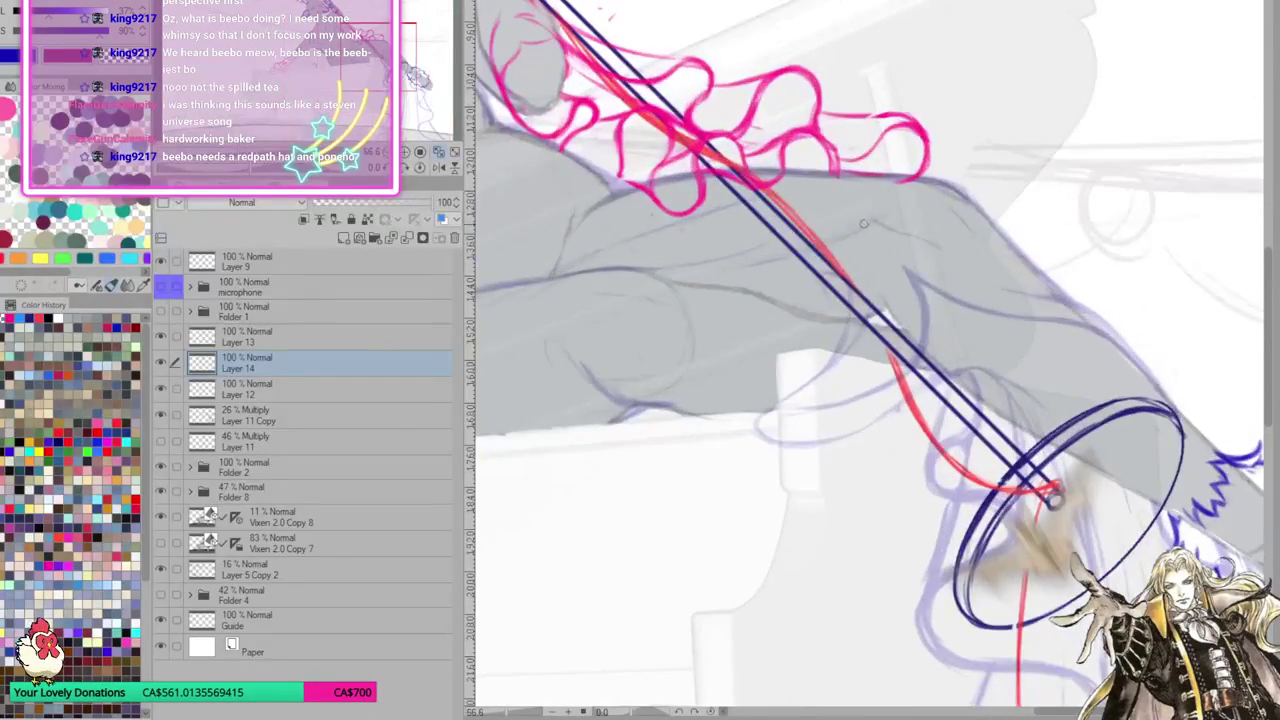
scroll(1131, 463, "down", 2)
scroll(1131, 463, "down", 1)
scroll(1225, 532, "up", 2)
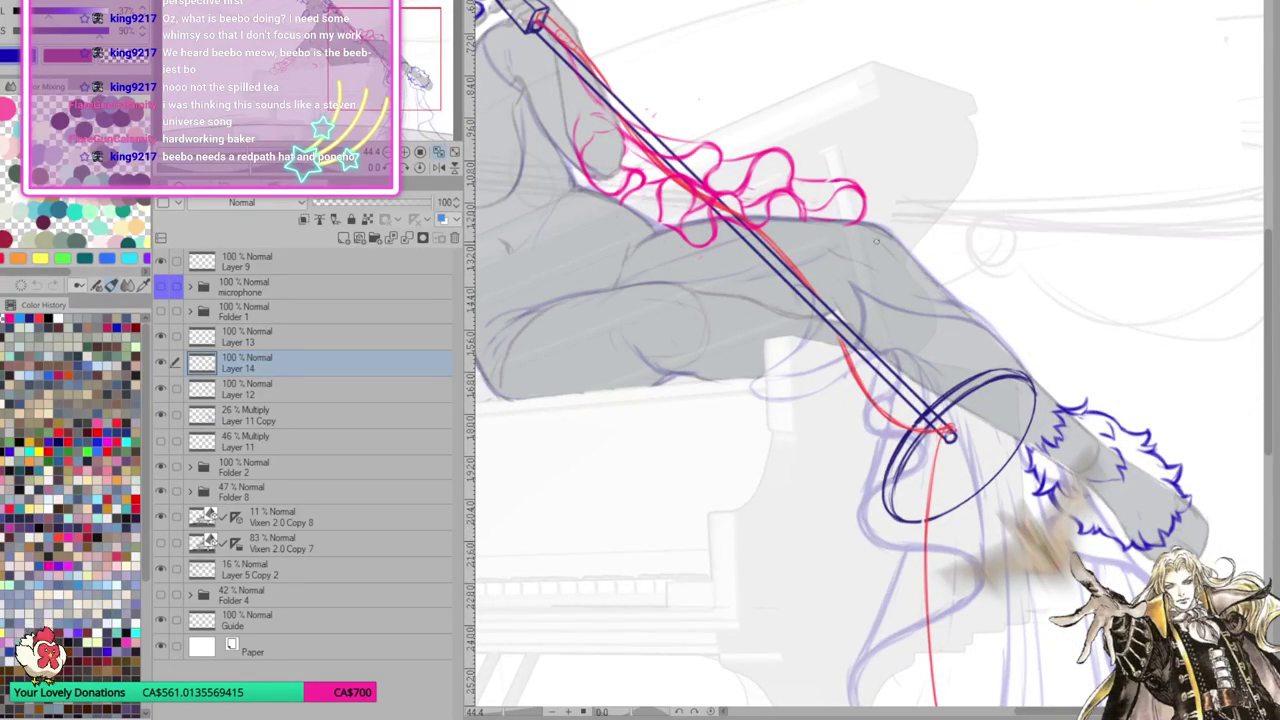
mouse_move(840, 251)
left_mouse_down()
mouse_move(1134, 476)
mouse_move(945, 402)
mouse_move(904, 406)
left_mouse_up()
scroll(1097, 525, "up", 1)
scroll(1097, 525, "up", 1)
left_click_drag(1097, 525, 1069, 499)
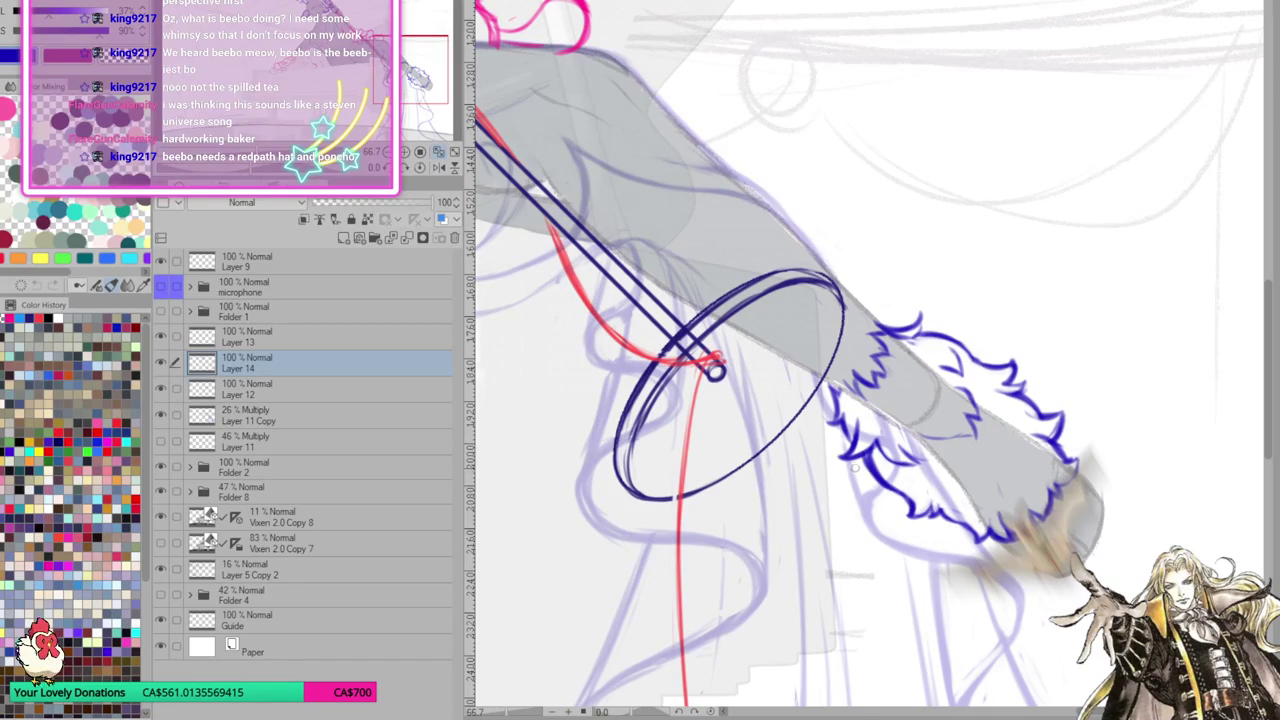
mouse_move(856, 464)
left_mouse_down()
mouse_move(905, 530)
mouse_move(922, 536)
mouse_move(958, 508)
left_mouse_up()
mouse_move(830, 424)
left_mouse_down()
mouse_move(842, 496)
mouse_move(868, 468)
left_mouse_up()
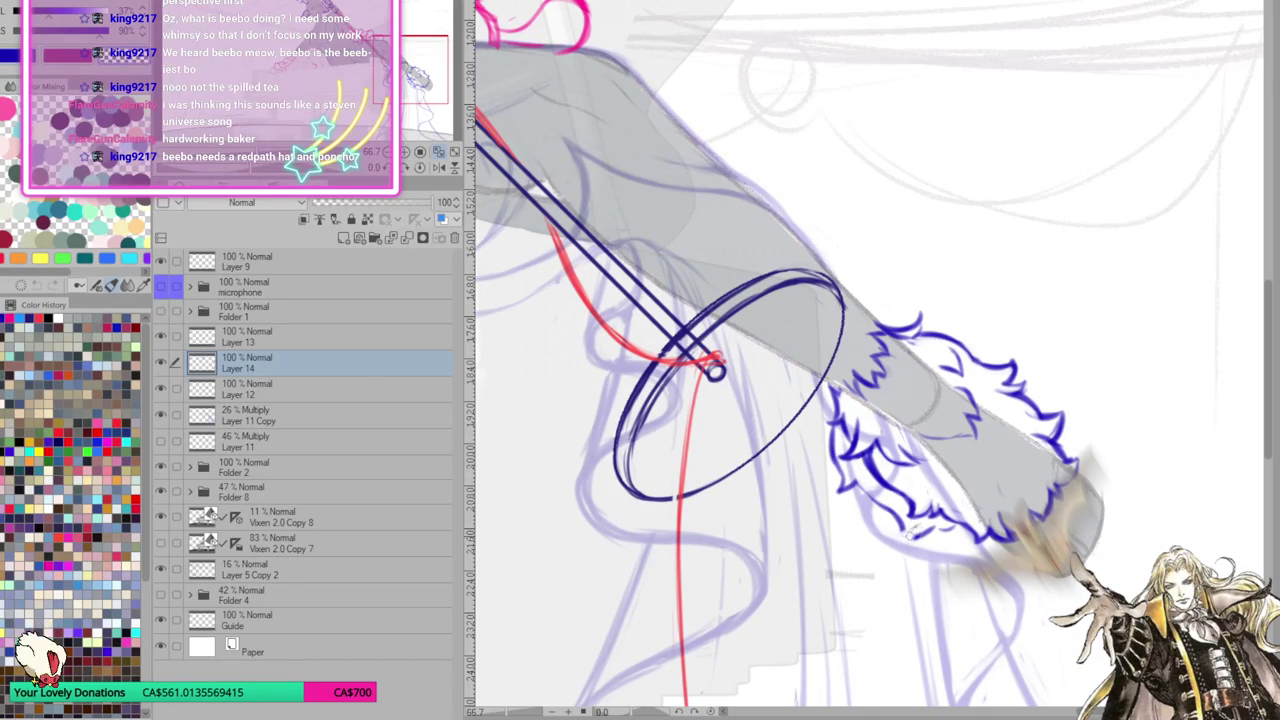
Extend the fur edge toward the foot and outline the tip beyond the cuff
mouse_move(915, 540)
left_mouse_down()
mouse_move(880, 500)
mouse_move(884, 520)
mouse_move(950, 540)
left_mouse_up()
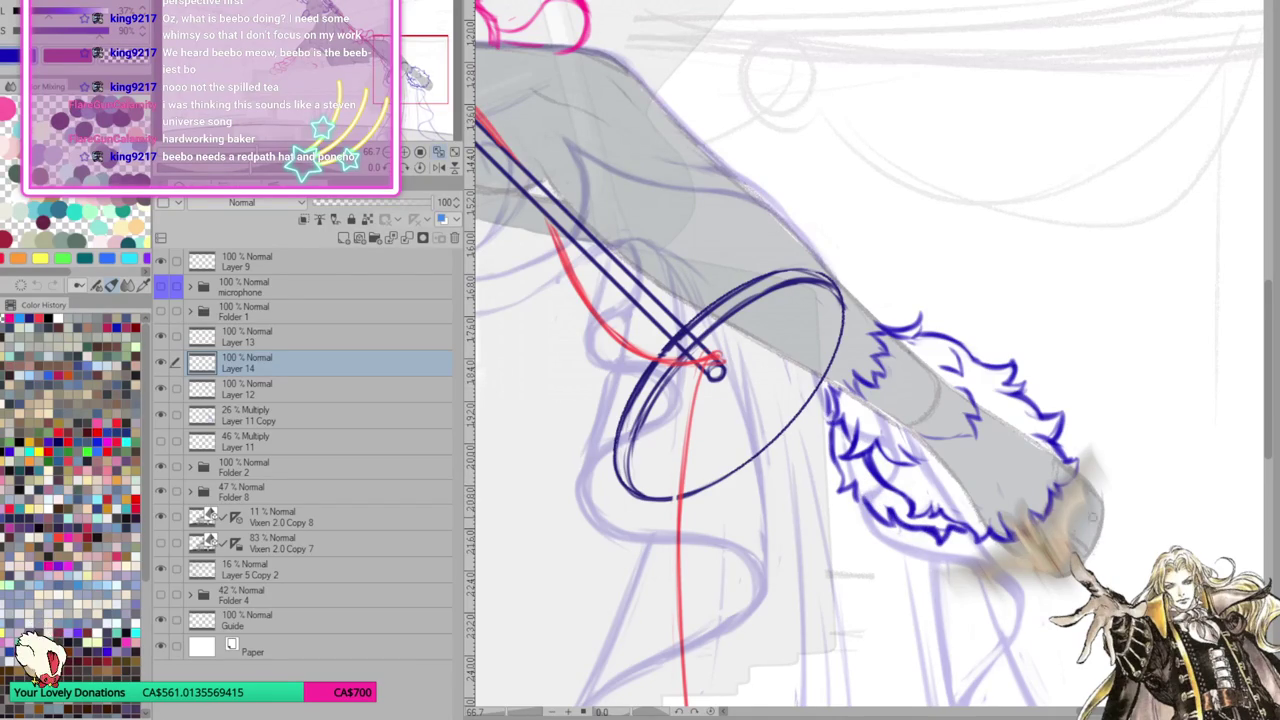
left_click_drag(952, 536, 996, 588)
mouse_move(1084, 562)
left_mouse_down()
mouse_move(1126, 552)
mouse_move(1110, 488)
left_mouse_up()
mouse_move(1058, 440)
left_mouse_down()
mouse_move(1150, 512)
mouse_move(1130, 526)
left_mouse_up()
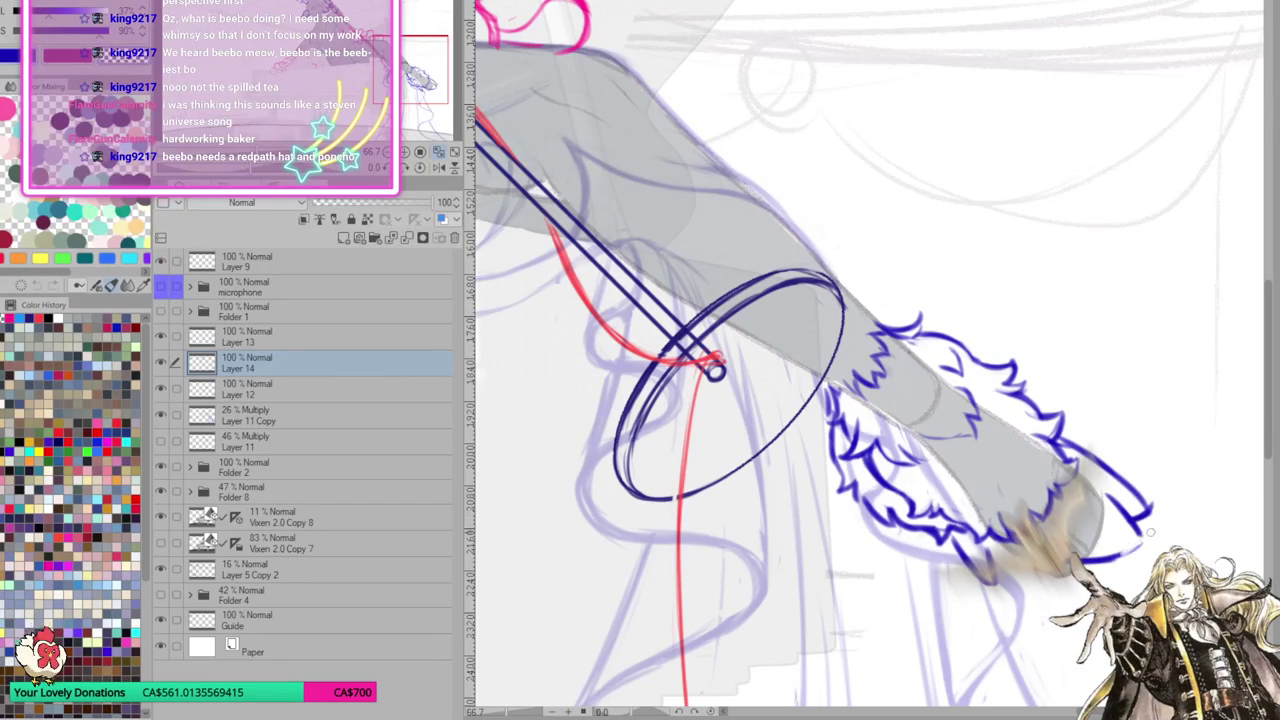
mouse_move(1082, 562)
left_mouse_down()
mouse_move(1150, 530)
mouse_move(1095, 492)
left_mouse_up()
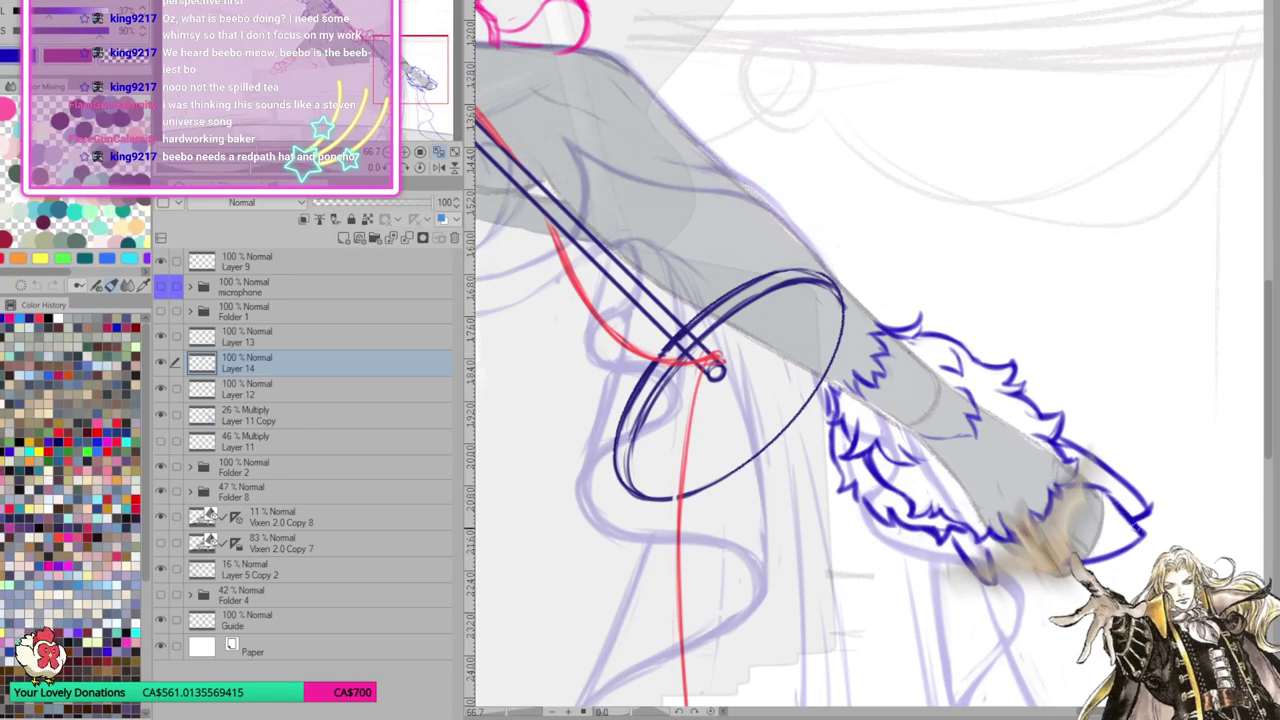
left_click_drag(1124, 475, 1118, 505)
Mirror and rotate the view, undo the lower-edge stroke, and redraw the boot below the cuff
left_click(440, 167)
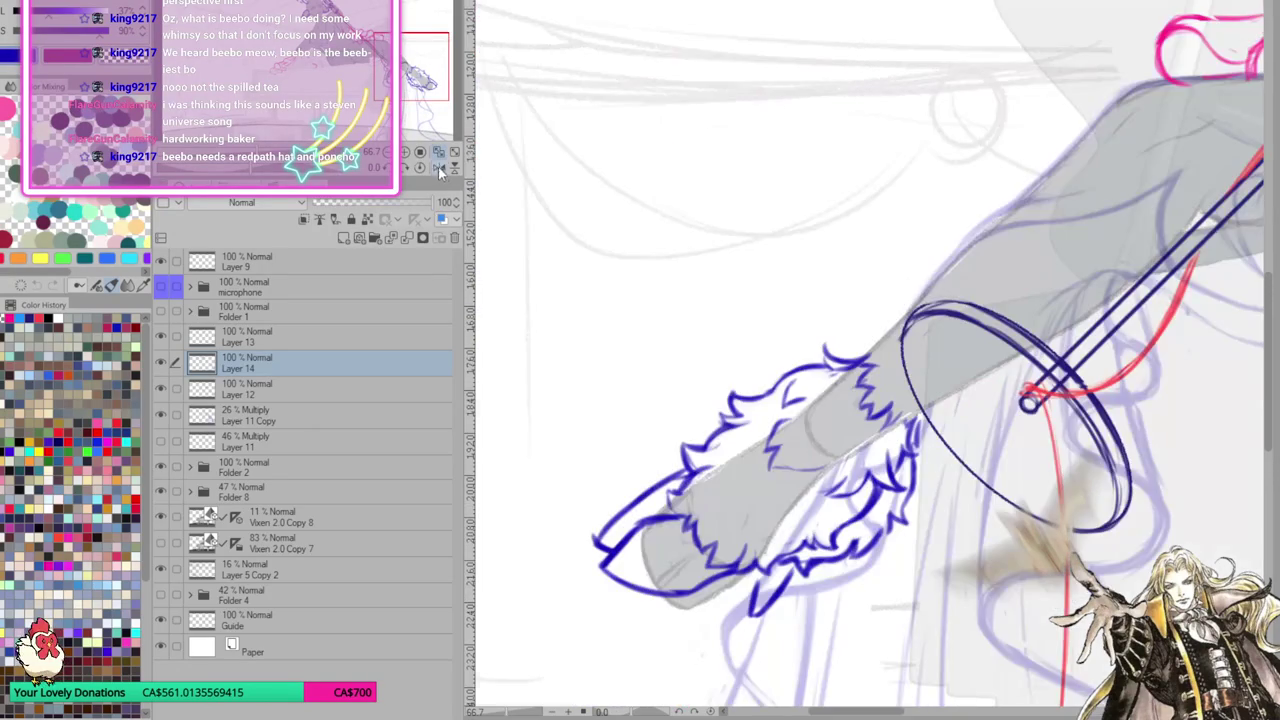
left_click_drag(932, 530, 912, 446)
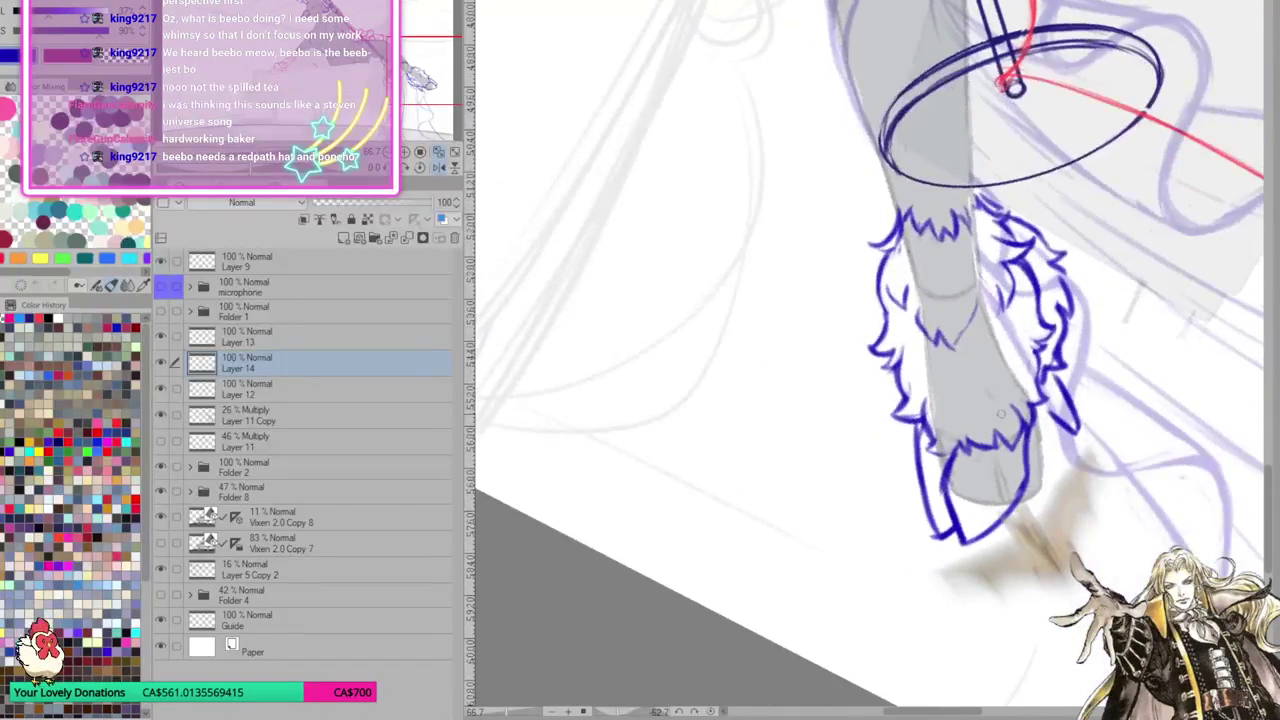
key("ctrl+z")
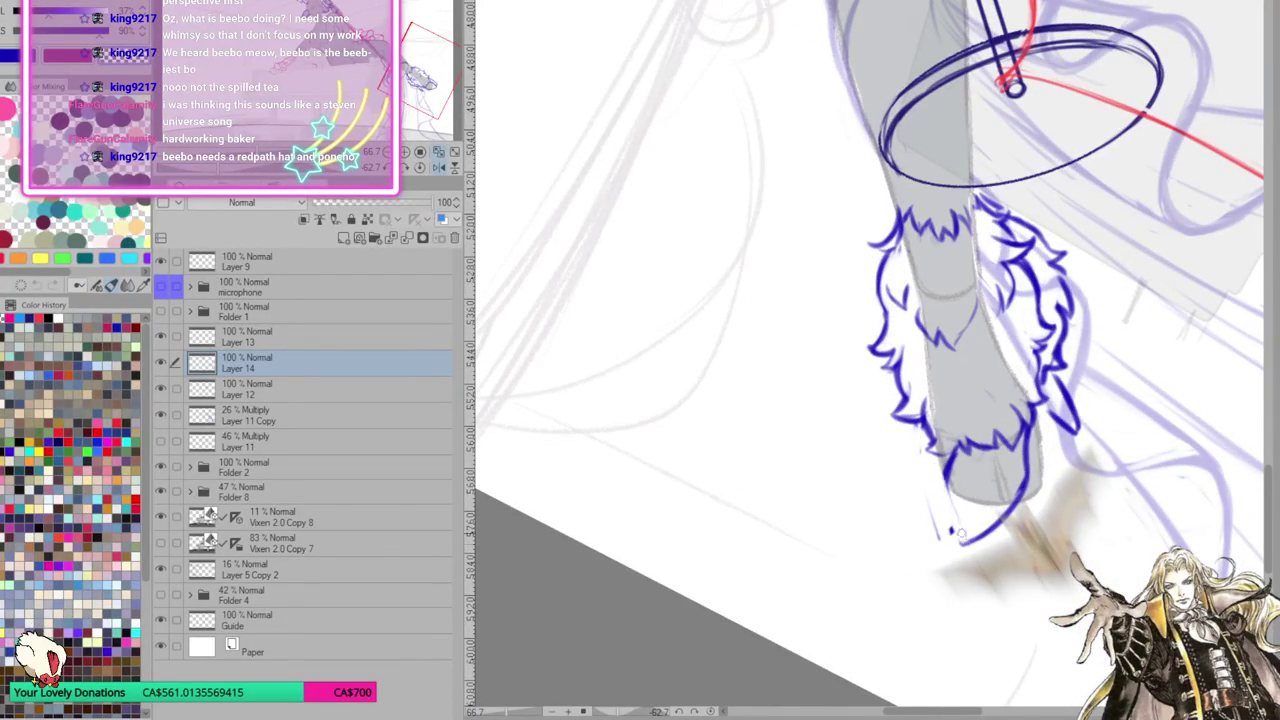
left_click_drag(918, 450, 950, 500)
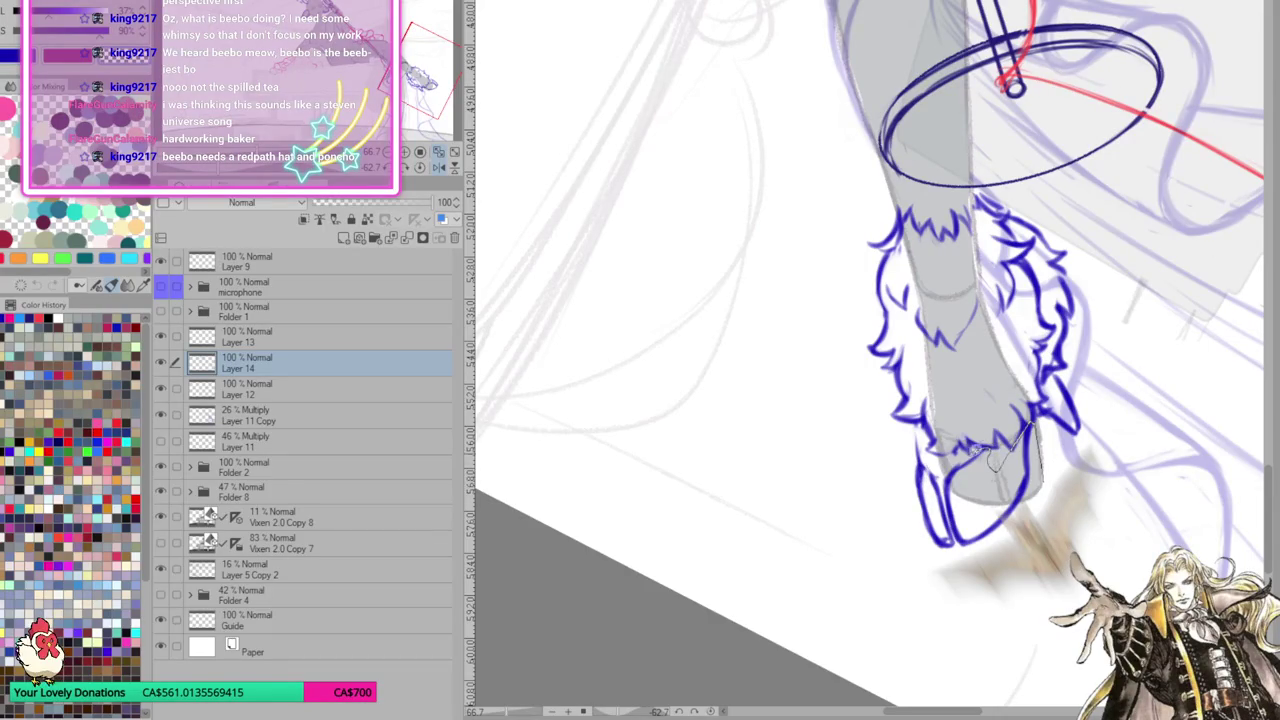
Lasso the boot, nudge it up, rotate and shrink it slightly, then restore the normal view
left_click_drag(1031, 424, 932, 560)
key("ctrl+t")
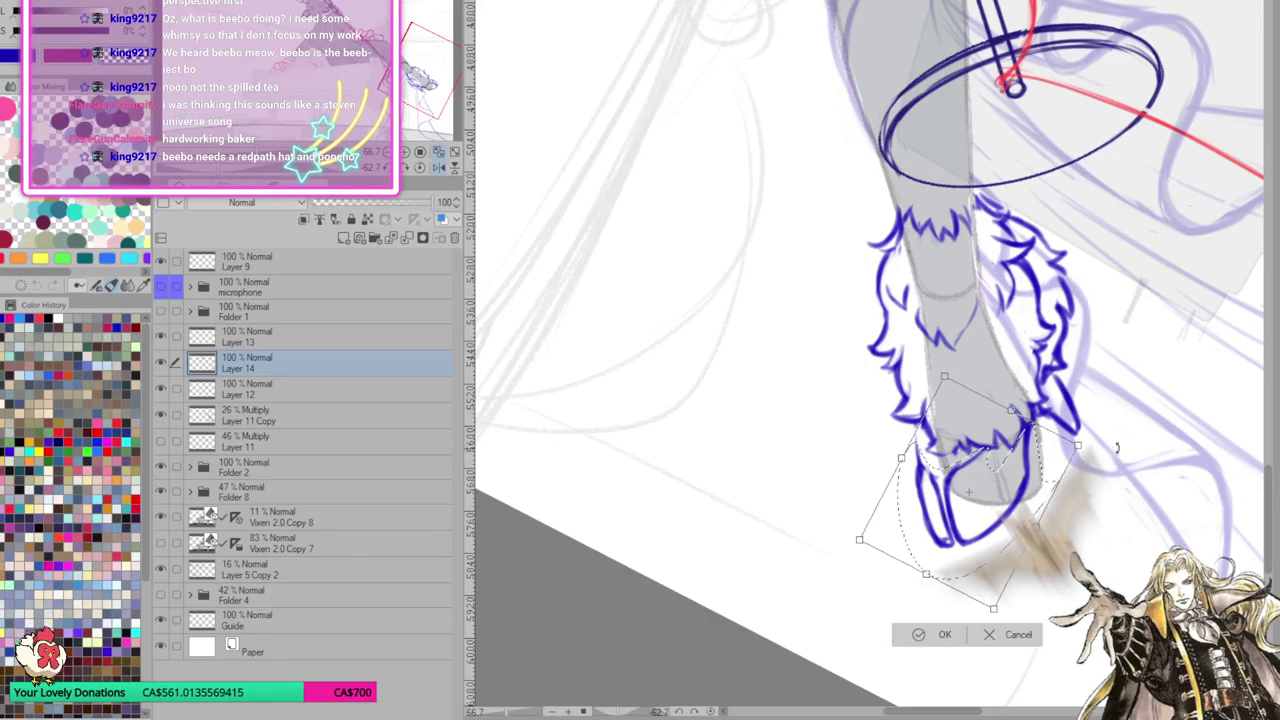
left_click_drag(1031, 500, 1029, 480)
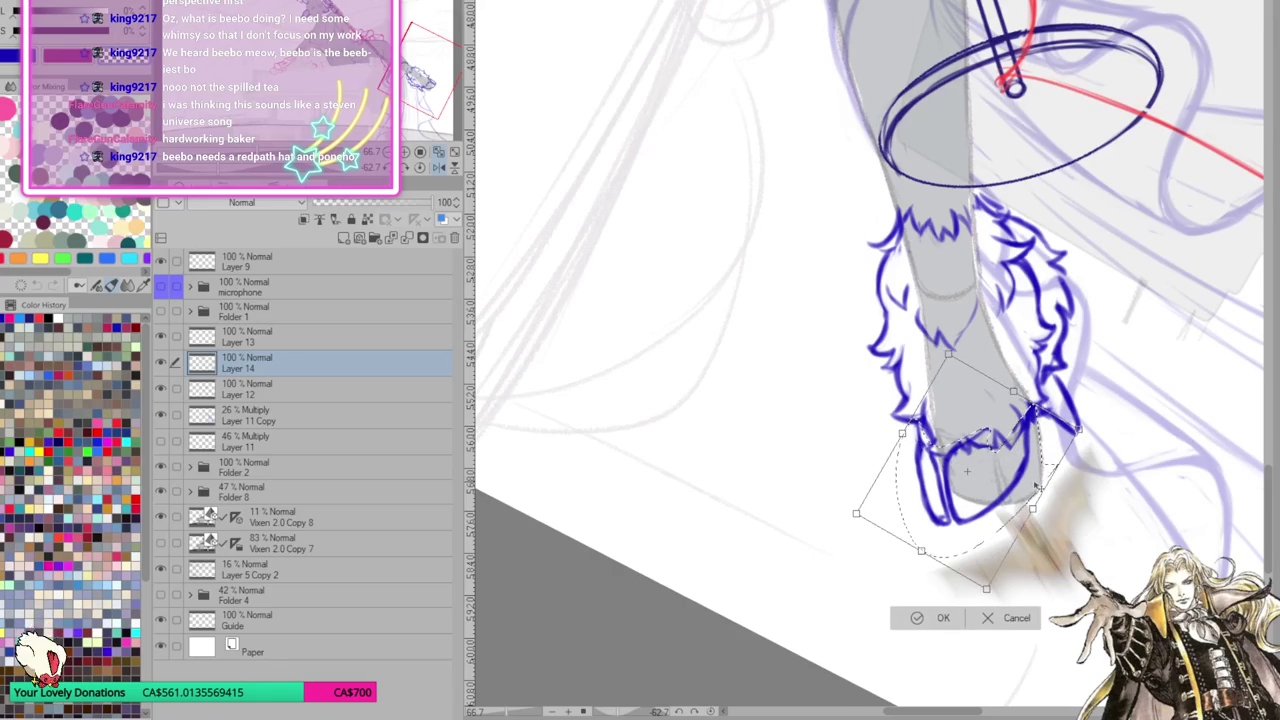
left_click_drag(1052, 493, 1046, 467)
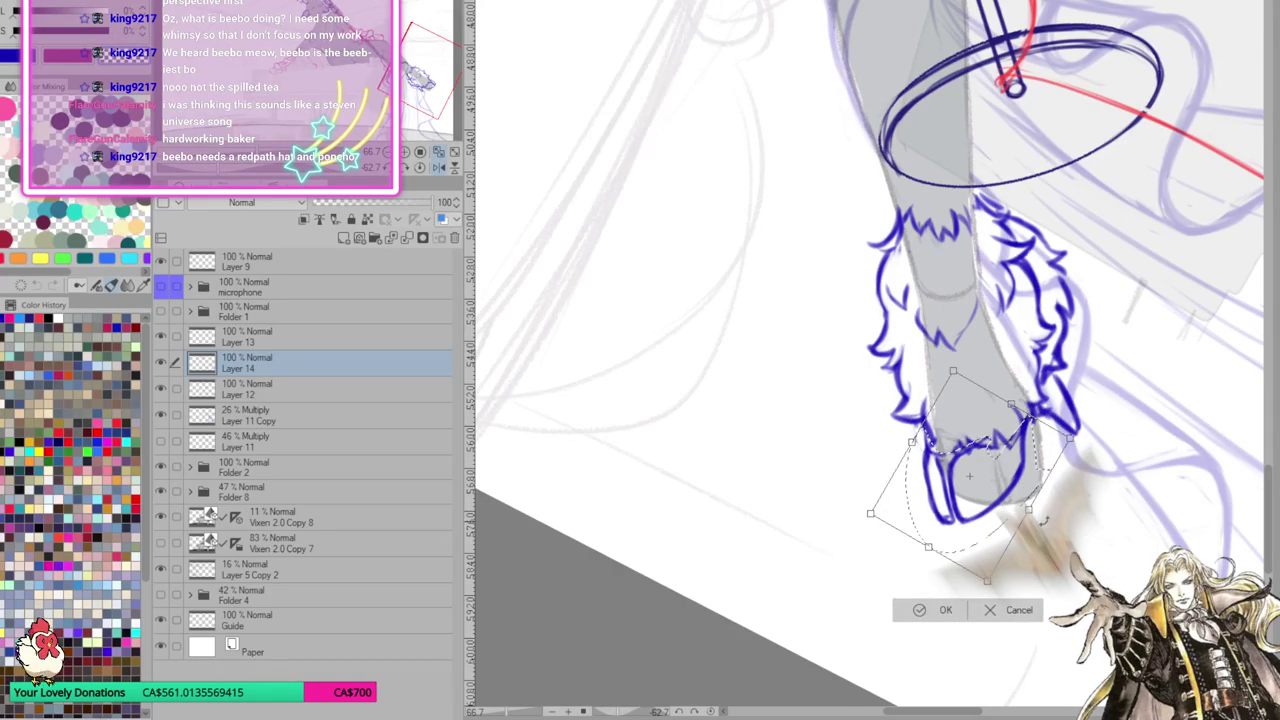
left_click(925, 610)
left_click(832, 608)
key("h")
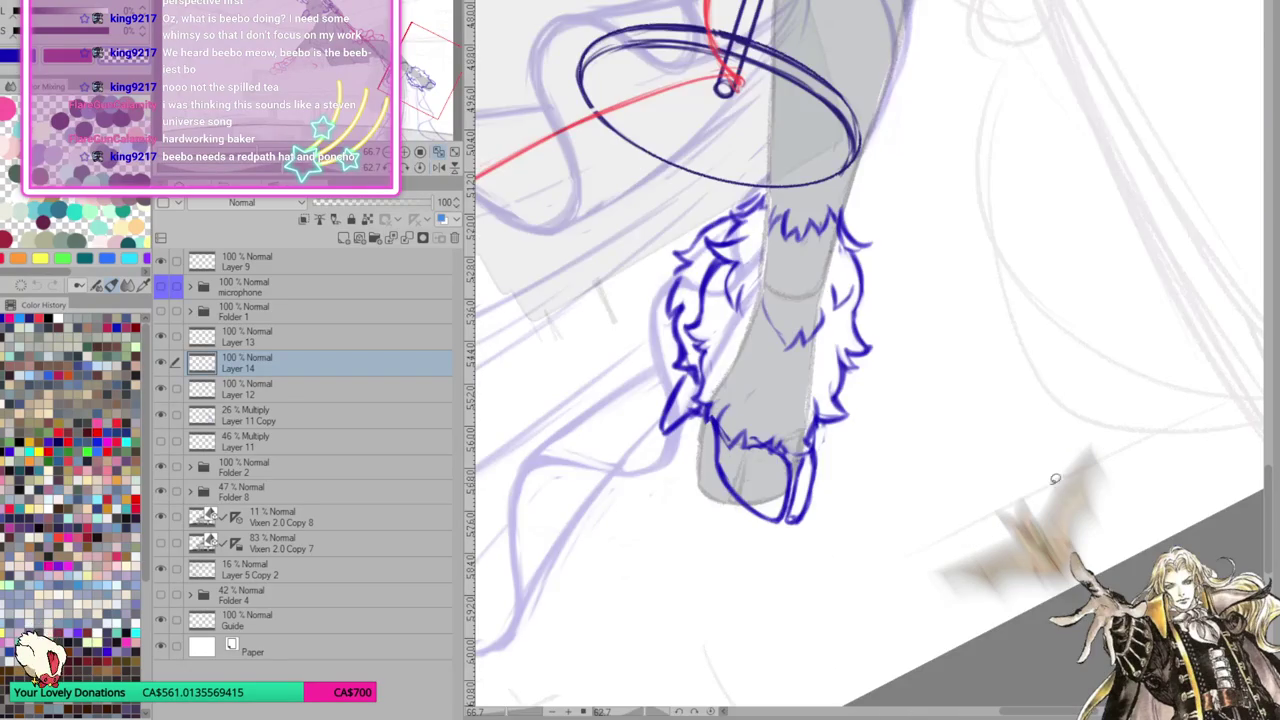
key("ctrl+0")
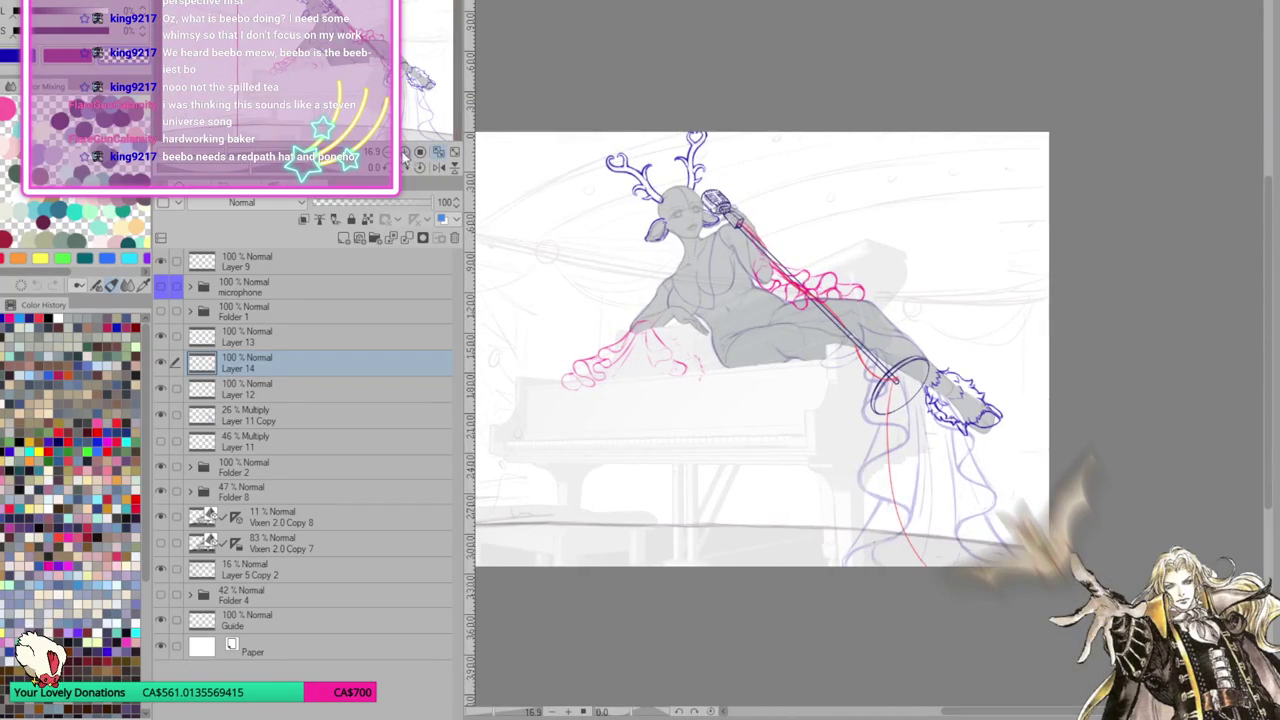
Zoom onto the boot, add a short fur stroke at the lower cuff and reposition it
scroll(1238, 427, "up", 3)
scroll(1238, 427, "up", 2)
left_click_drag(593, 127, 543, 77)
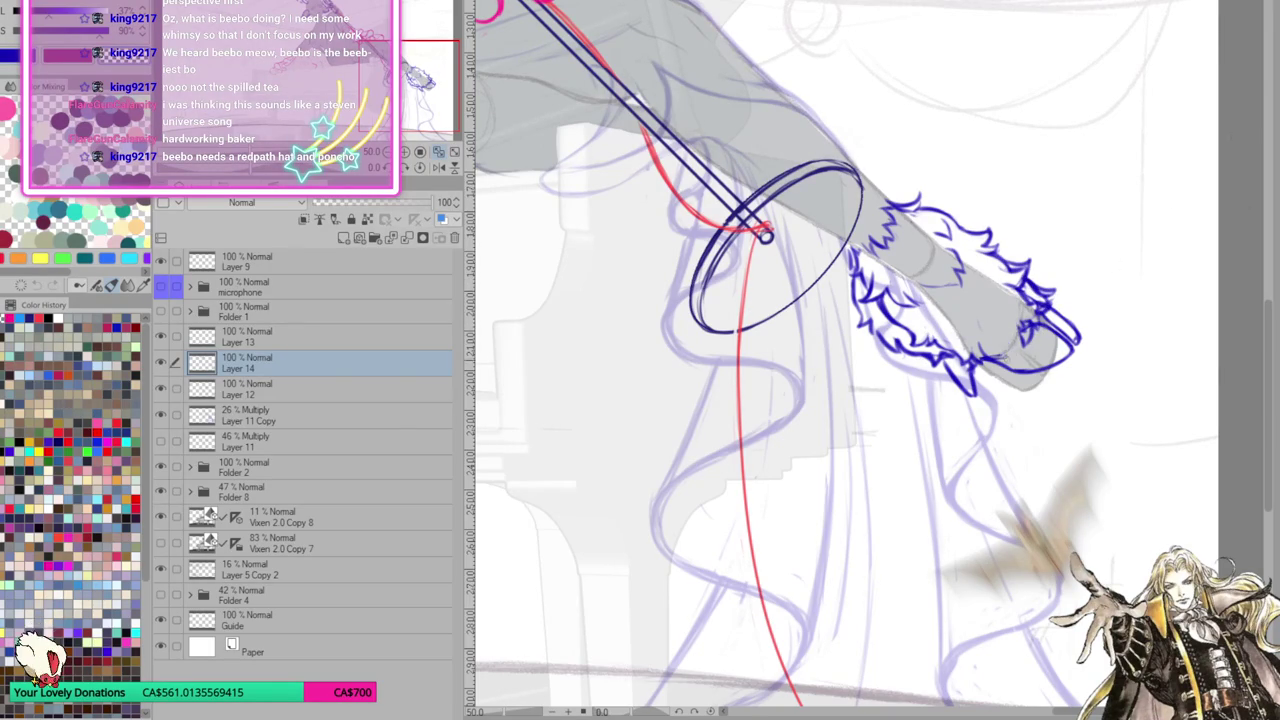
mouse_move(970, 350)
left_mouse_down()
mouse_move(1000, 360)
mouse_move(990, 405)
mouse_move(980, 389)
left_mouse_up()
key("ctrl+t")
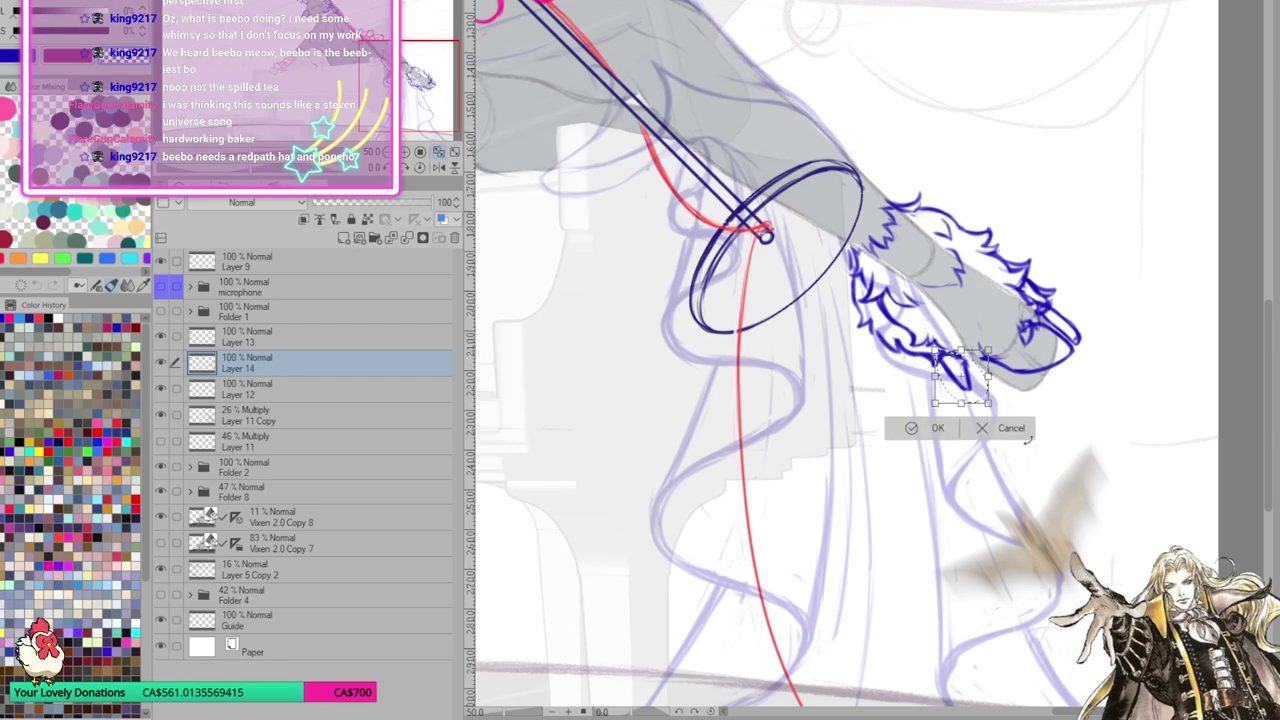
left_click(940, 428)
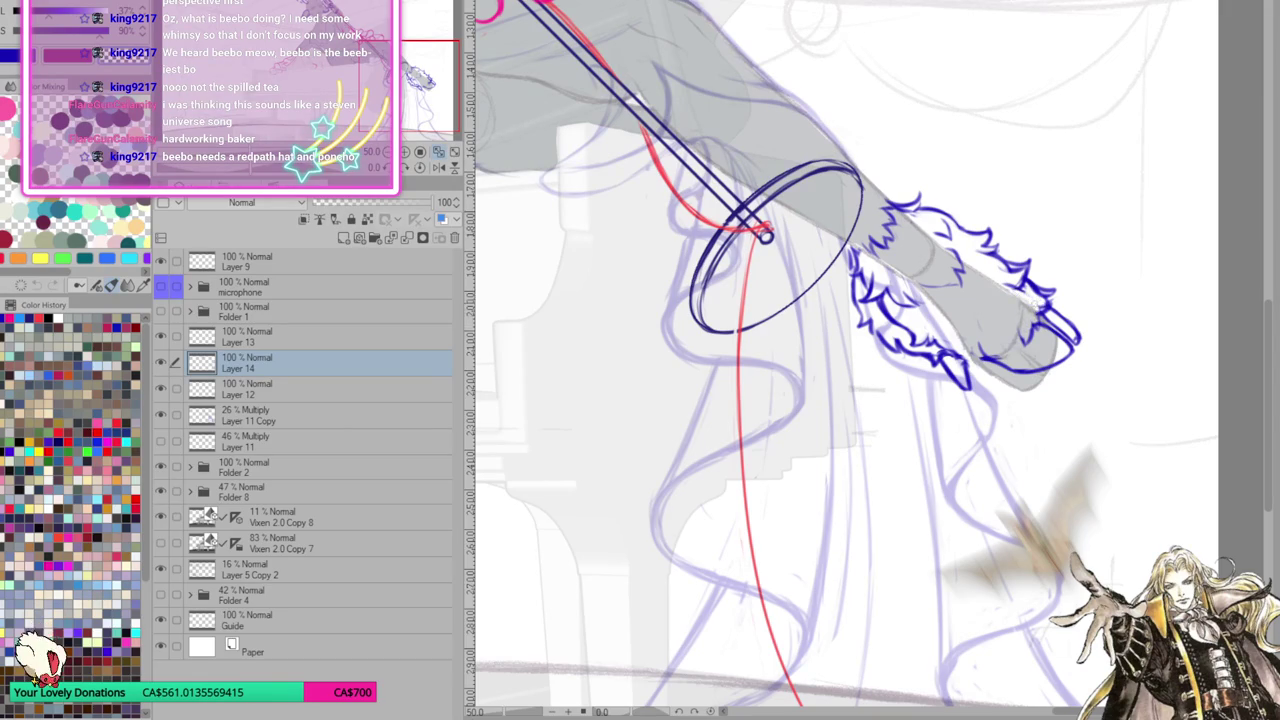
Add more small fur strokes under and along the cuff outline, then mirror the view
mouse_move(1036, 318)
left_mouse_down()
mouse_move(1042, 300)
mouse_move(1012, 288)
mouse_move(1028, 282)
mouse_move(1012, 262)
left_mouse_up()
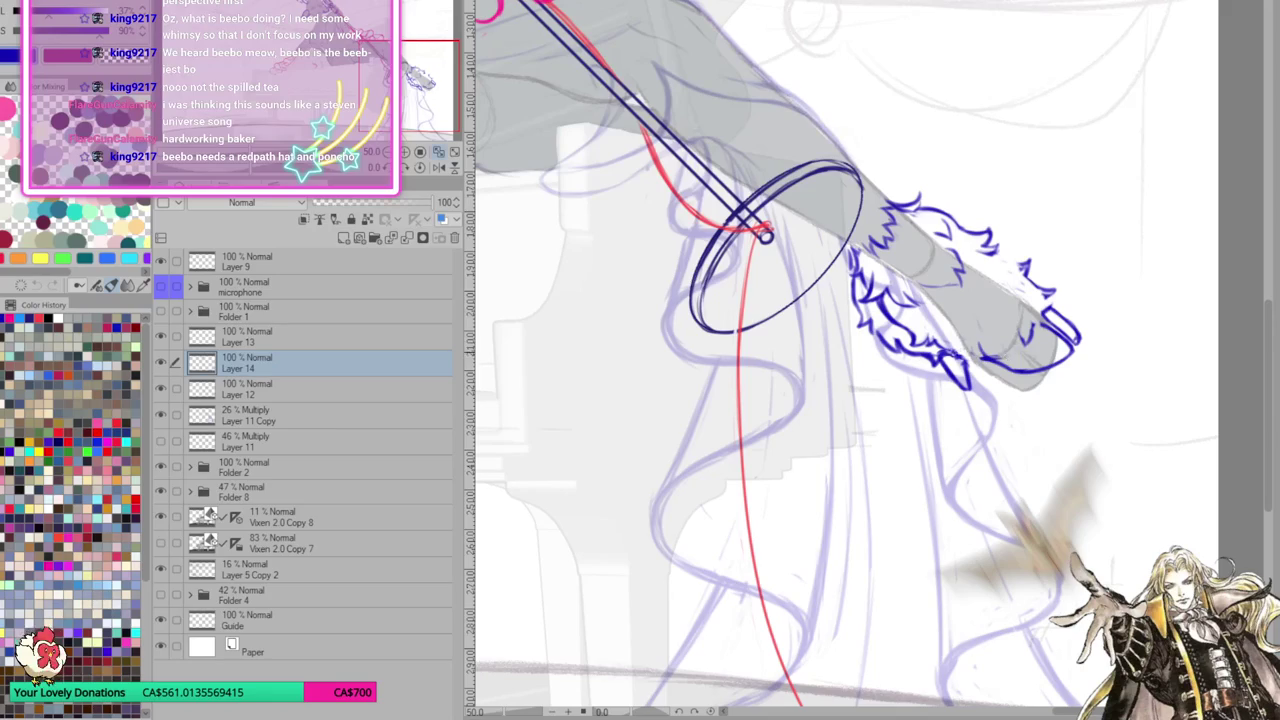
mouse_move(950, 356)
left_mouse_down()
mouse_move(976, 370)
mouse_move(986, 342)
mouse_move(1016, 350)
mouse_move(1010, 324)
mouse_move(1024, 306)
mouse_move(1042, 334)
mouse_move(1054, 270)
left_mouse_up()
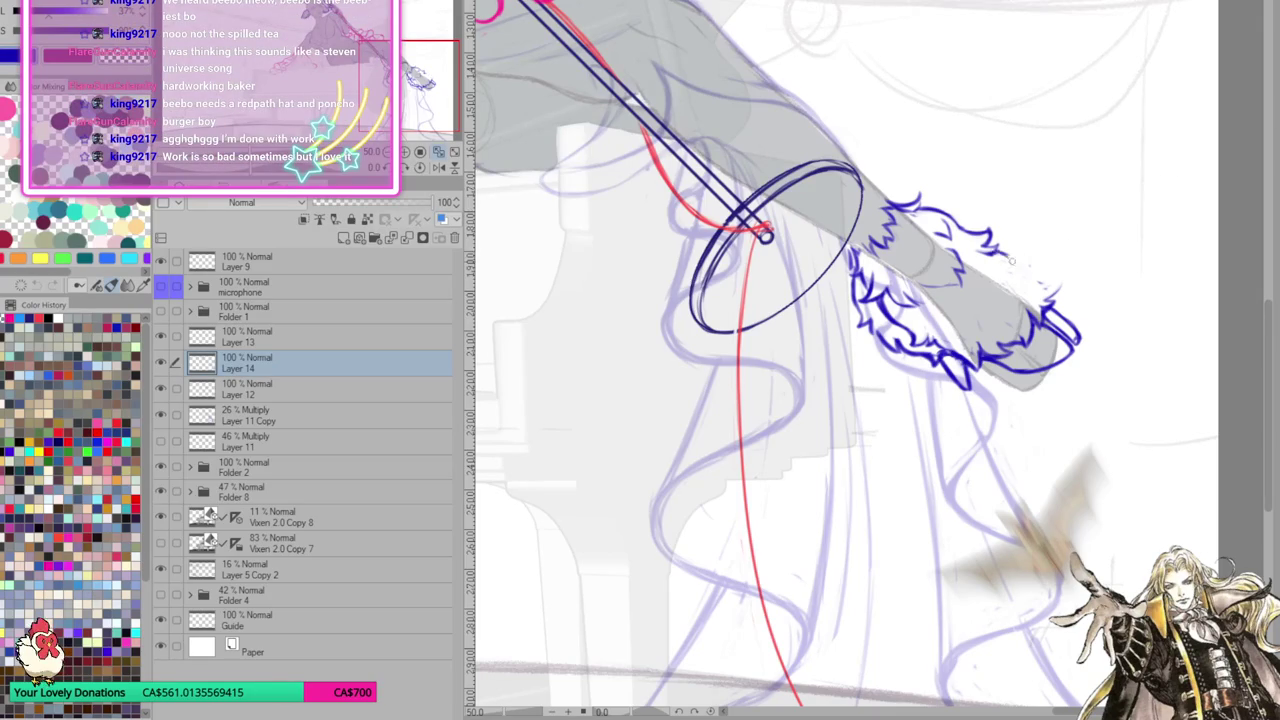
left_click_drag(1016, 256, 1008, 292)
mouse_move(990, 240)
left_mouse_down()
mouse_move(1018, 280)
mouse_move(1044, 282)
mouse_move(1078, 334)
mouse_move(1052, 360)
mouse_move(1056, 346)
left_mouse_up()
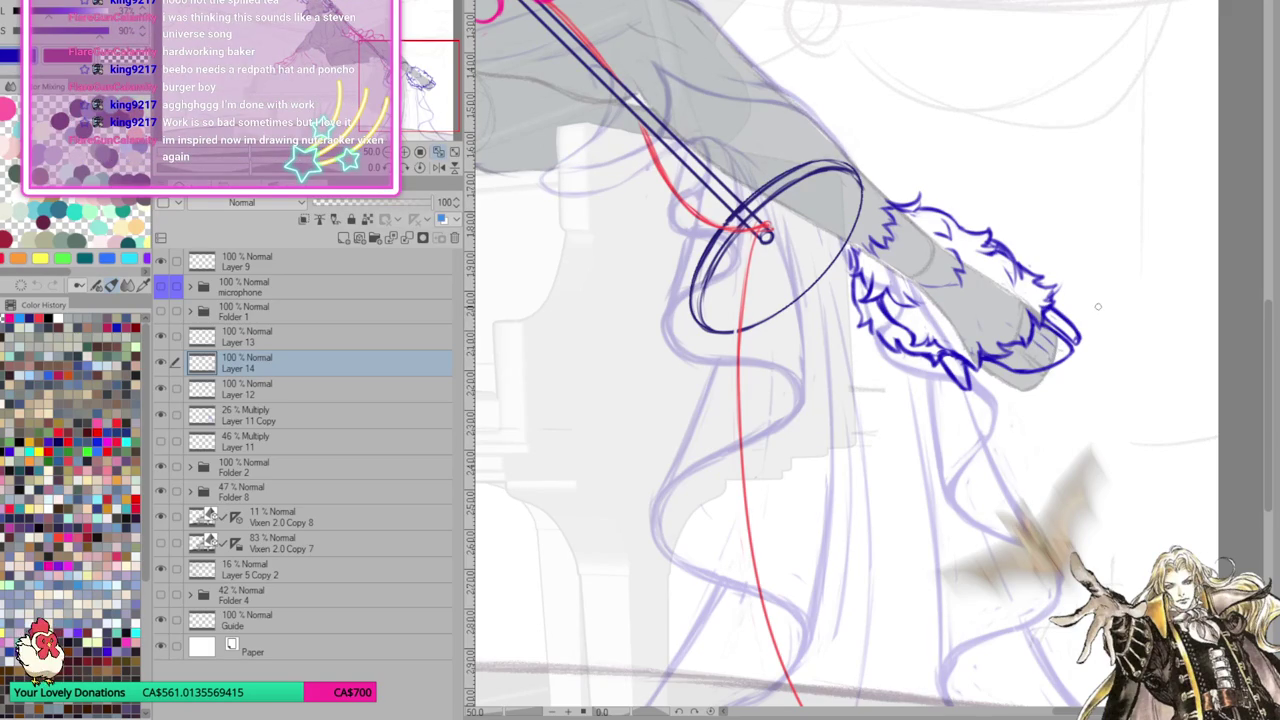
left_click(438, 167)
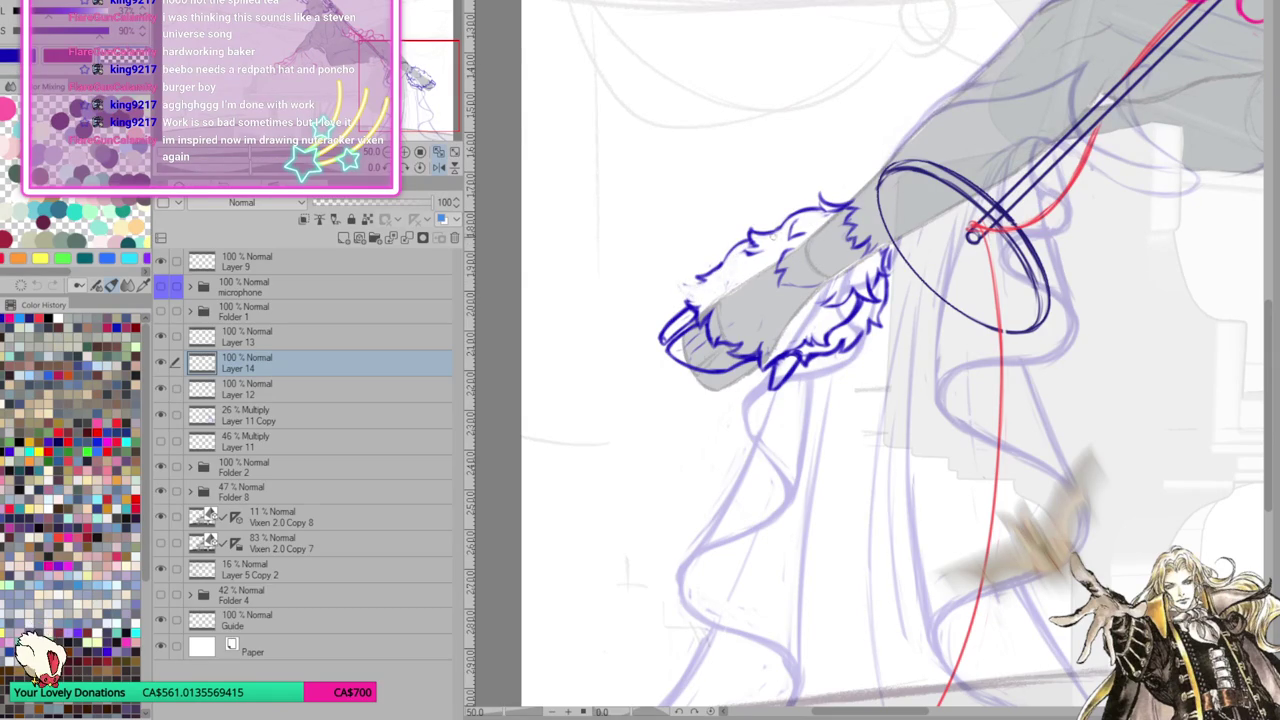
Ink the ankle cuff's fur outline, left and right tufts, lower edge and inner shading
mouse_move(822, 204)
left_mouse_down()
mouse_move(758, 220)
mouse_move(746, 250)
mouse_move(760, 282)
left_mouse_up()
mouse_move(746, 236)
left_mouse_down()
mouse_move(708, 276)
mouse_move(688, 274)
mouse_move(680, 308)
mouse_move(689, 291)
left_mouse_up()
left_click_drag(709, 265, 689, 275)
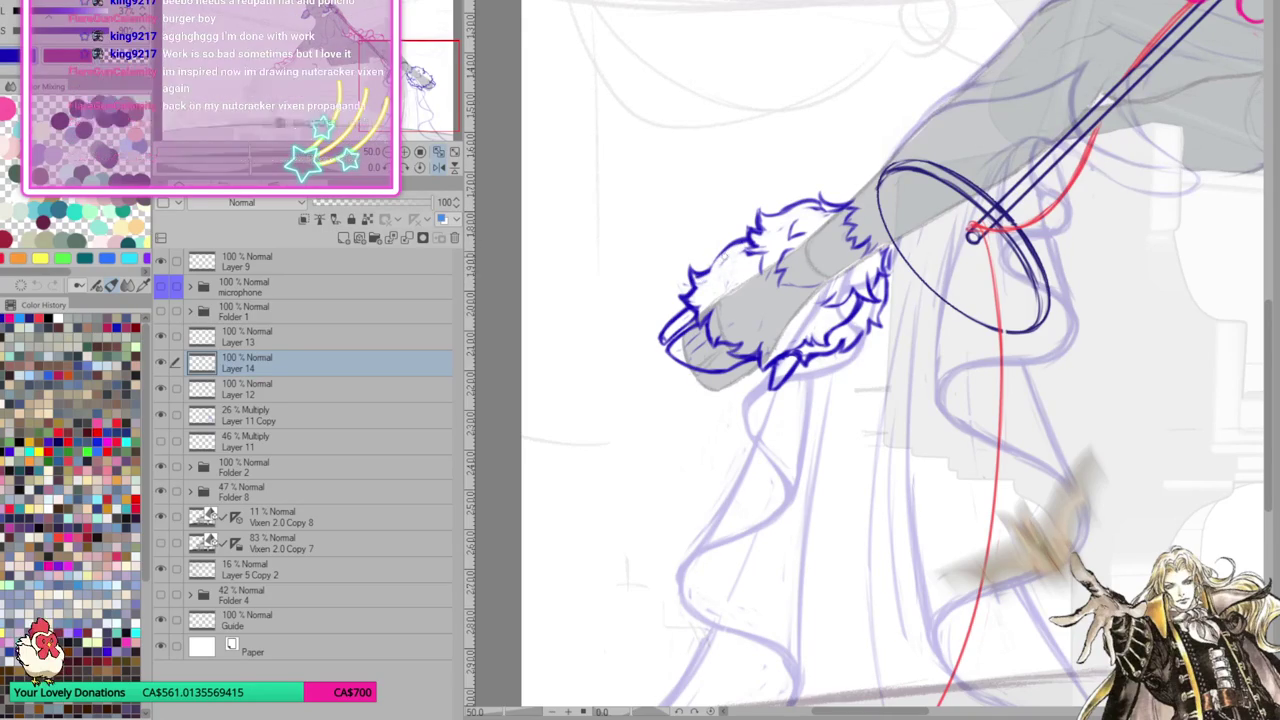
mouse_move(743, 291)
left_mouse_down()
mouse_move(718, 316)
mouse_move(748, 306)
mouse_move(774, 328)
mouse_move(722, 300)
mouse_move(706, 272)
left_mouse_up()
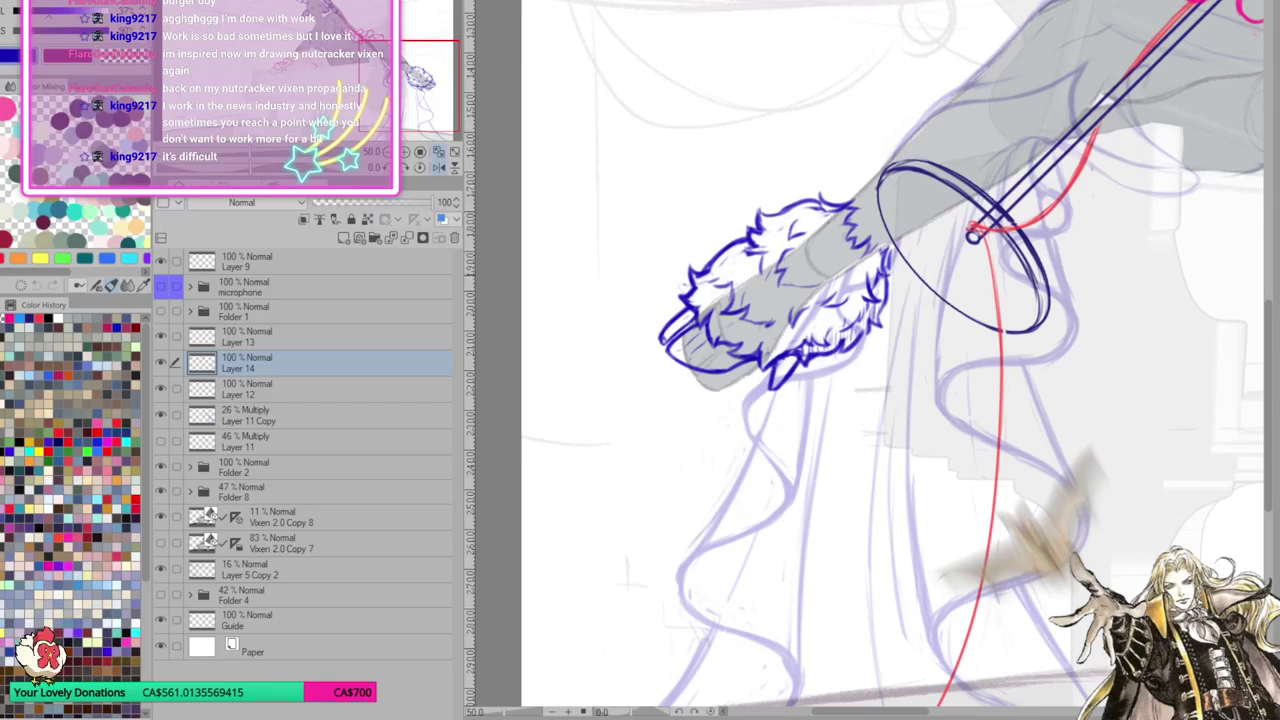
mouse_move(774, 388)
left_mouse_down()
mouse_move(786, 354)
mouse_move(828, 348)
left_mouse_up()
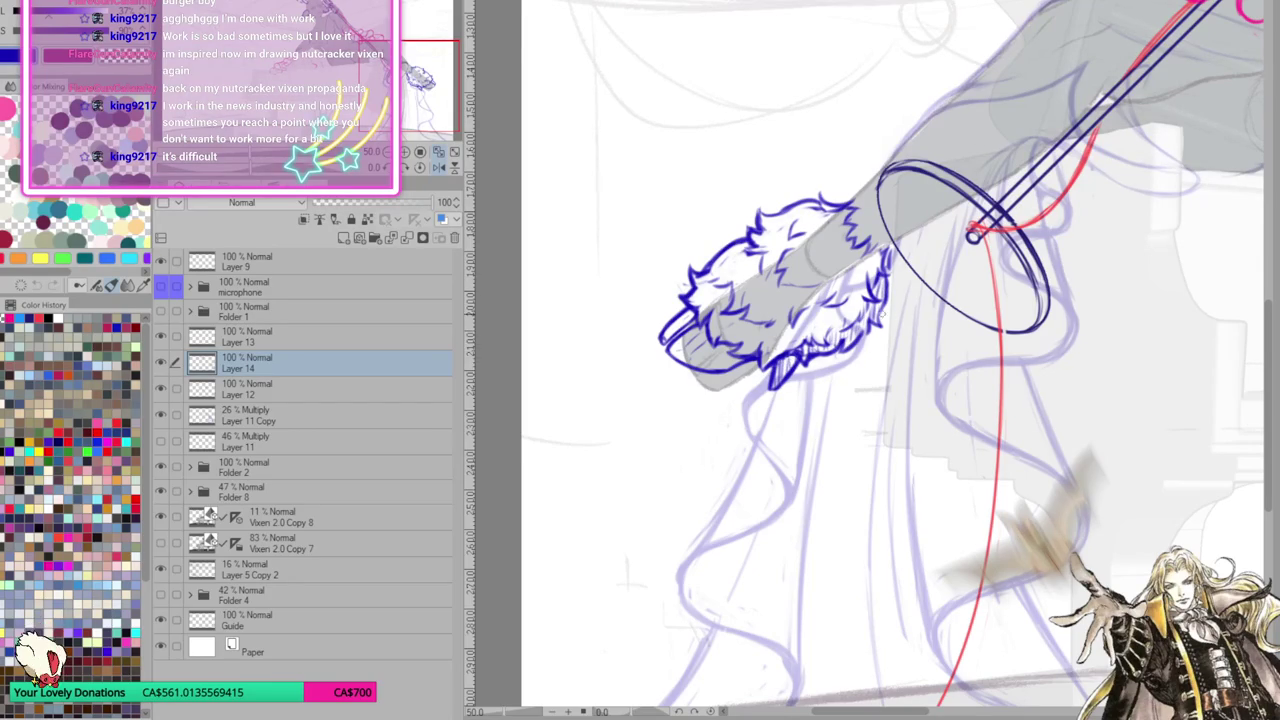
left_click_drag(884, 282, 900, 258)
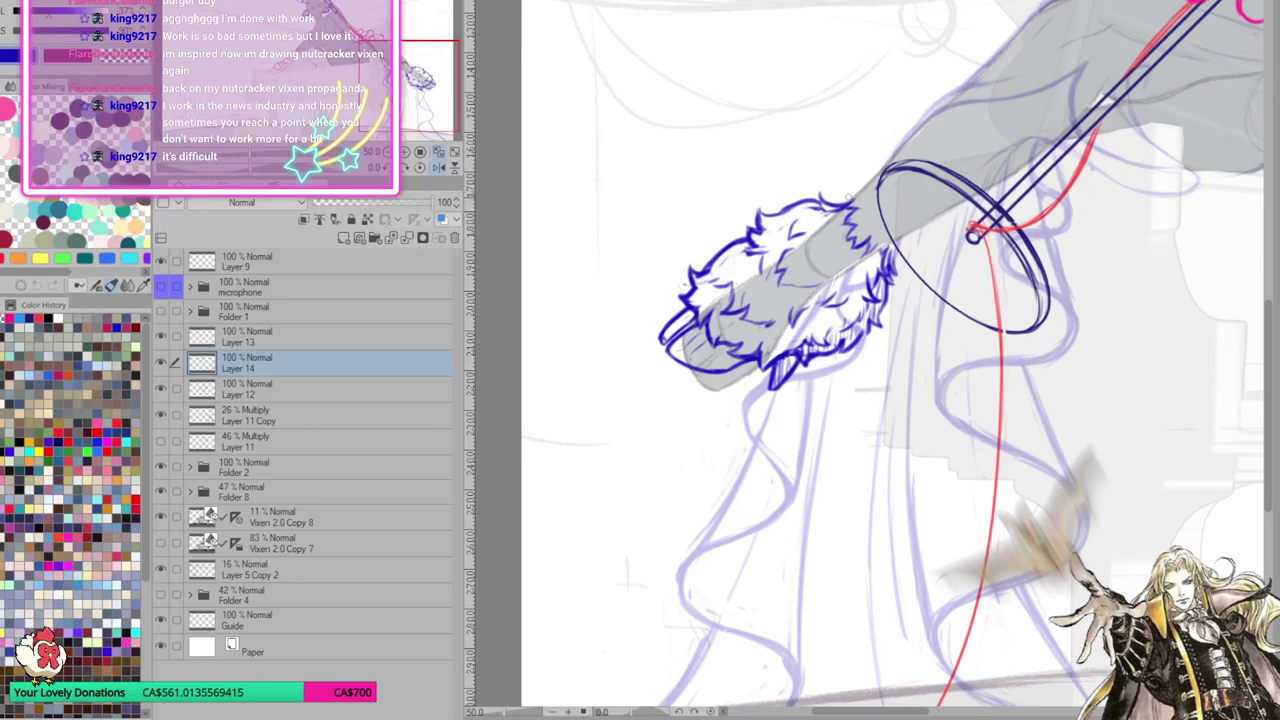
Ink the leg's top edge from the fur cuff up to the ellipse
left_click_drag(826, 206, 894, 158)
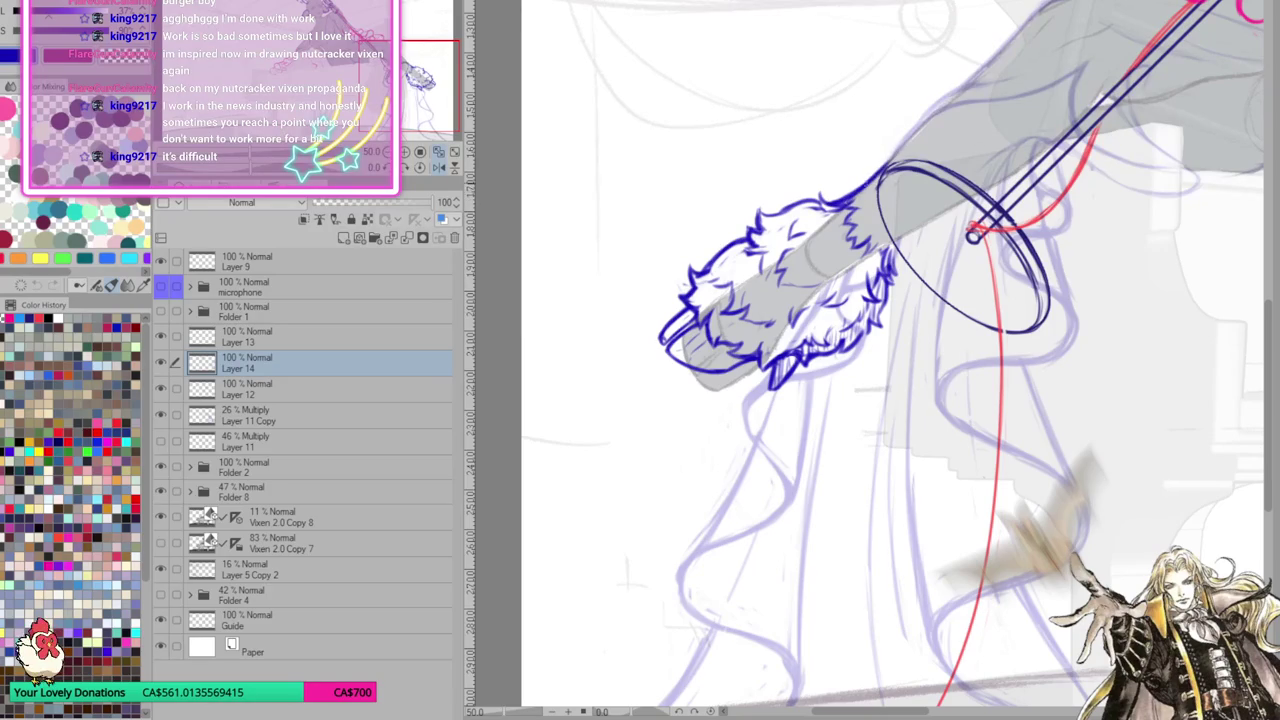
left_click_drag(830, 200, 858, 186)
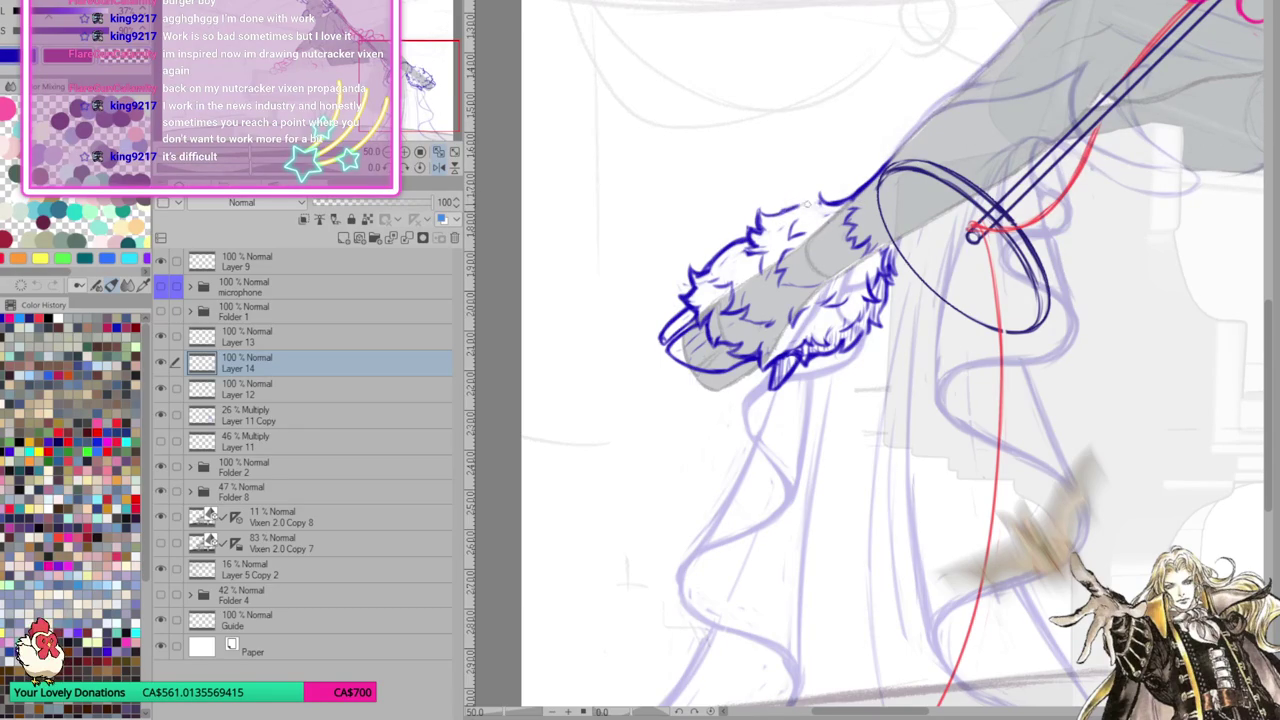
mouse_move(830, 198)
left_mouse_down()
mouse_move(862, 188)
mouse_move(938, 114)
left_mouse_up()
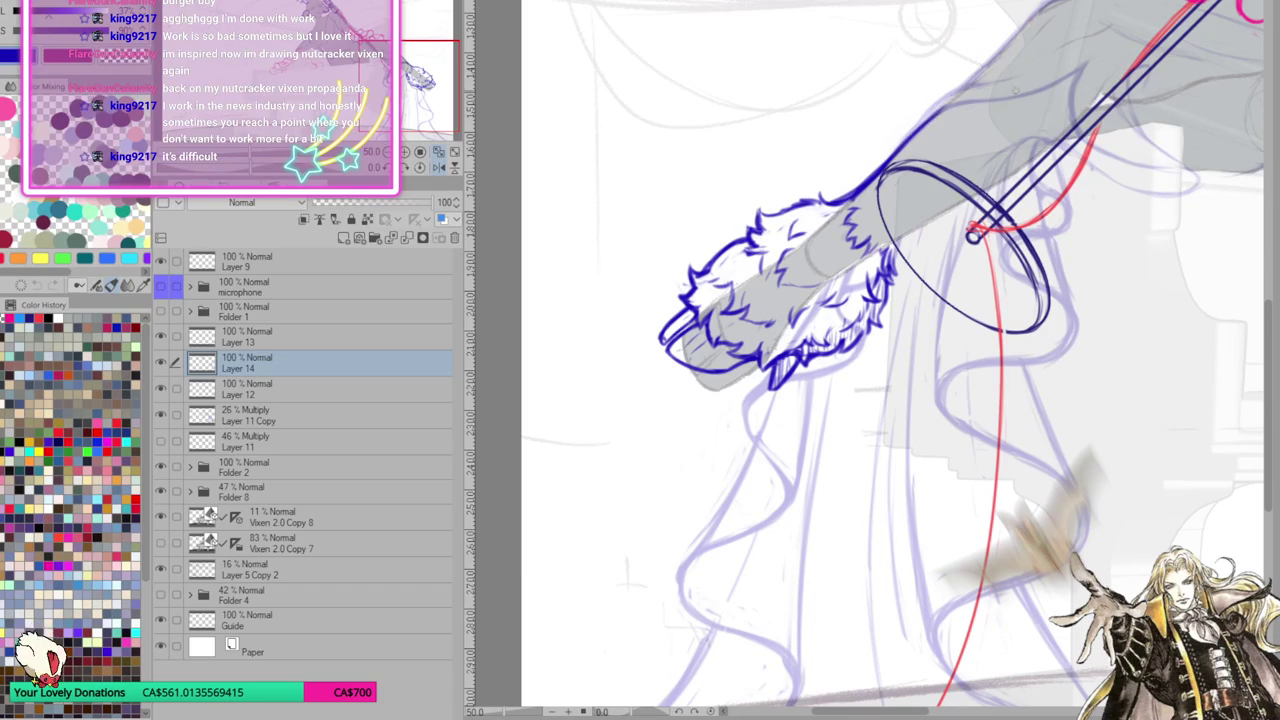
Duplicate the purple sketch layer Layer 11 Copy and raise the copy's opacity to 100%
left_click(438, 153)
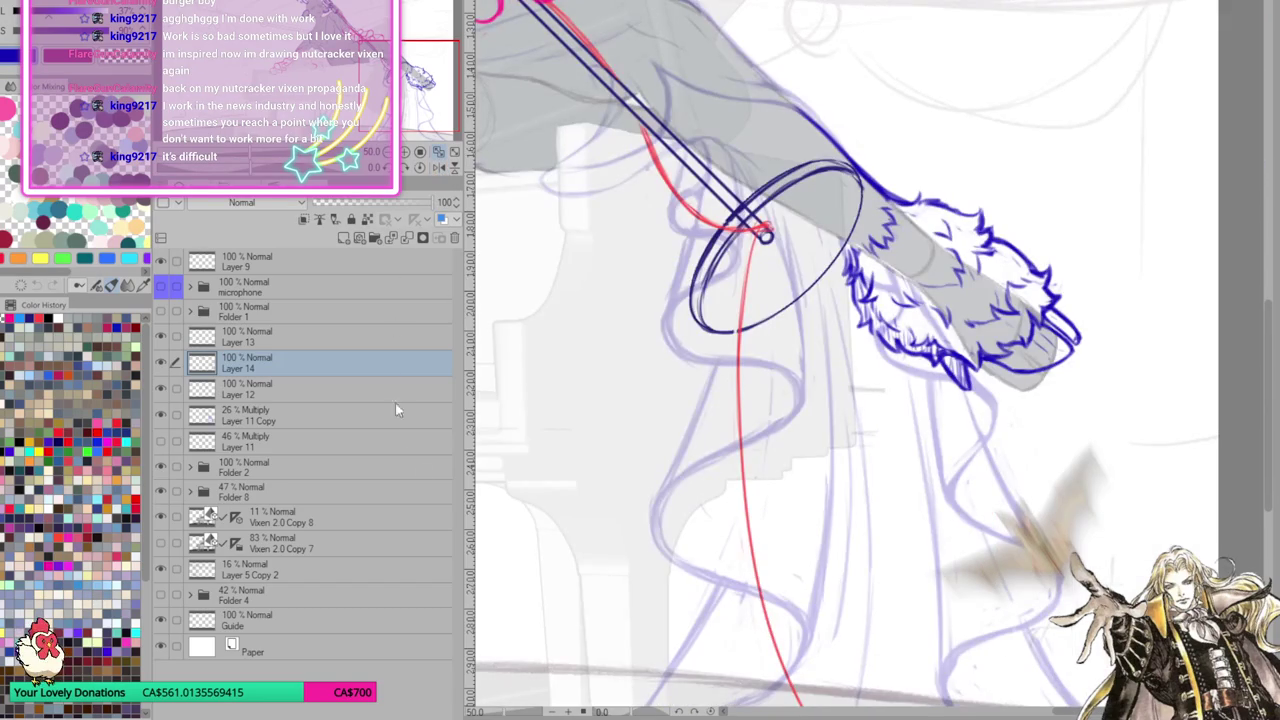
left_click(294, 415)
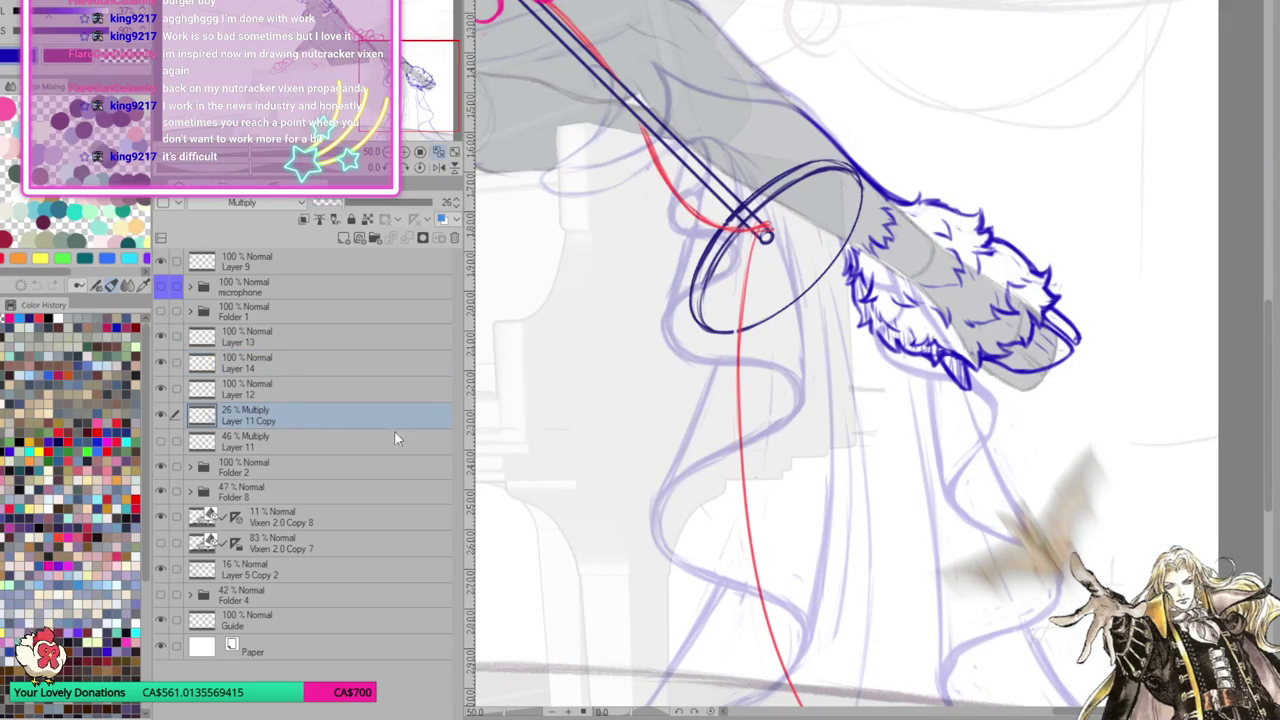
key("ctrl+c")
key("ctrl+v")
key("Delete")
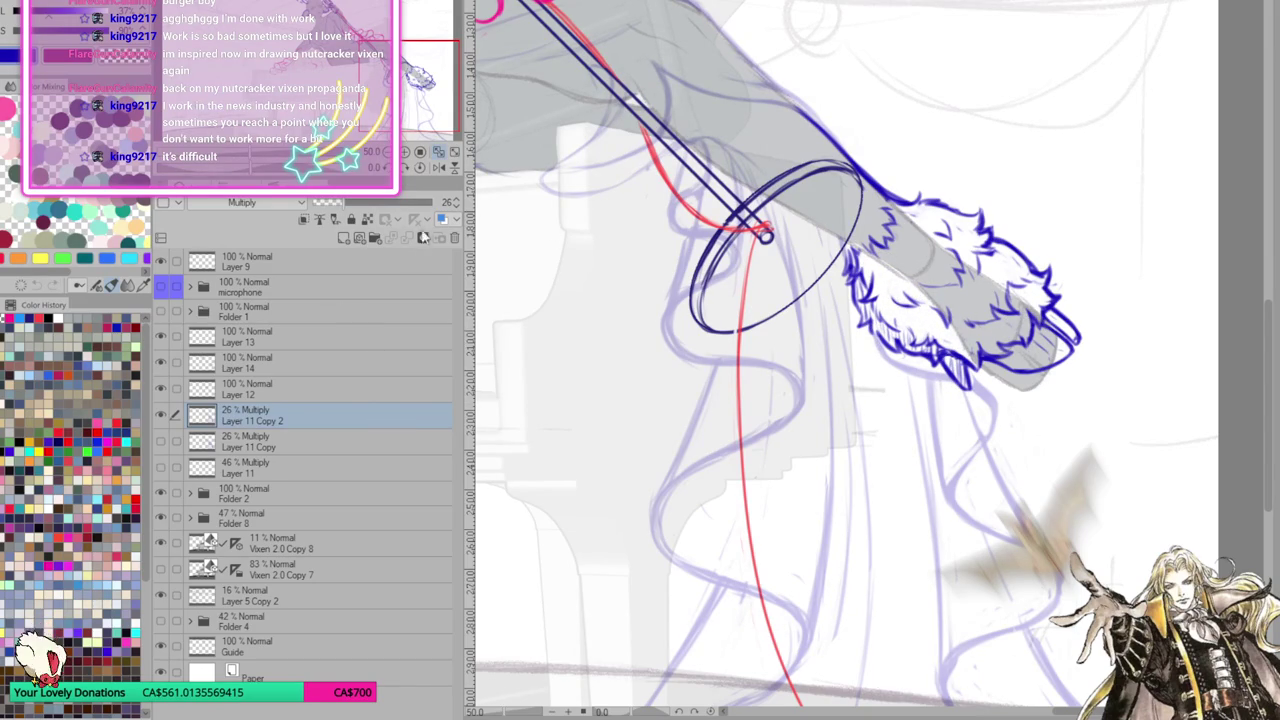
left_click_drag(428, 210, 444, 208)
scroll(853, 459, "down", 2)
scroll(853, 459, "down", 2)
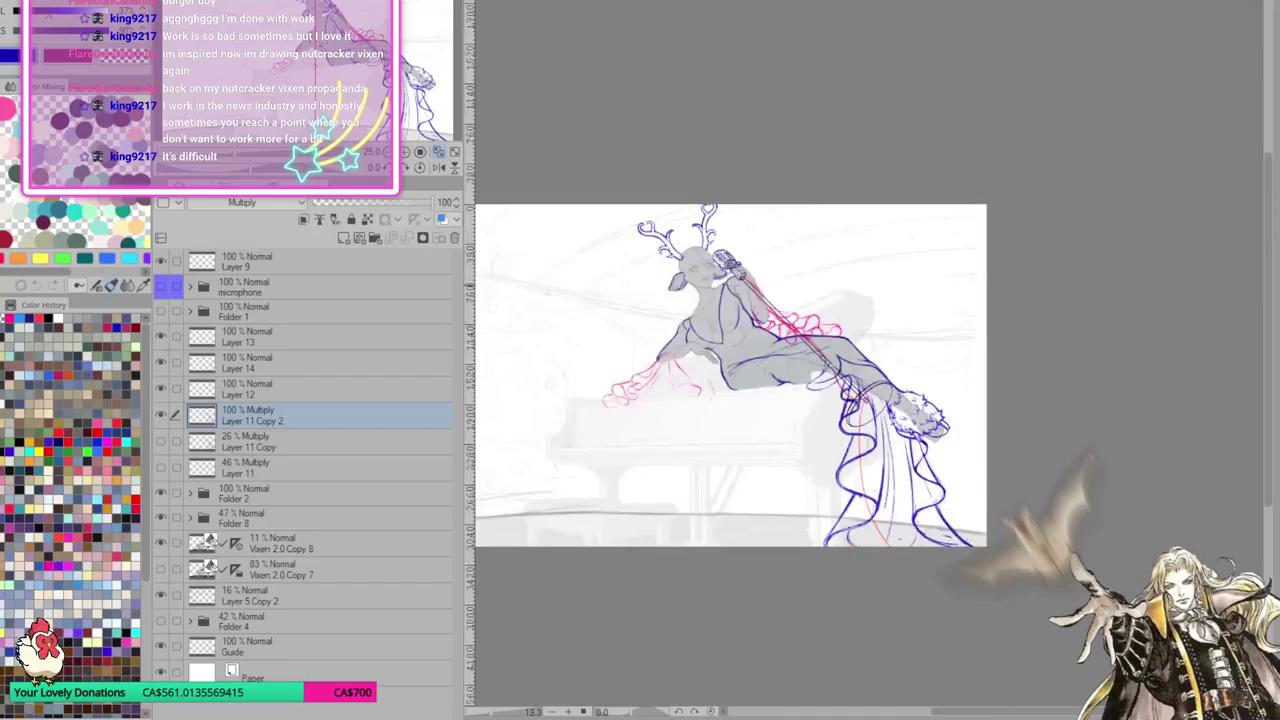
scroll(853, 459, "down", 2)
scroll(853, 459, "up", 1)
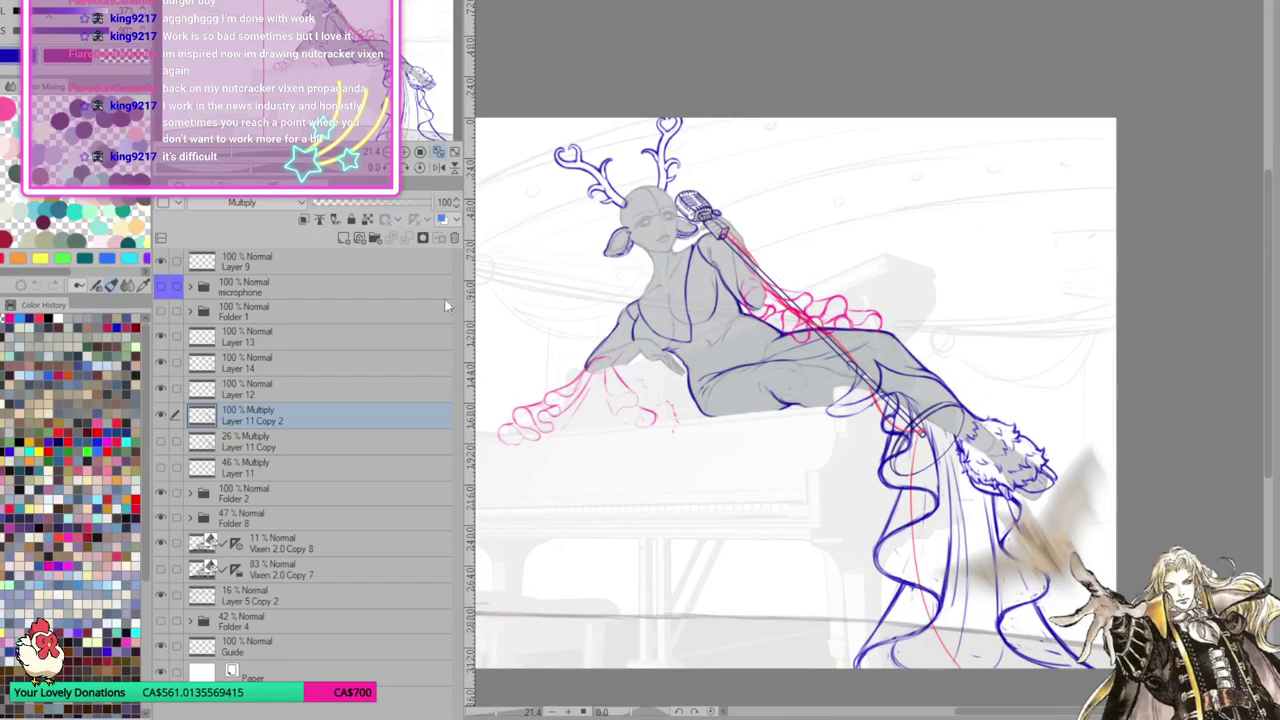
Fit the illustration in view and duplicate the Folder 8 group with Ctrl+J
left_click(438, 152)
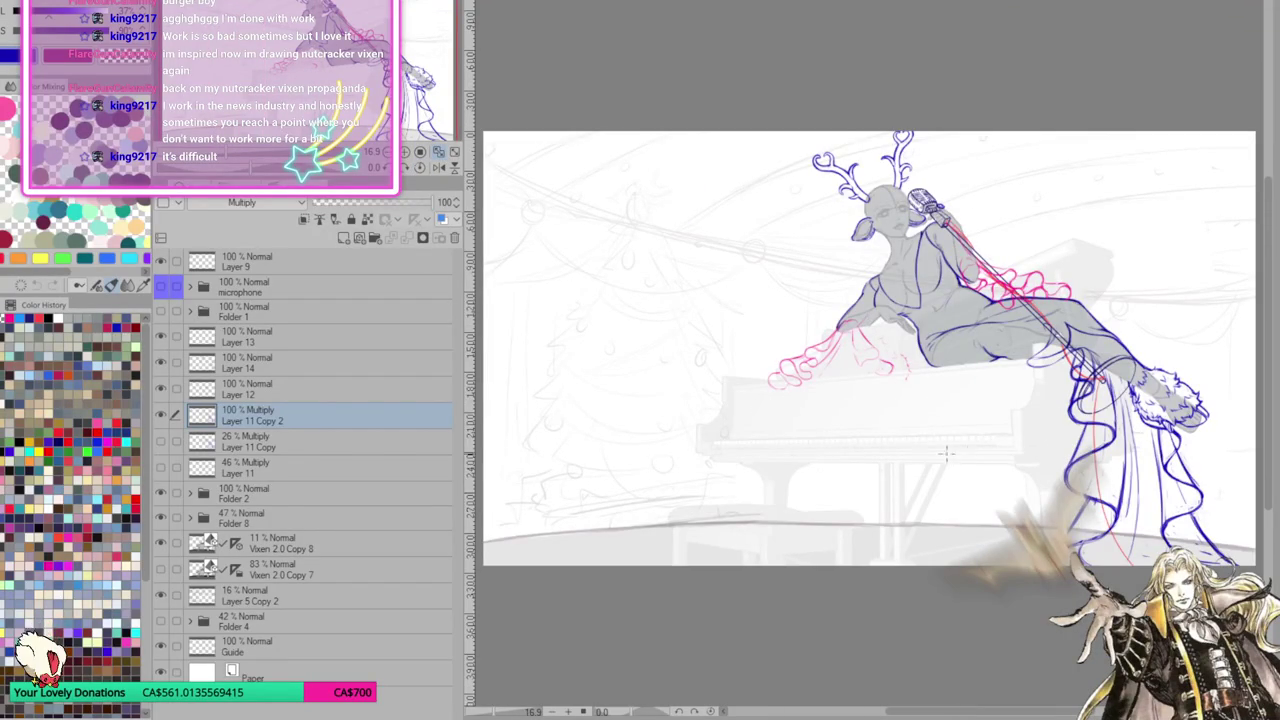
scroll(967, 455, "up", 3)
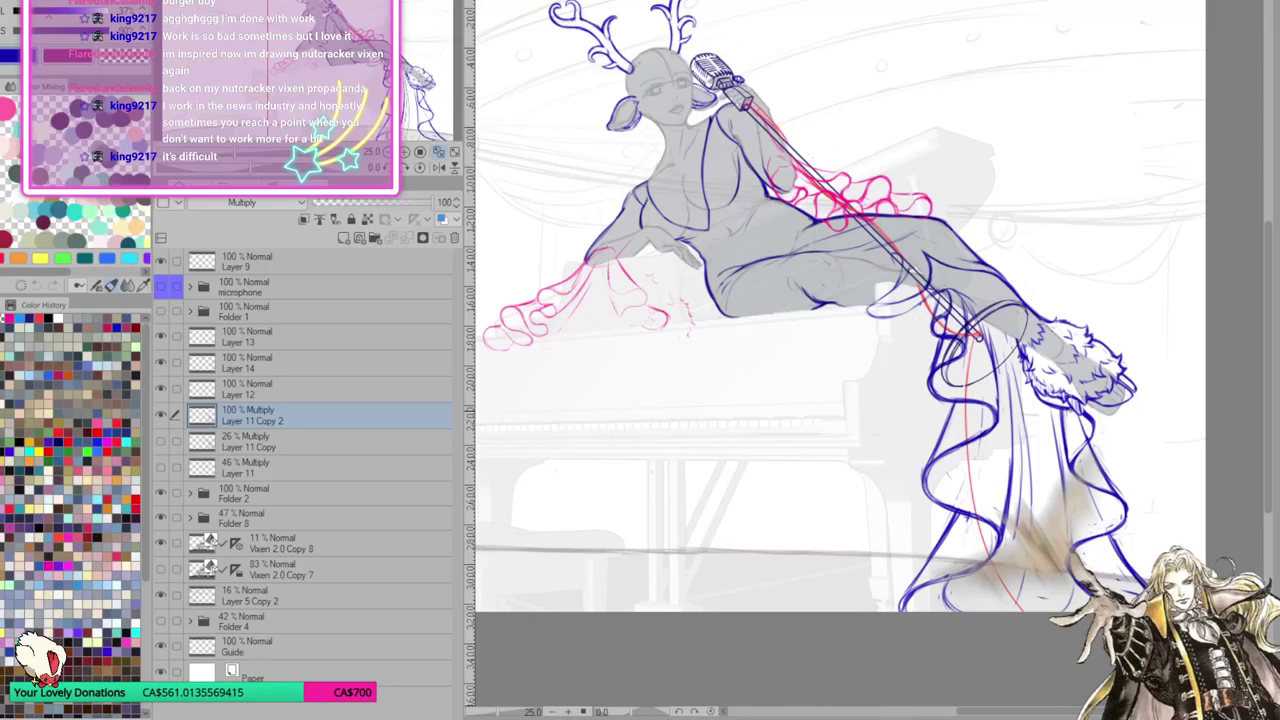
scroll(1060, 440, "up", 1)
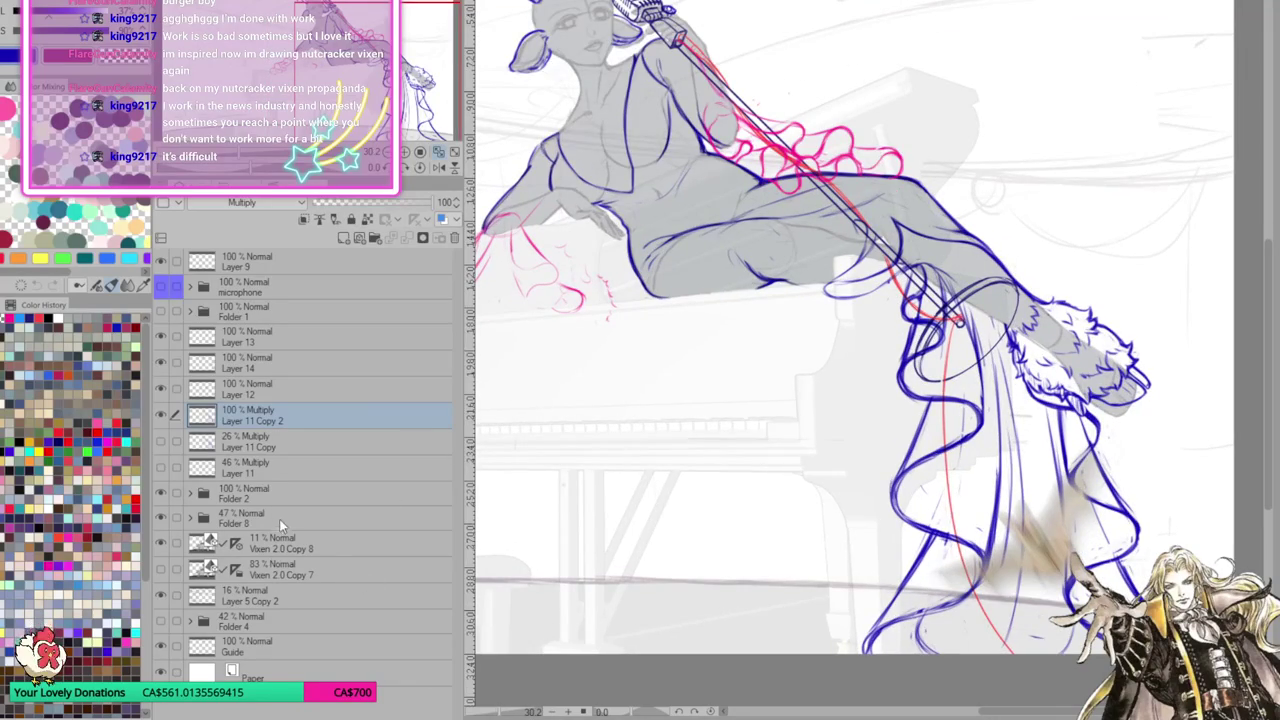
left_click(256, 486)
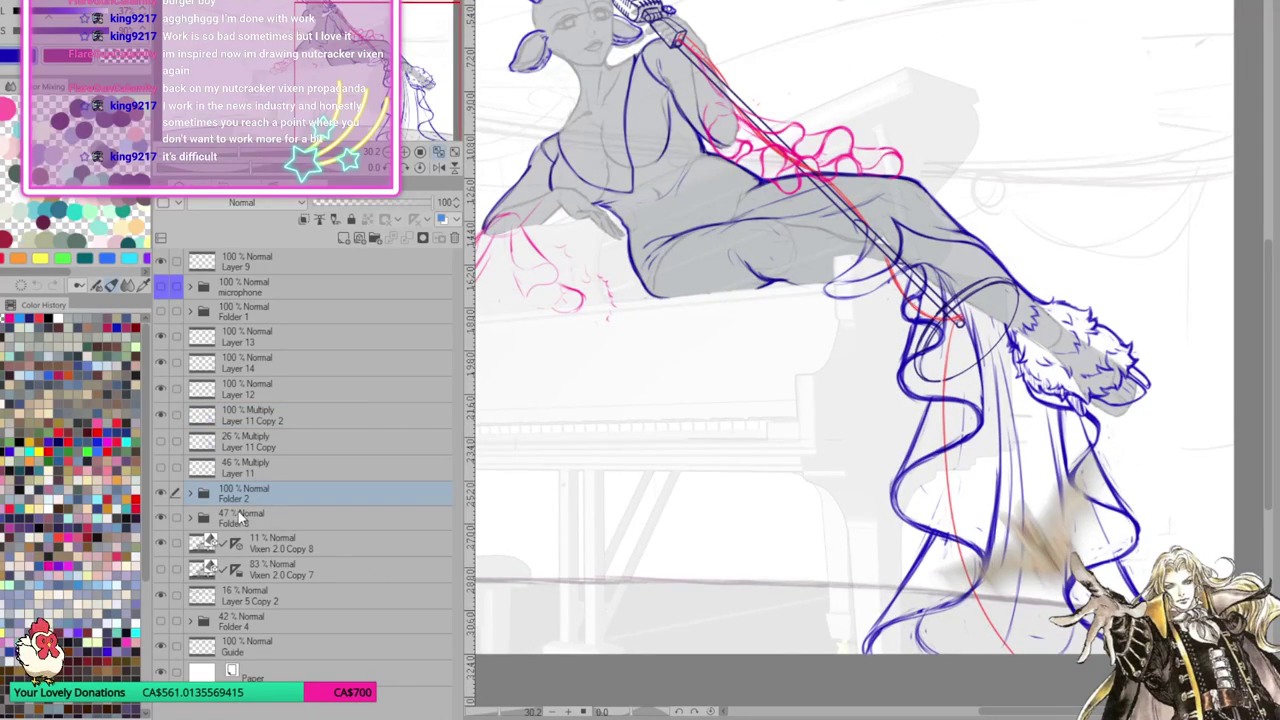
left_click(238, 515)
key("ctrl+j")
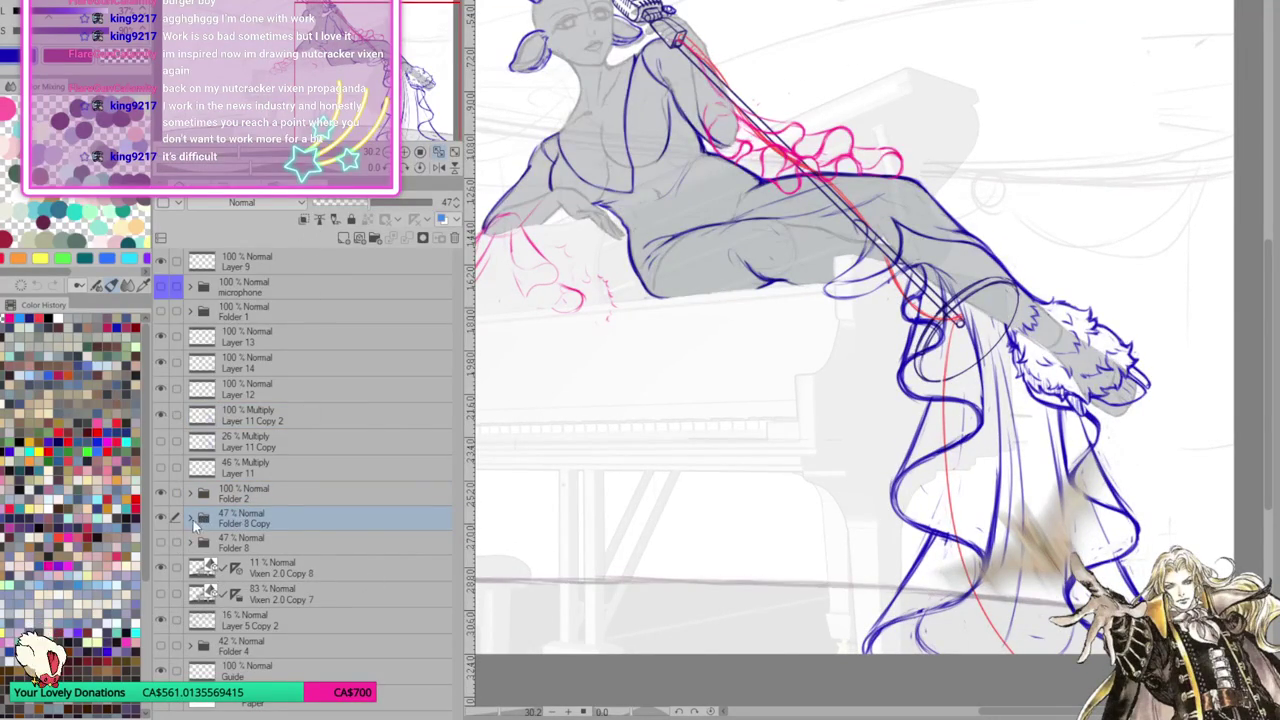
In the copied folder, erase the grey fill and shading inside the fur cuff
left_click(190, 517)
left_click(412, 568)
scroll(868, 348, "up", 3)
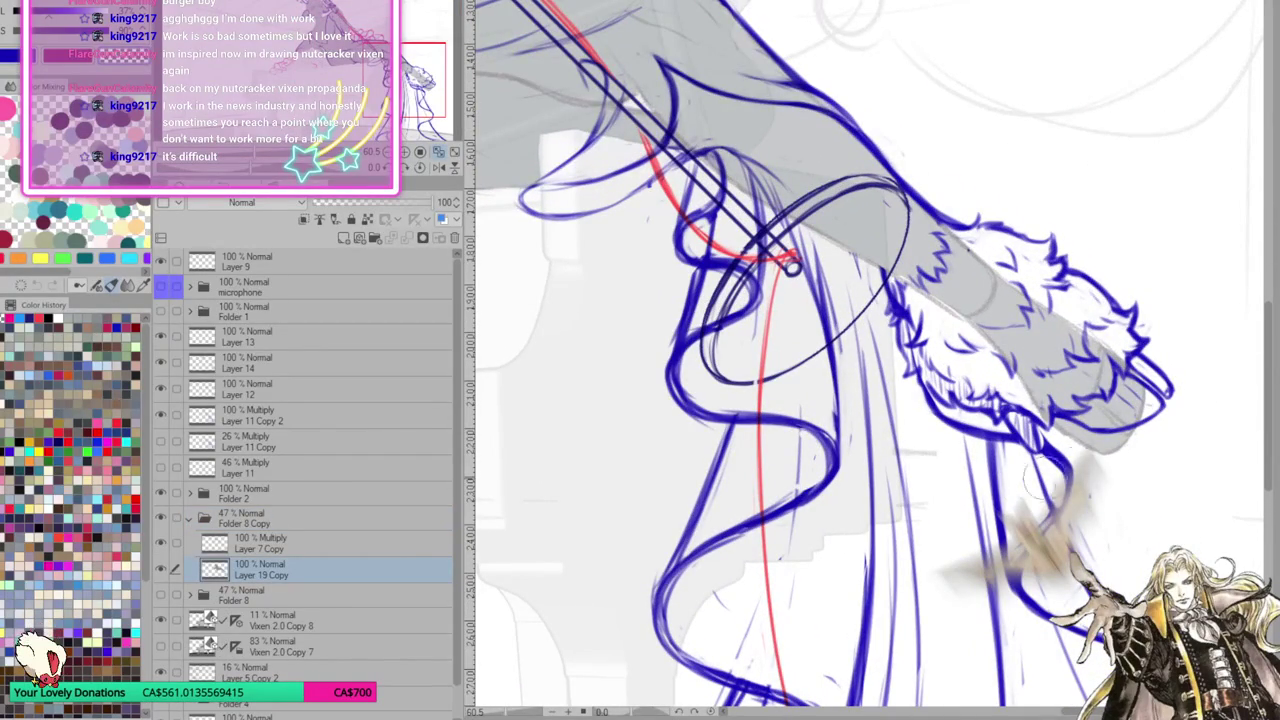
mouse_move(1093, 463)
left_mouse_down()
mouse_move(962, 348)
mouse_move(1008, 303)
mouse_move(978, 275)
left_mouse_up()
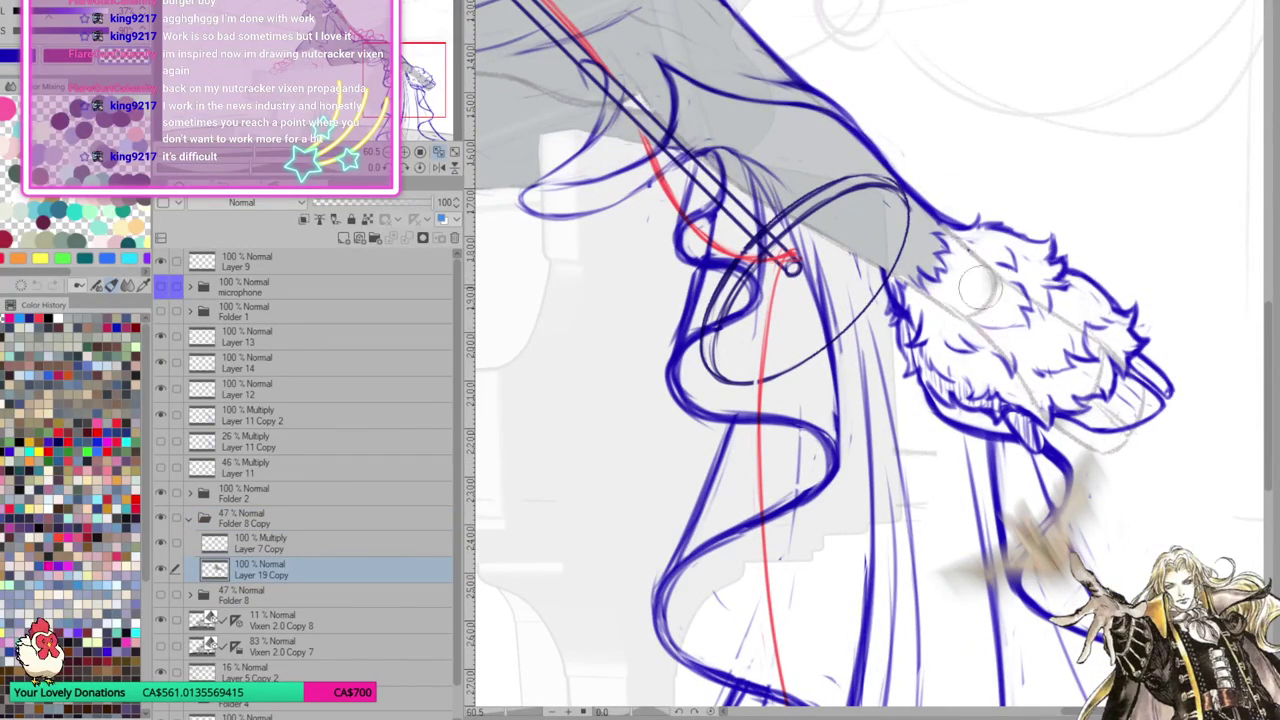
left_click(267, 546)
mouse_move(1150, 385)
left_mouse_down()
mouse_move(1030, 370)
mouse_move(930, 300)
mouse_move(975, 268)
left_mouse_up()
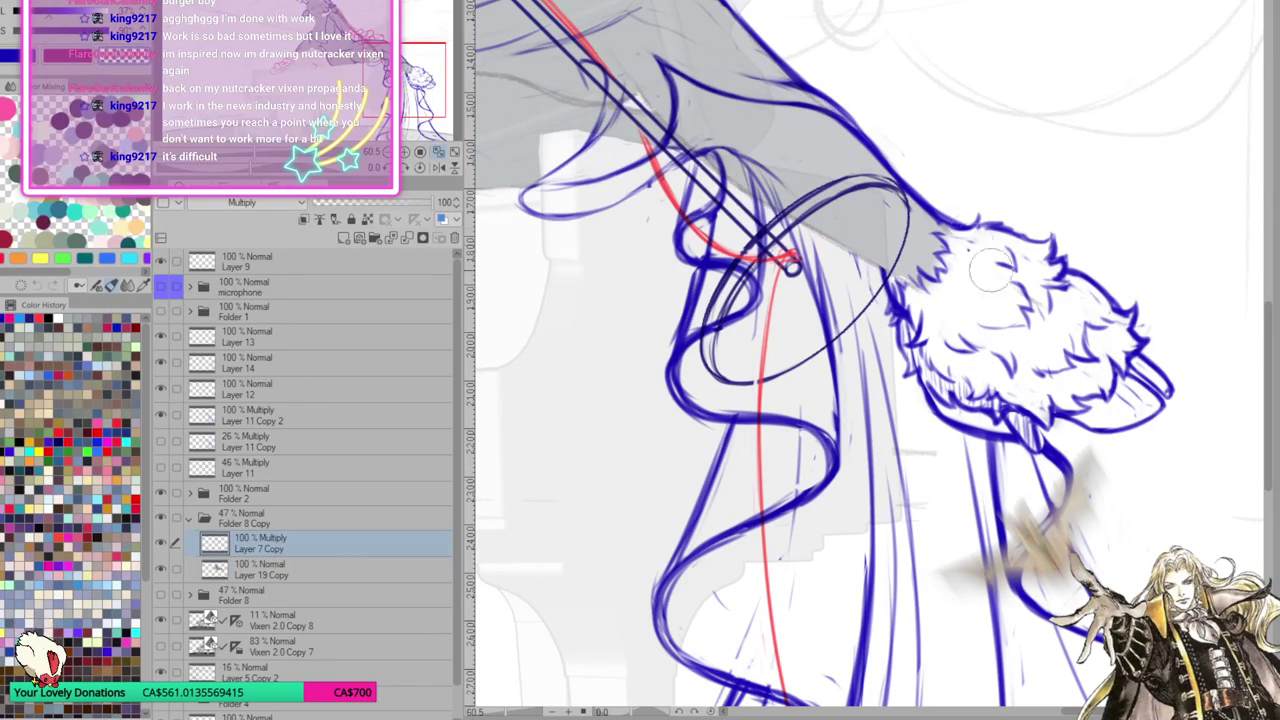
Zoom out and fit the whole page of the singer on the piano in the window
scroll(1006, 367, "down", 1)
scroll(1006, 367, "down", 1)
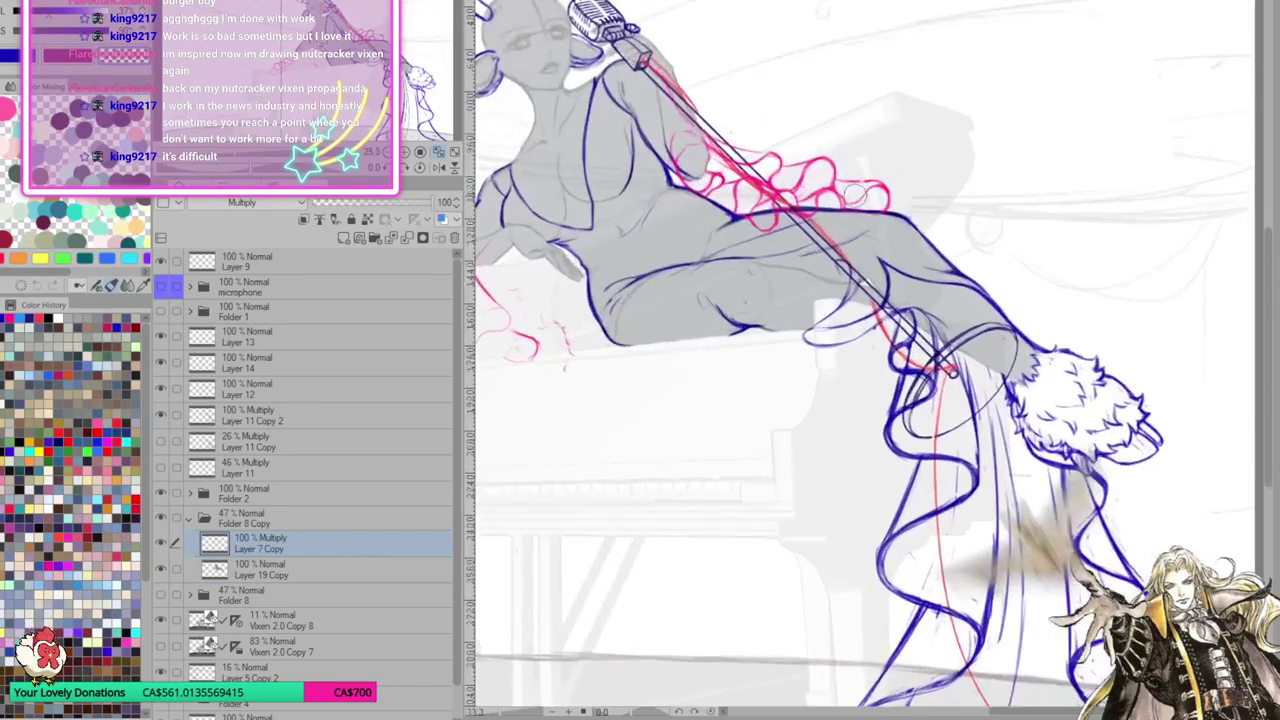
scroll(1006, 367, "down", 2)
scroll(849, 416, "up", 2)
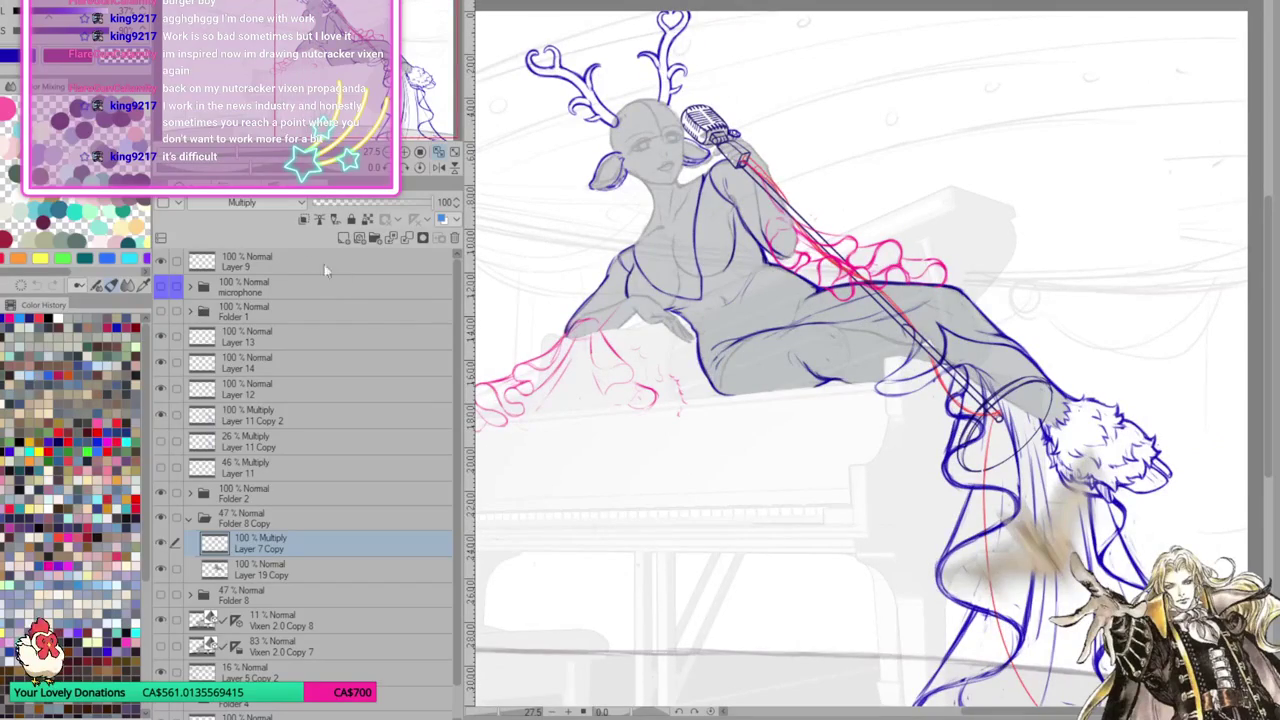
left_click(438, 151)
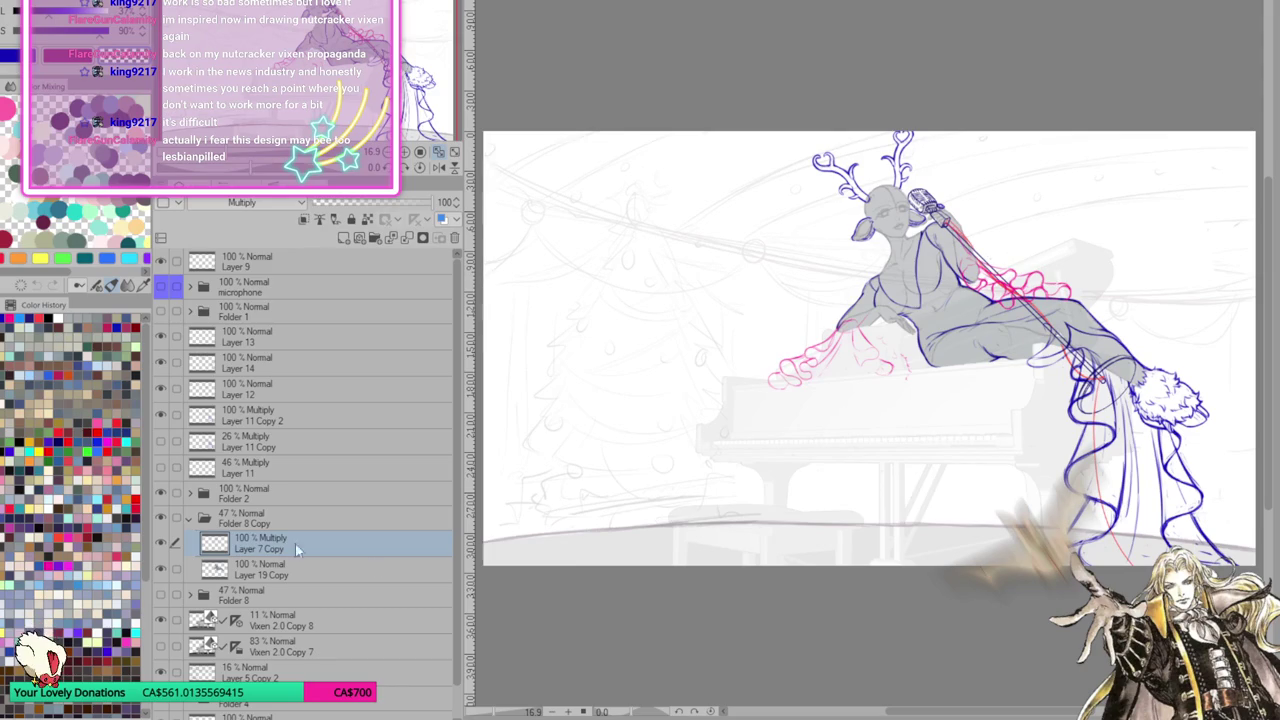
Collapse Folder 8 Copy and toggle Layer 12 and Layer 14 visibility to check their strokes
left_click(189, 518)
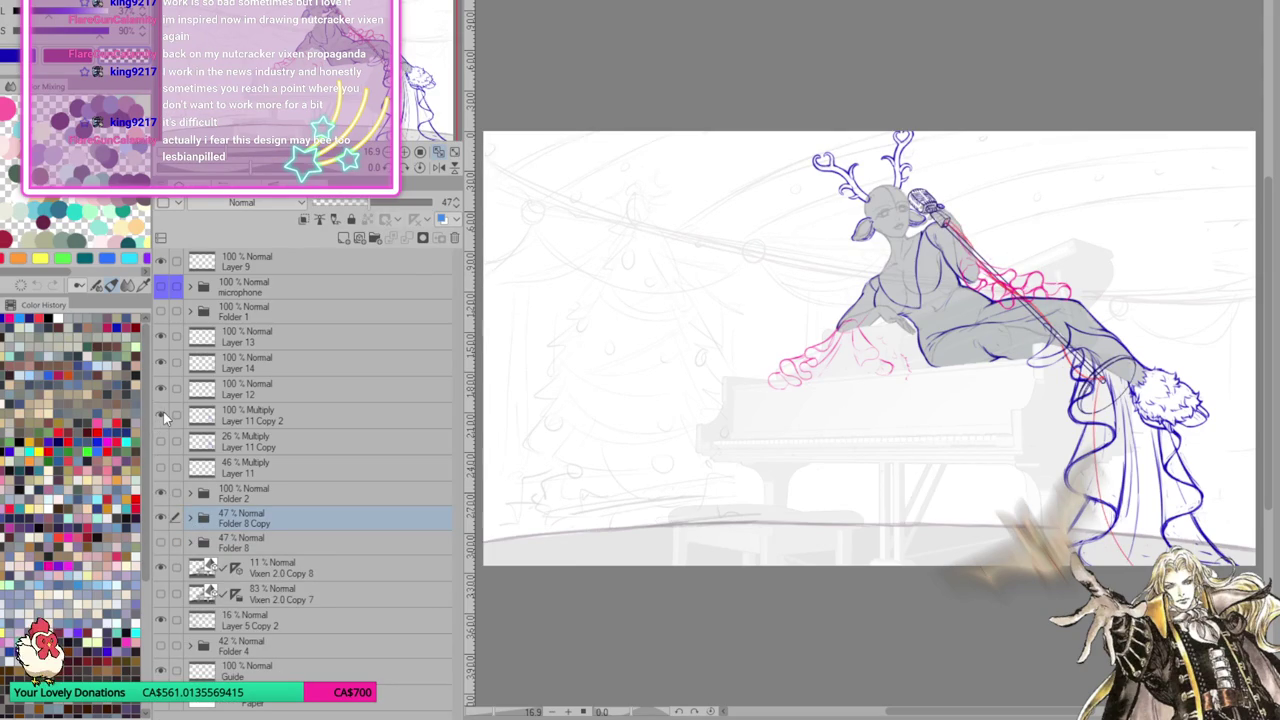
left_click(279, 423)
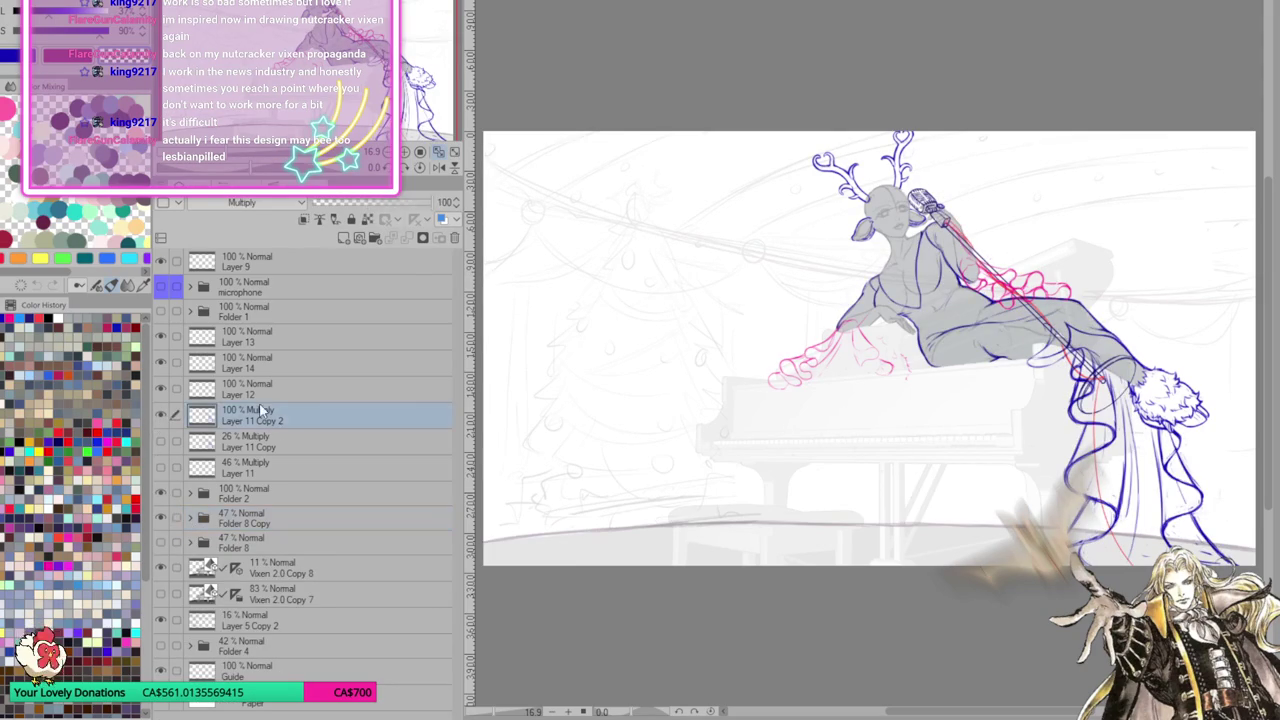
left_click(166, 391)
left_click(164, 390)
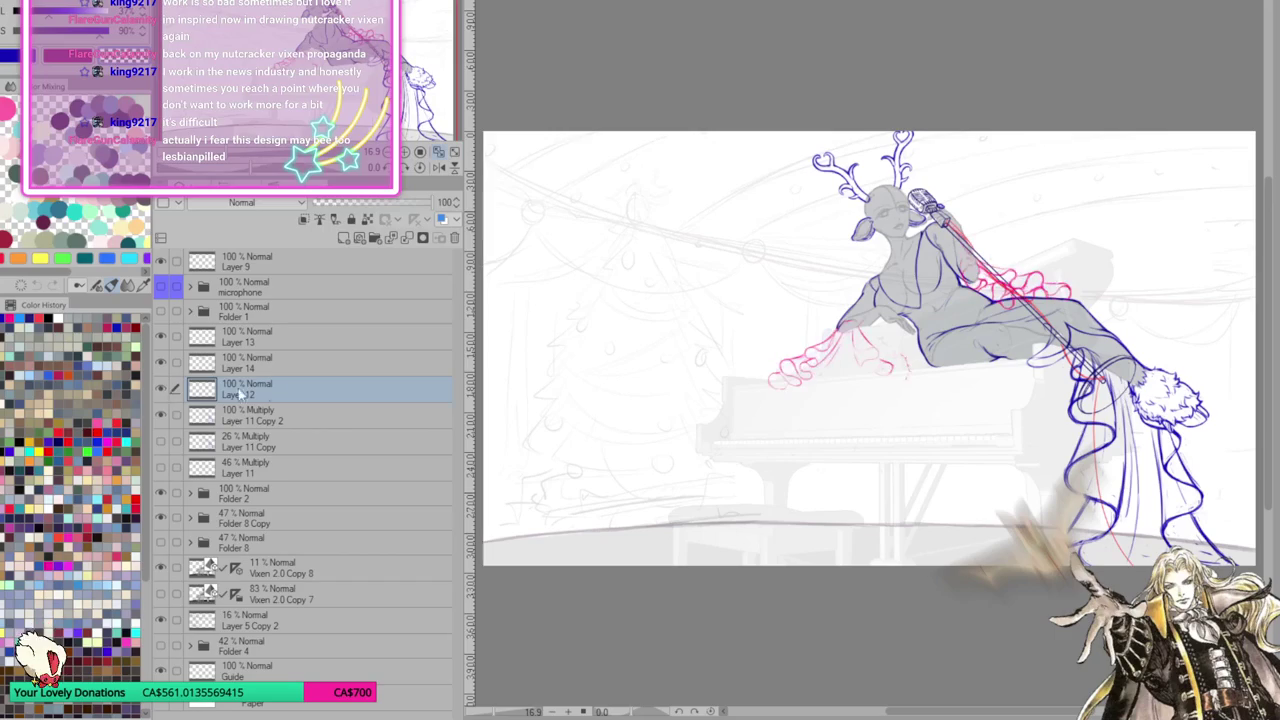
left_click(175, 367)
left_click(163, 362)
left_click(163, 362)
left_click(163, 362)
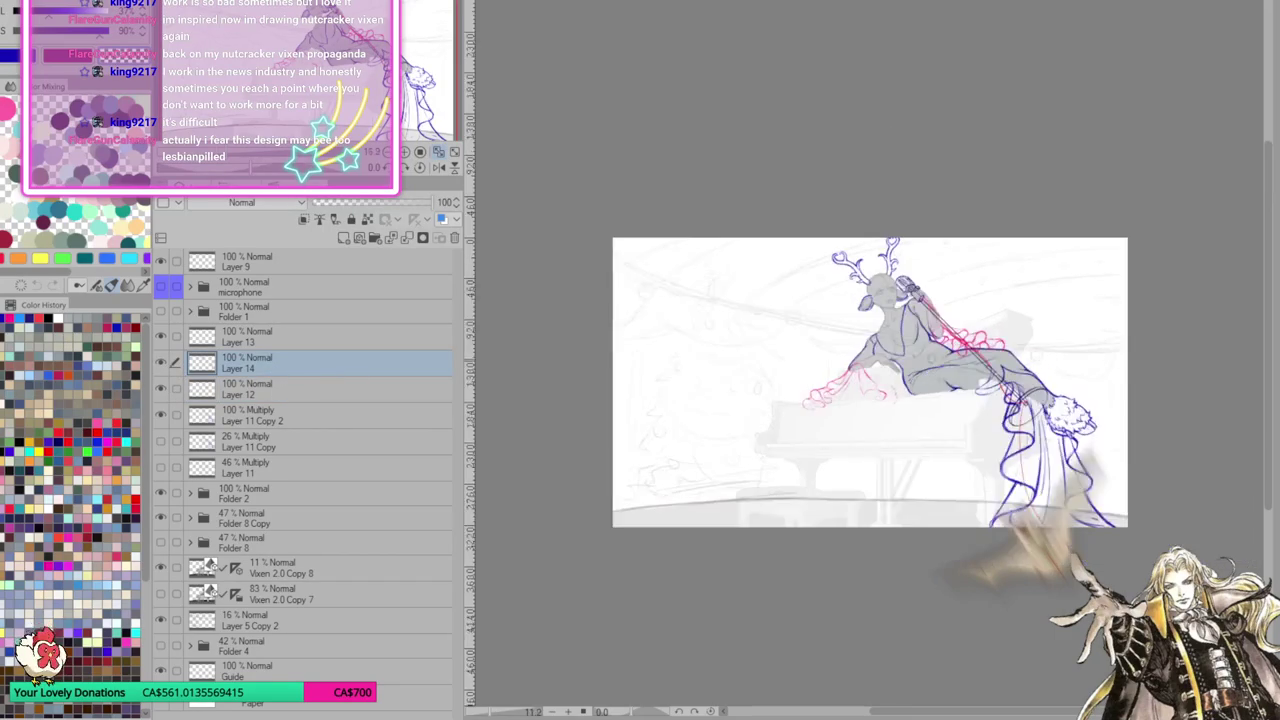
scroll(1013, 237, "up", 5)
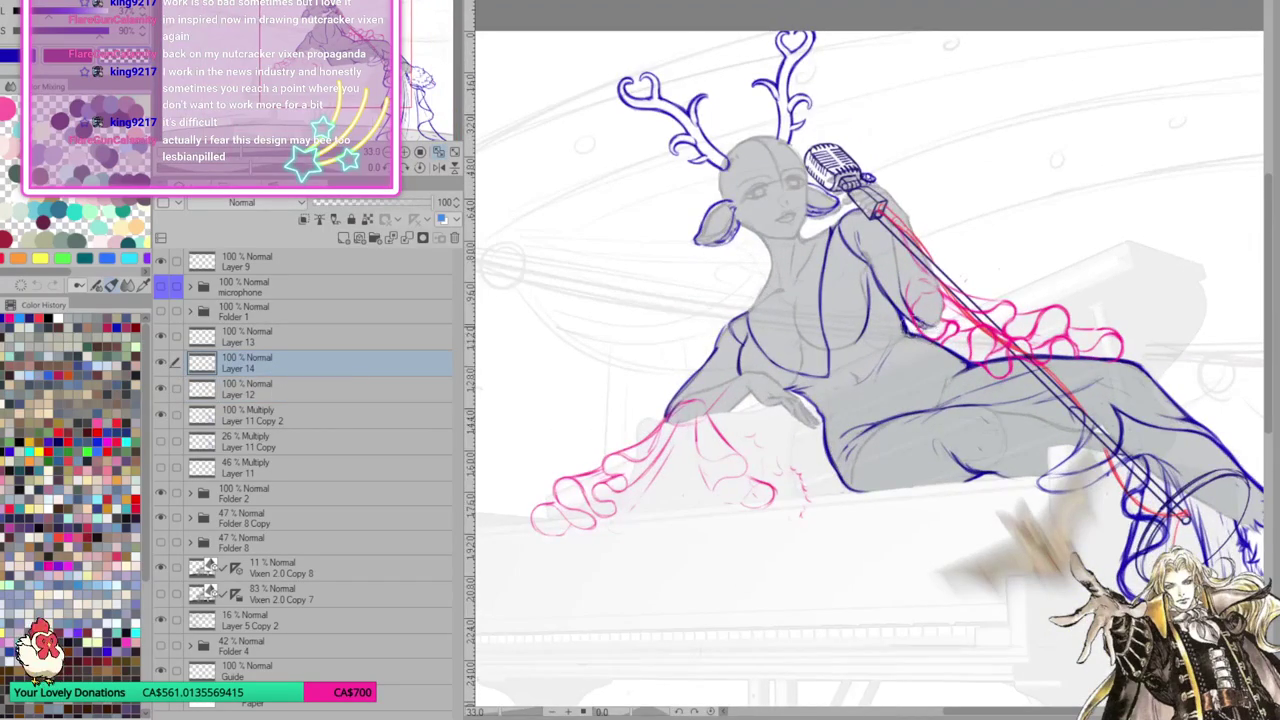
Zoom in and out around the deer girl to inspect her pose
scroll(860, 470, "down", 3)
scroll(860, 470, "up", 3)
scroll(880, 320, "up", 1)
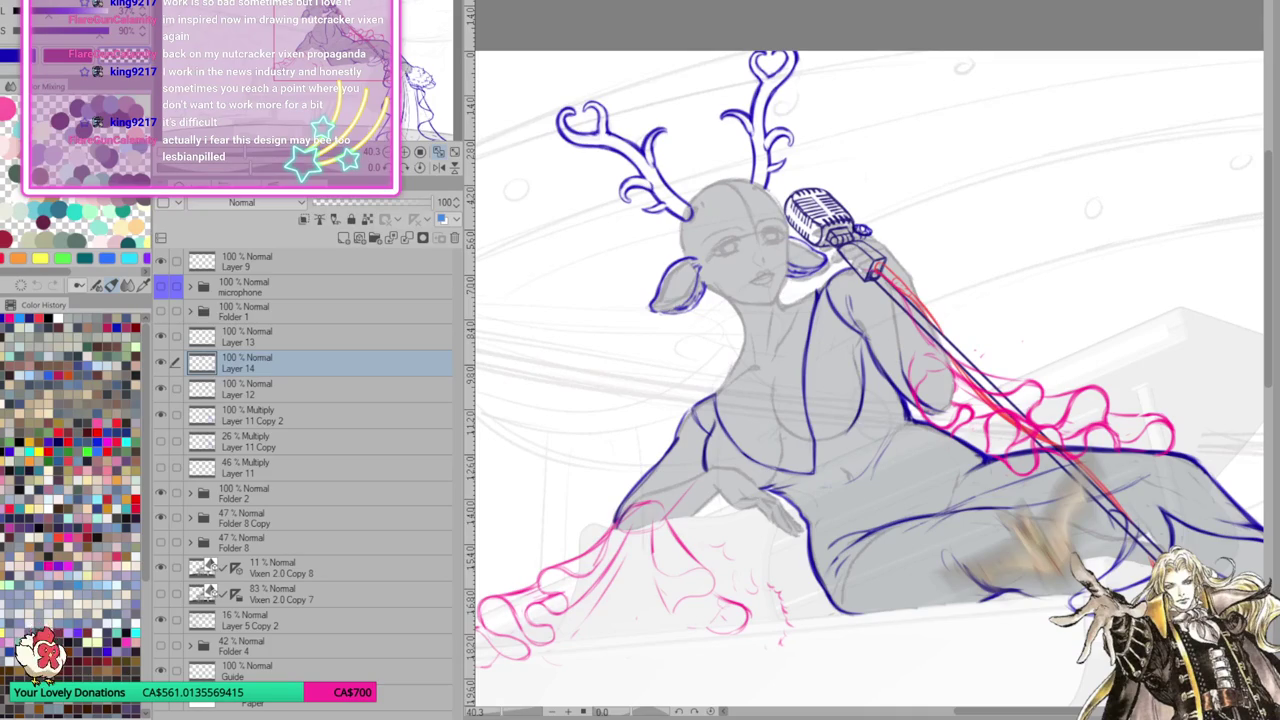
scroll(760, 440, "down", 1)
scroll(760, 440, "down", 1)
scroll(760, 440, "down", 1)
scroll(893, 403, "up", 1)
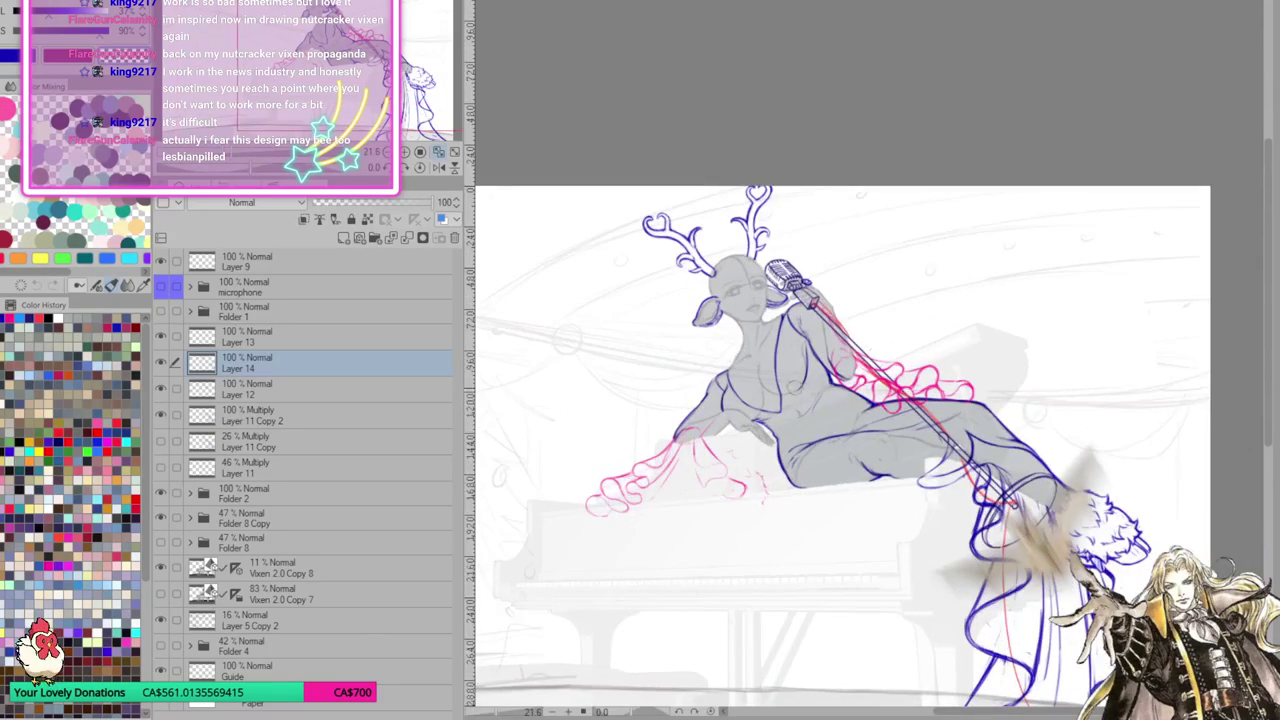
scroll(811, 396, "up", 1)
Zoom onto the girl's head and make Layer 13 the active layer
scroll(858, 396, "down", 1)
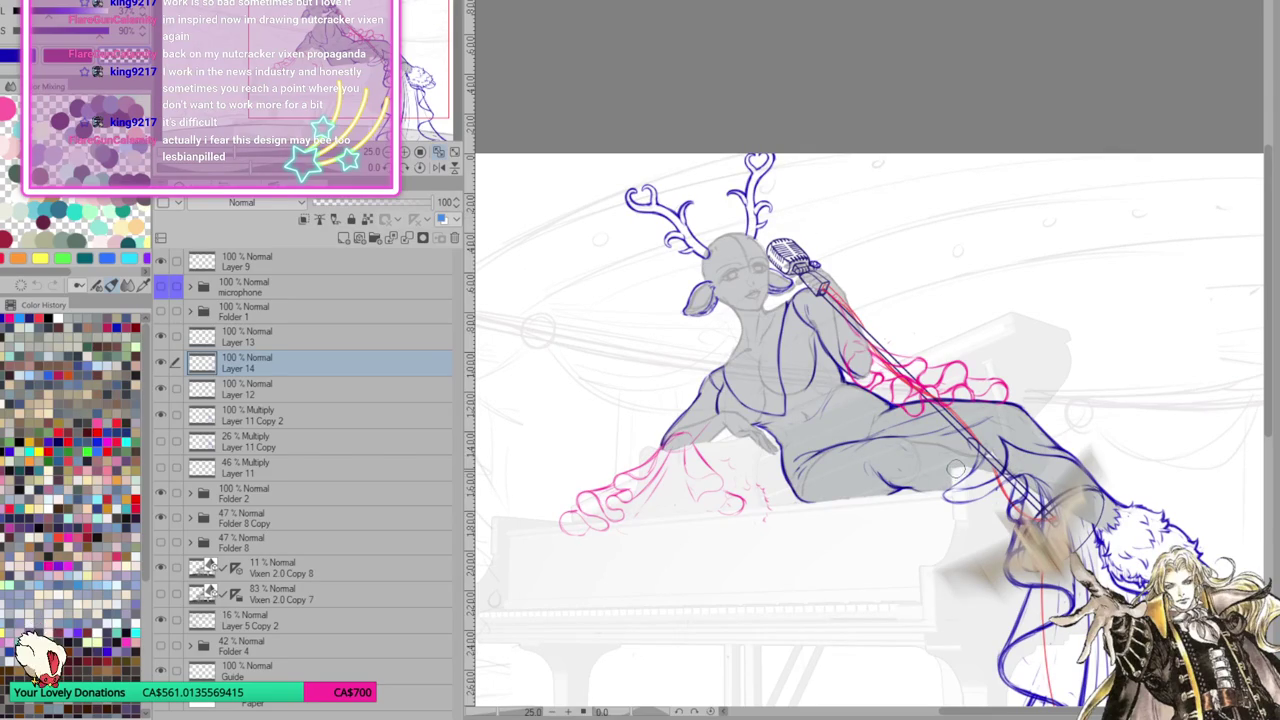
scroll(956, 468, "down", 1)
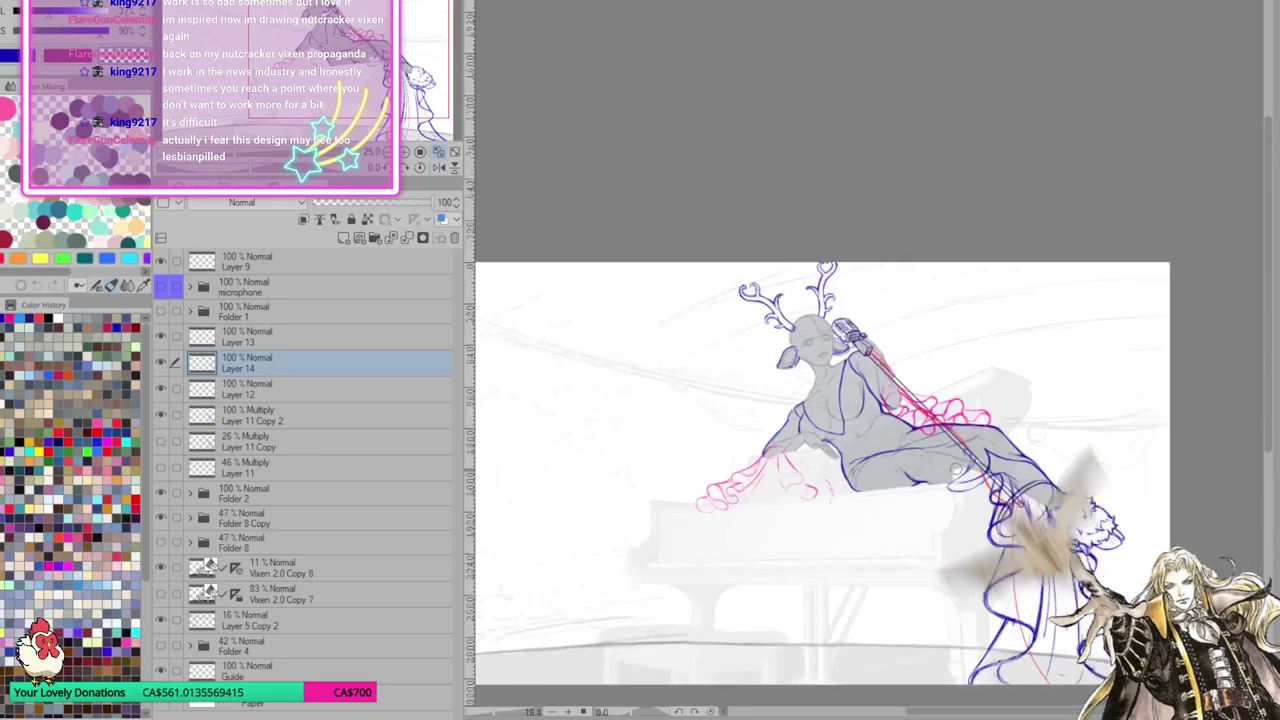
scroll(930, 460, "down", 1)
scroll(878, 446, "up", 1)
scroll(878, 446, "up", 1)
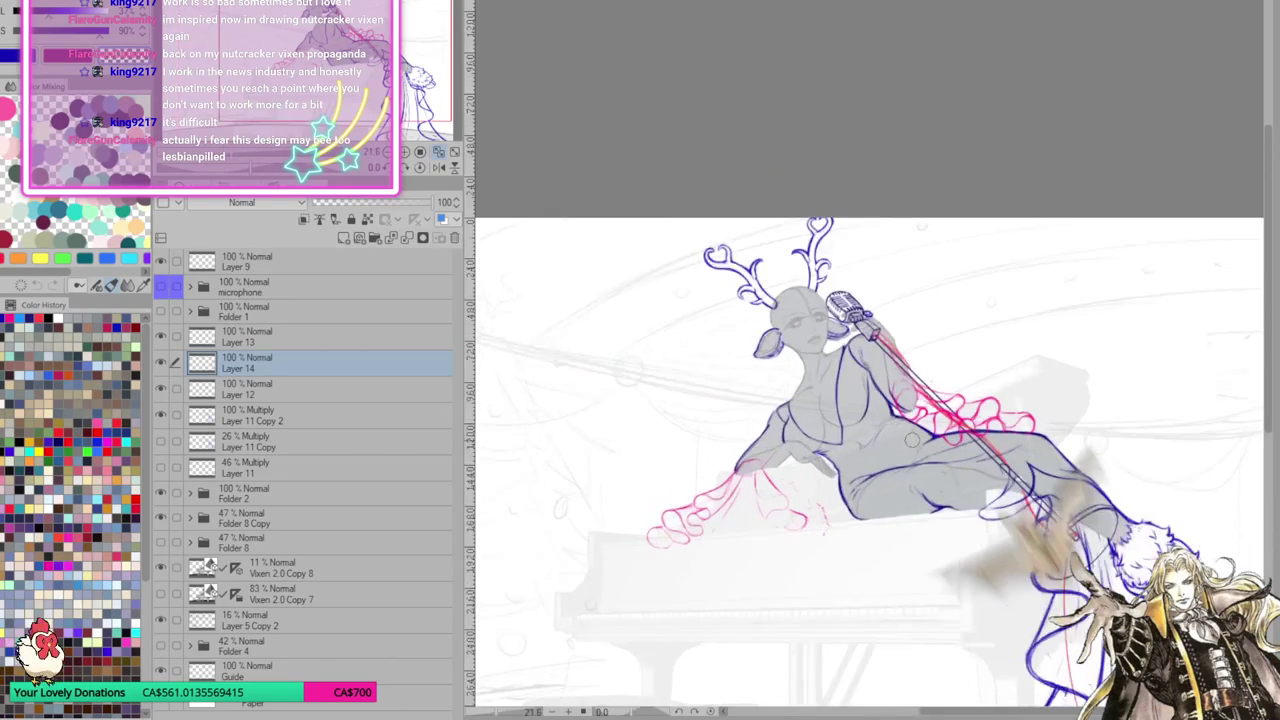
scroll(900, 442, "up", 1)
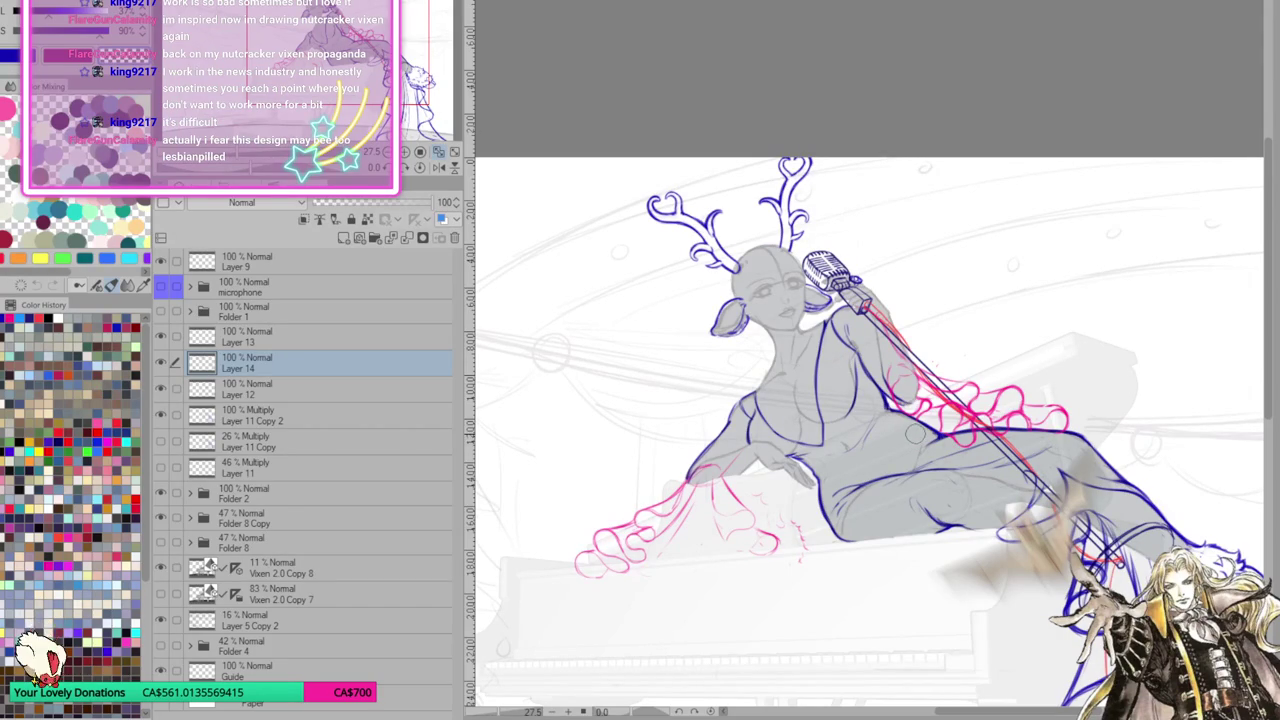
scroll(910, 435, "down", 1)
scroll(880, 440, "up", 1)
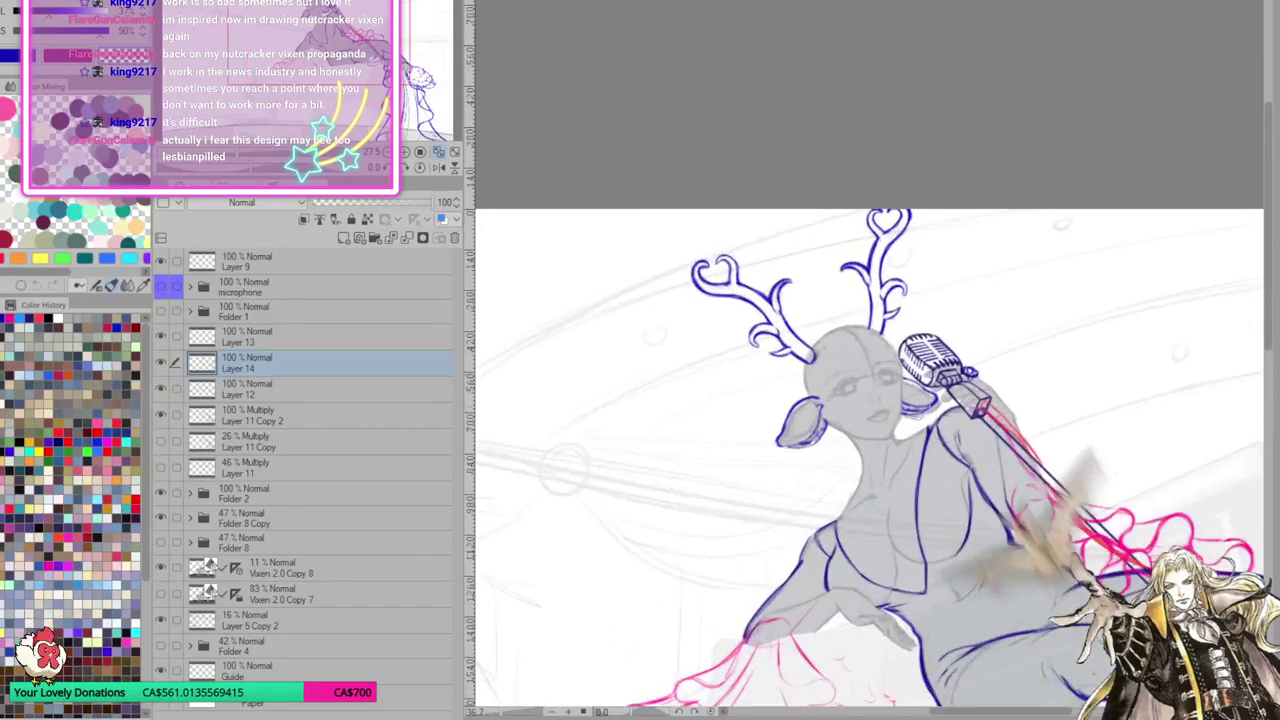
scroll(850, 440, "up", 1)
left_click(260, 338)
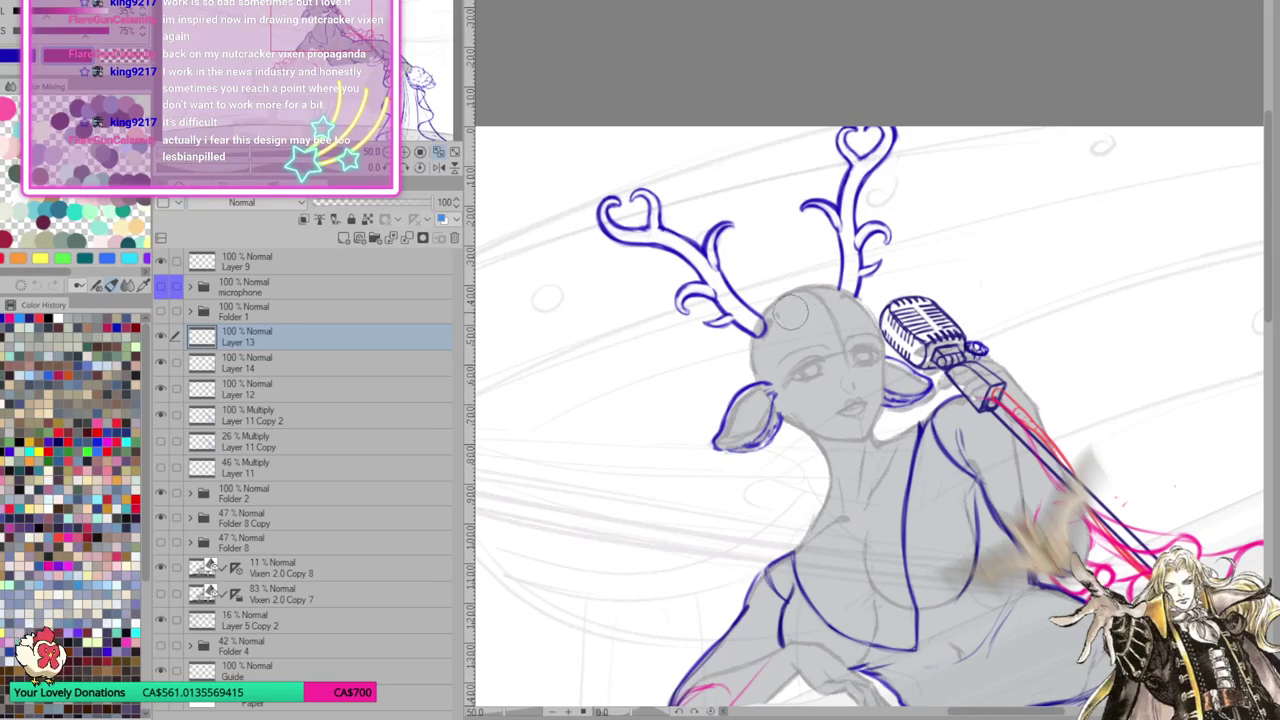
On Layer 13, ink a pink hairline down the face's left side and across the head top
left_click_drag(788, 290, 792, 314)
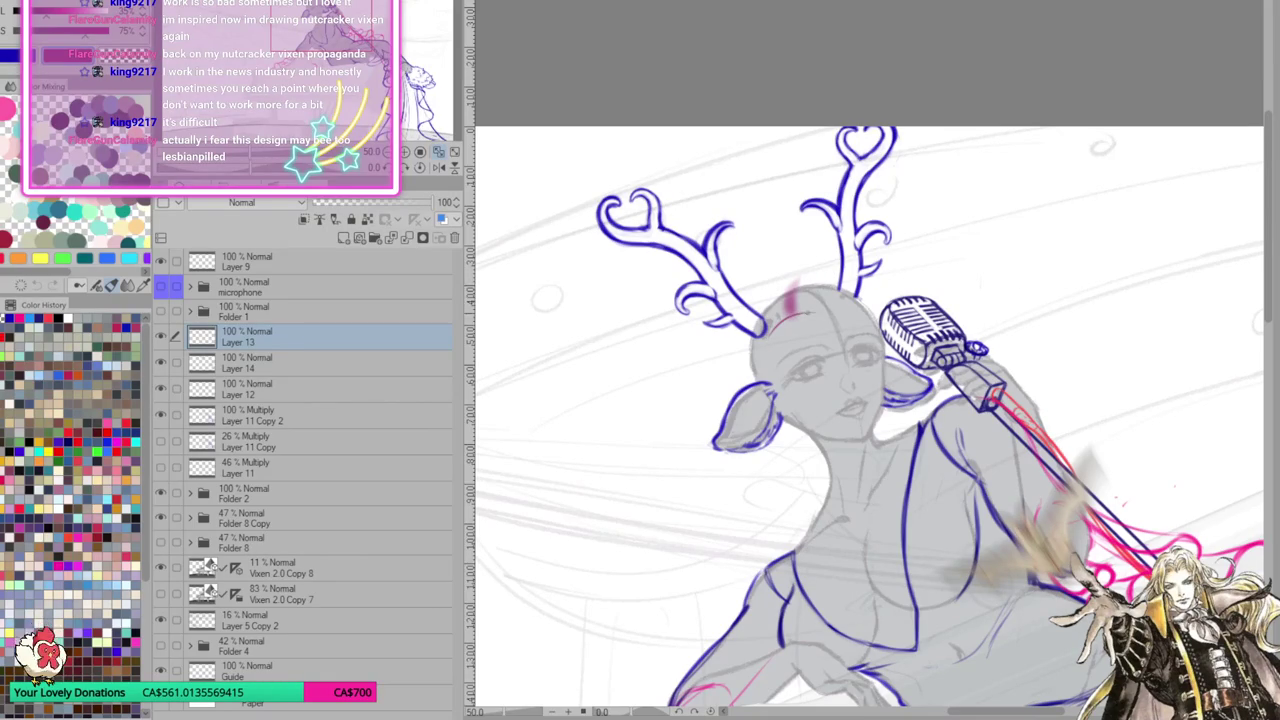
left_click_drag(767, 342, 770, 378)
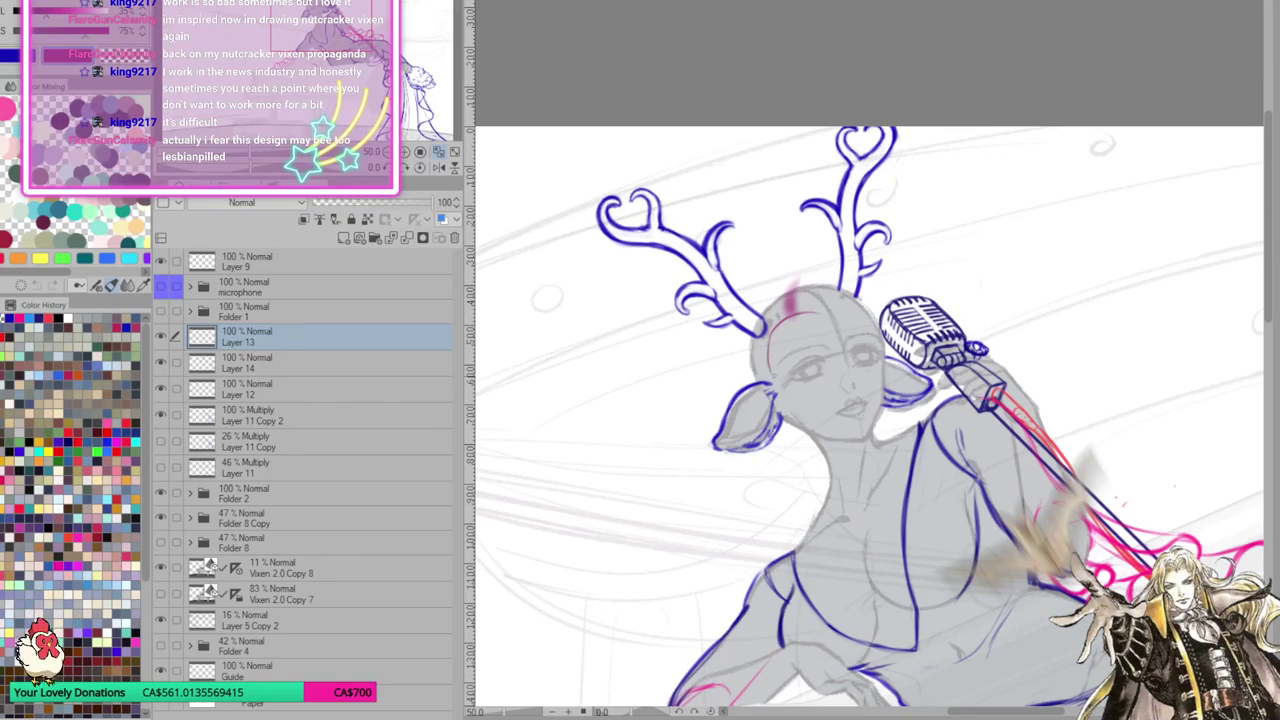
left_click_drag(766, 334, 770, 378)
key("ctrl+z")
key("ctrl+z")
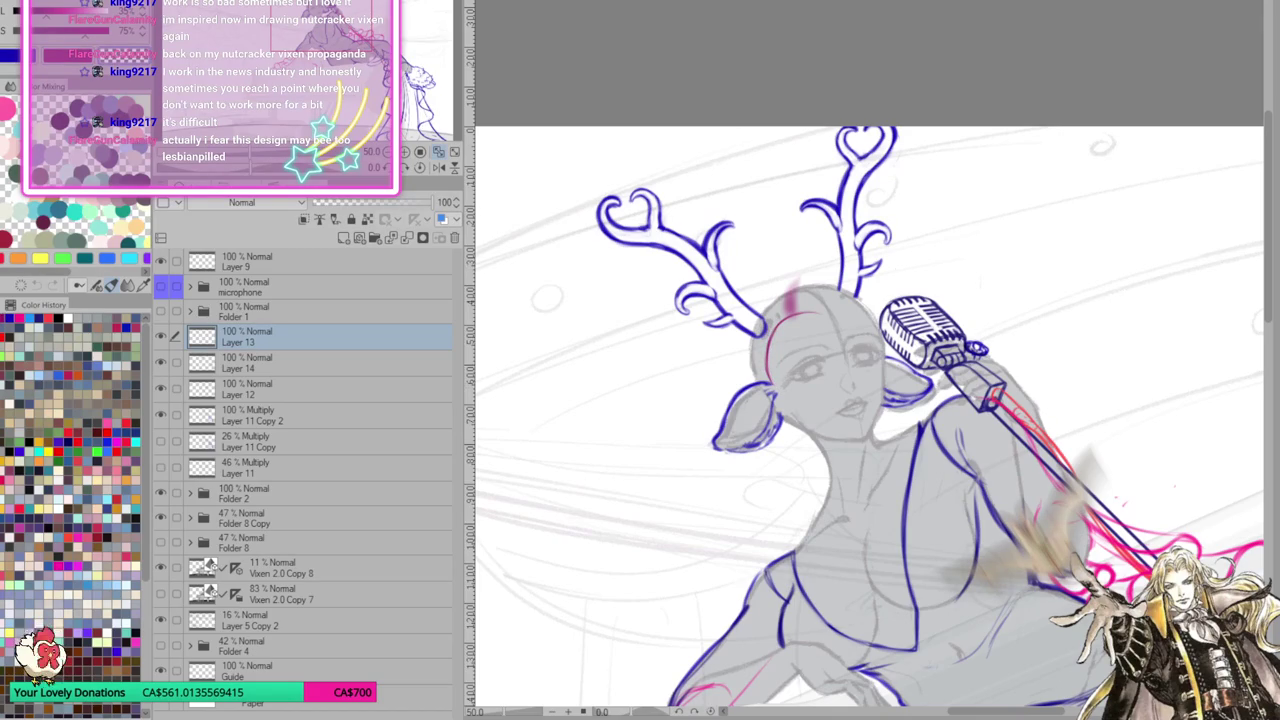
key("ctrl+y")
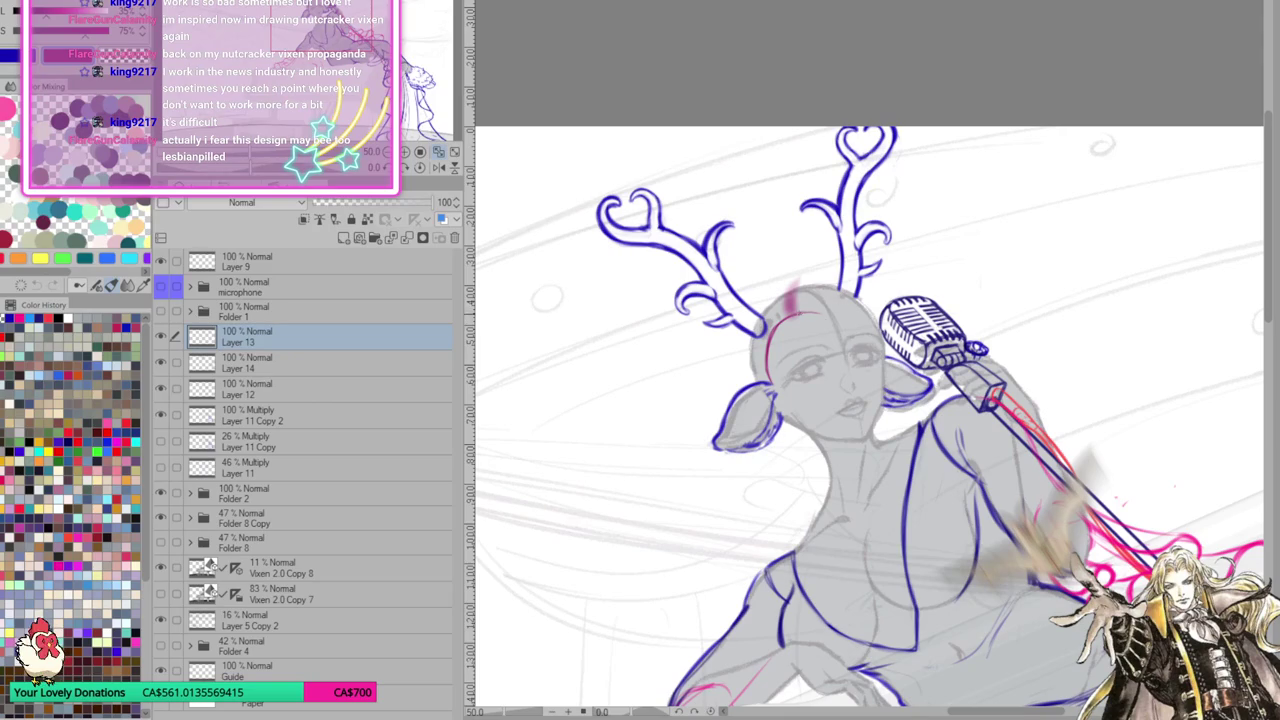
left_click_drag(828, 314, 874, 306)
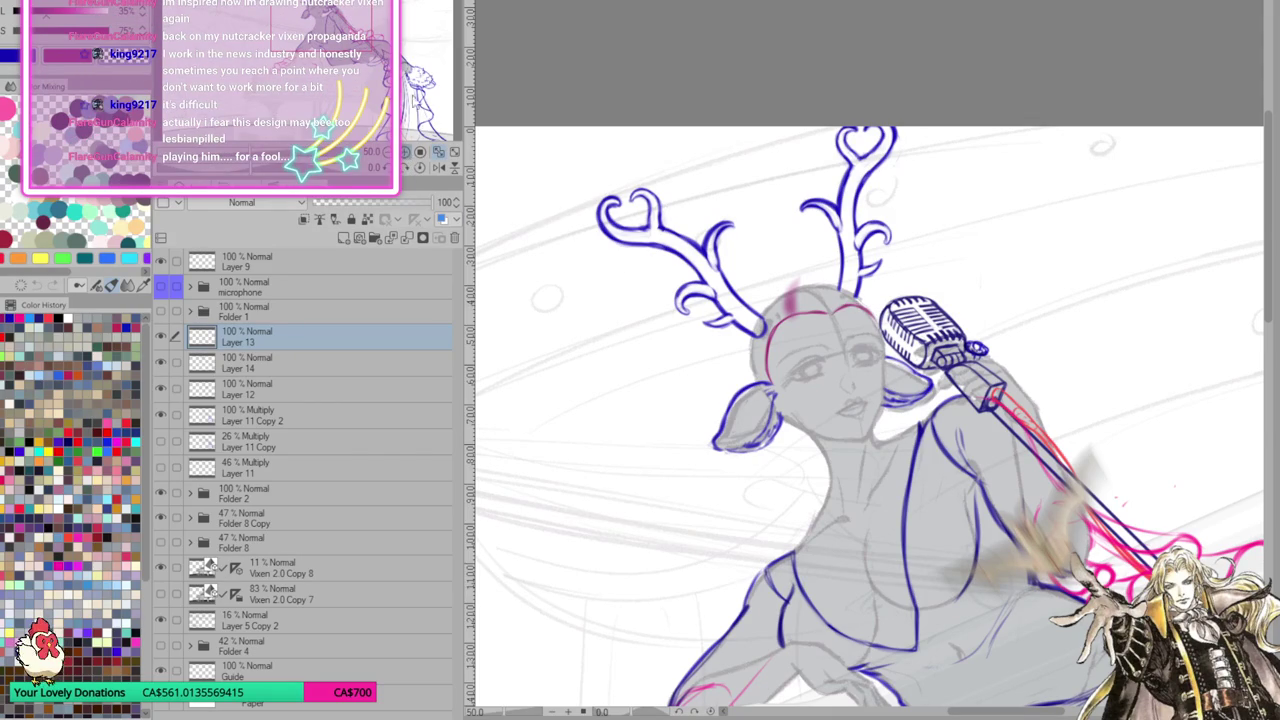
scroll(868, 358, "up", 5)
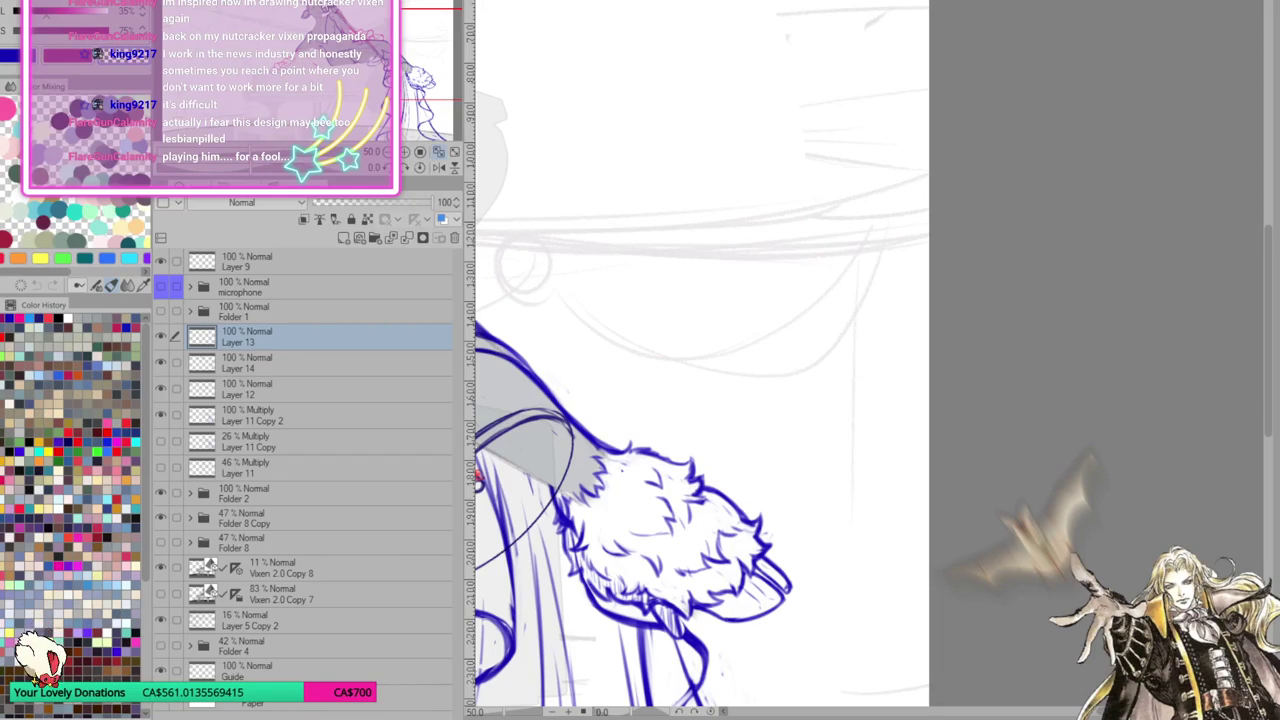
Zoom onto the face and try a lip-corner mark, then undo it
scroll(868, 358, "down", 5)
scroll(868, 358, "up", 5)
scroll(868, 358, "up", 2)
scroll(868, 358, "up", 2)
scroll(868, 358, "down", 3)
scroll(868, 358, "down", 2)
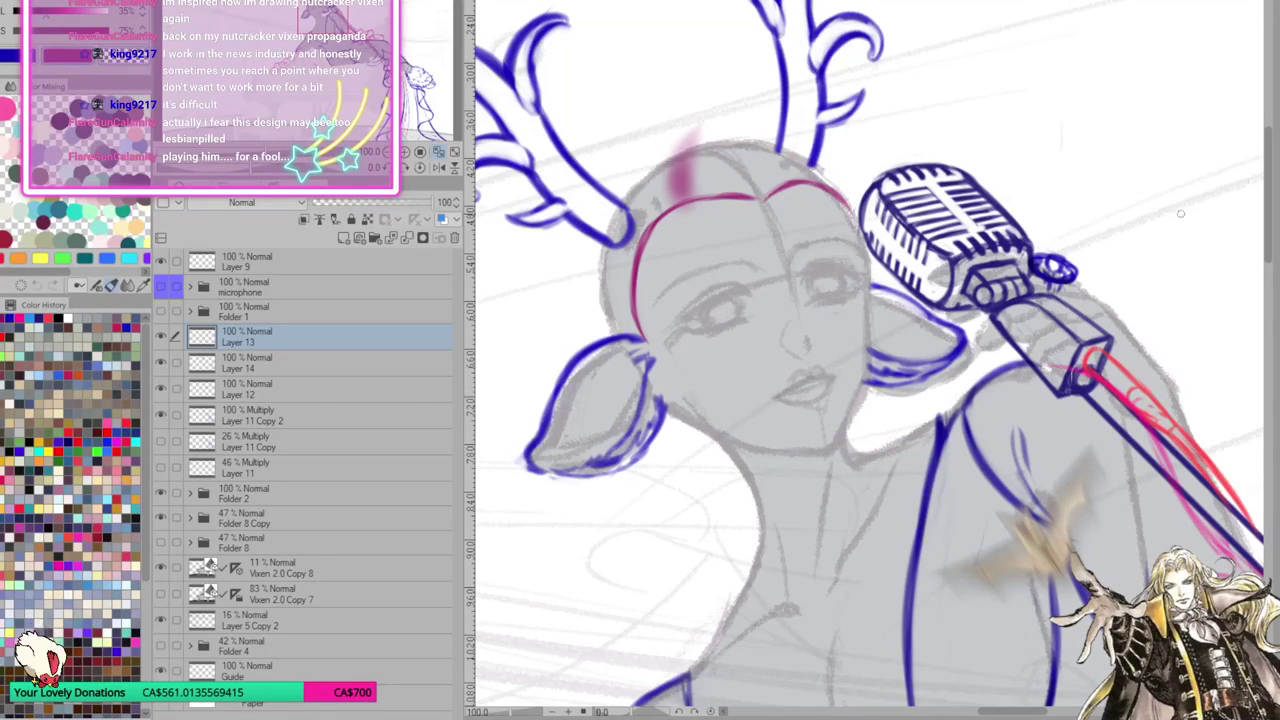
left_click_drag(766, 397, 778, 400)
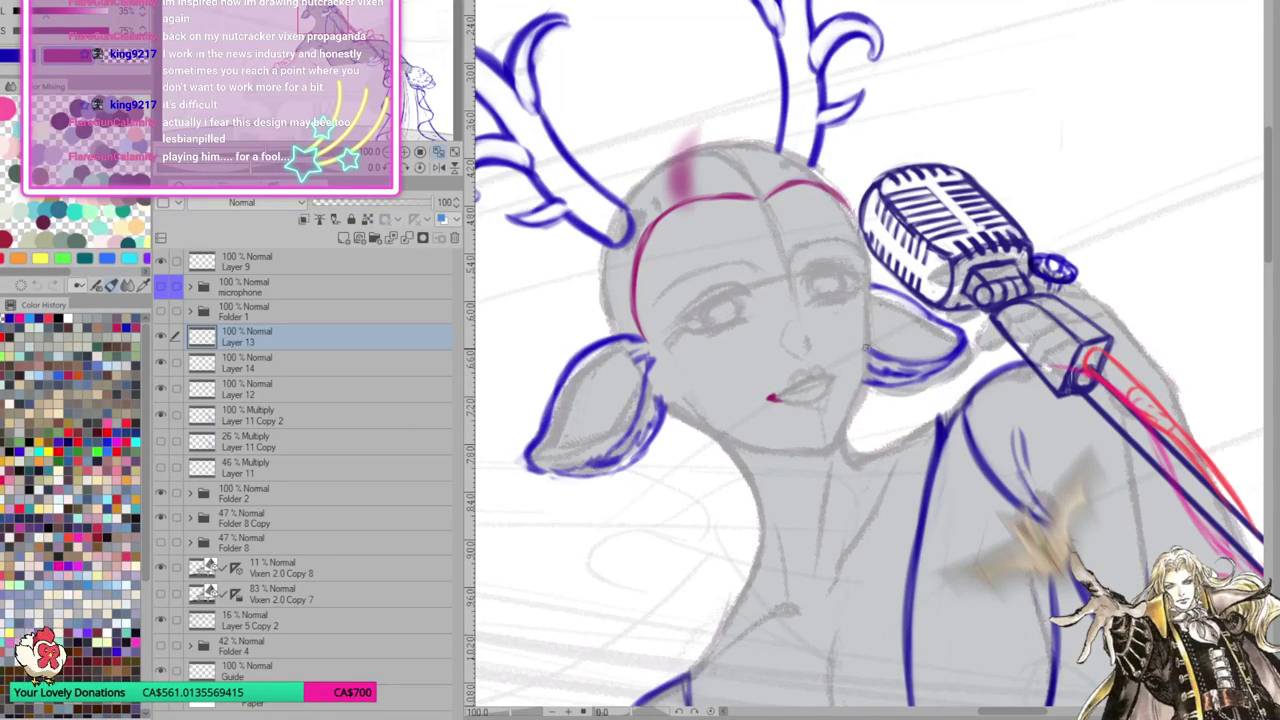
key("ctrl+z")
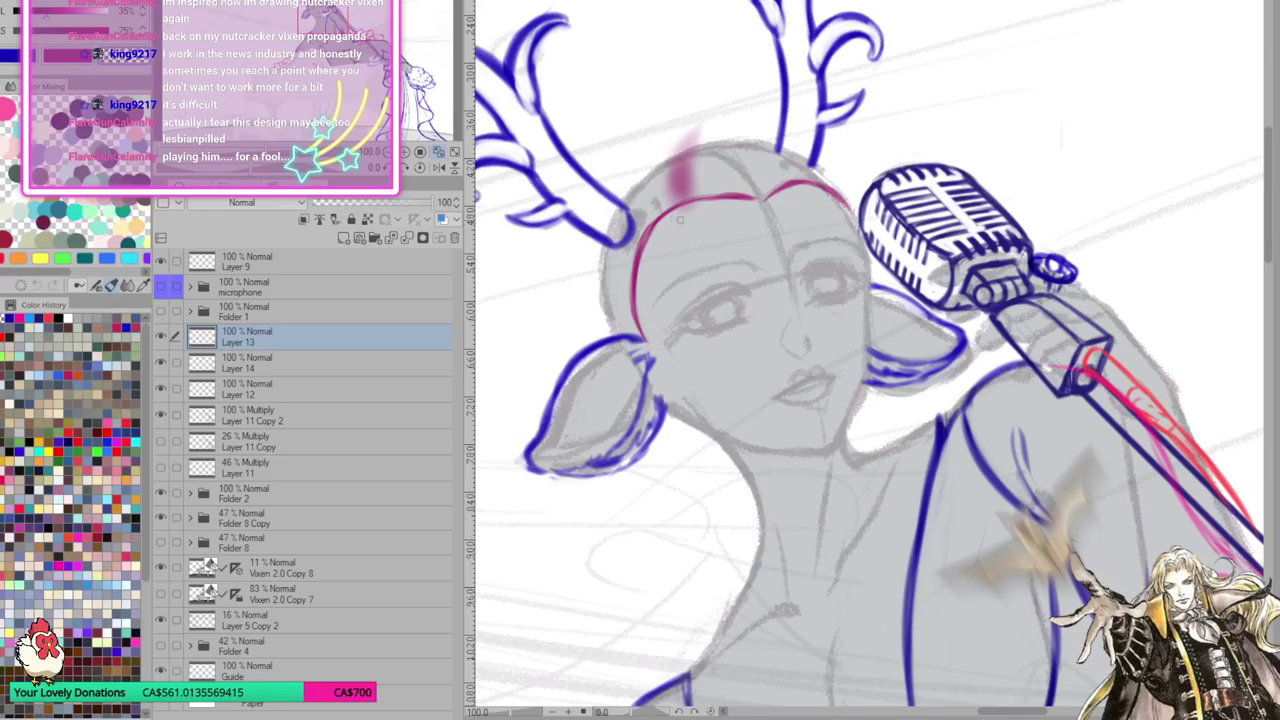
Erase and redraw the left hairline, then re-ink it across the top of the head
left_click_drag(684, 212, 642, 316)
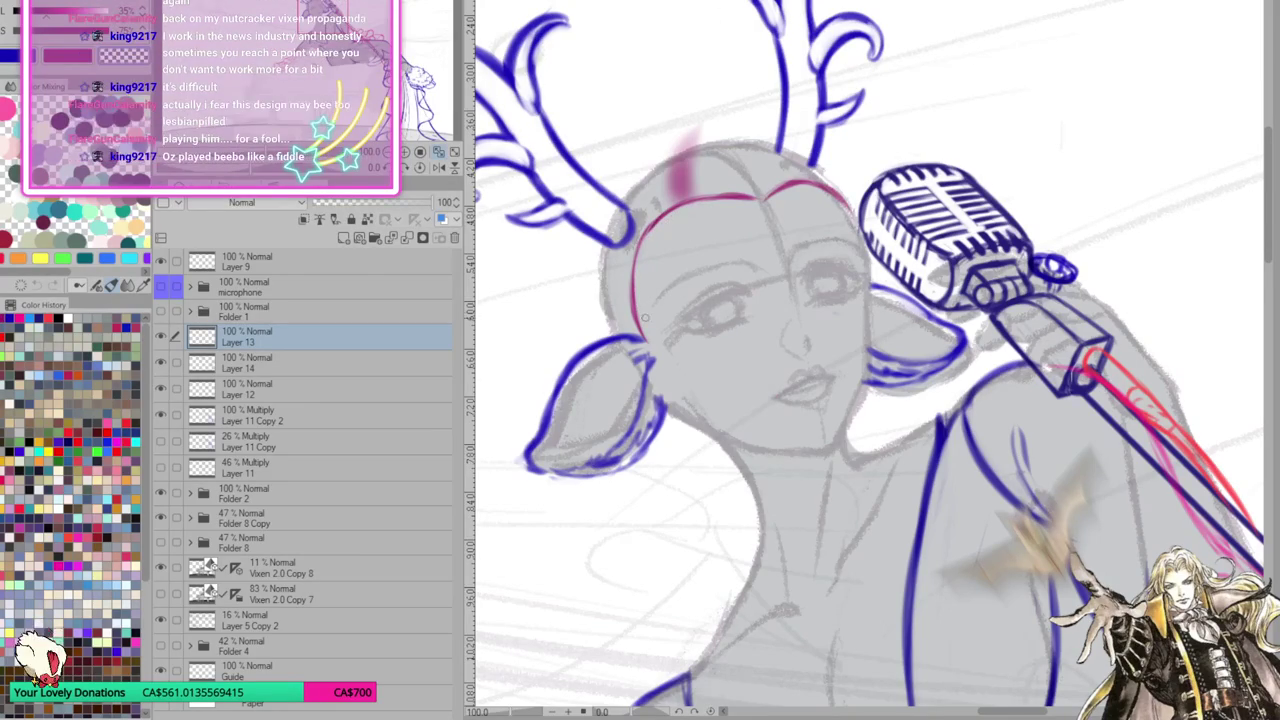
left_click_drag(670, 214, 632, 290)
left_click_drag(682, 204, 830, 184)
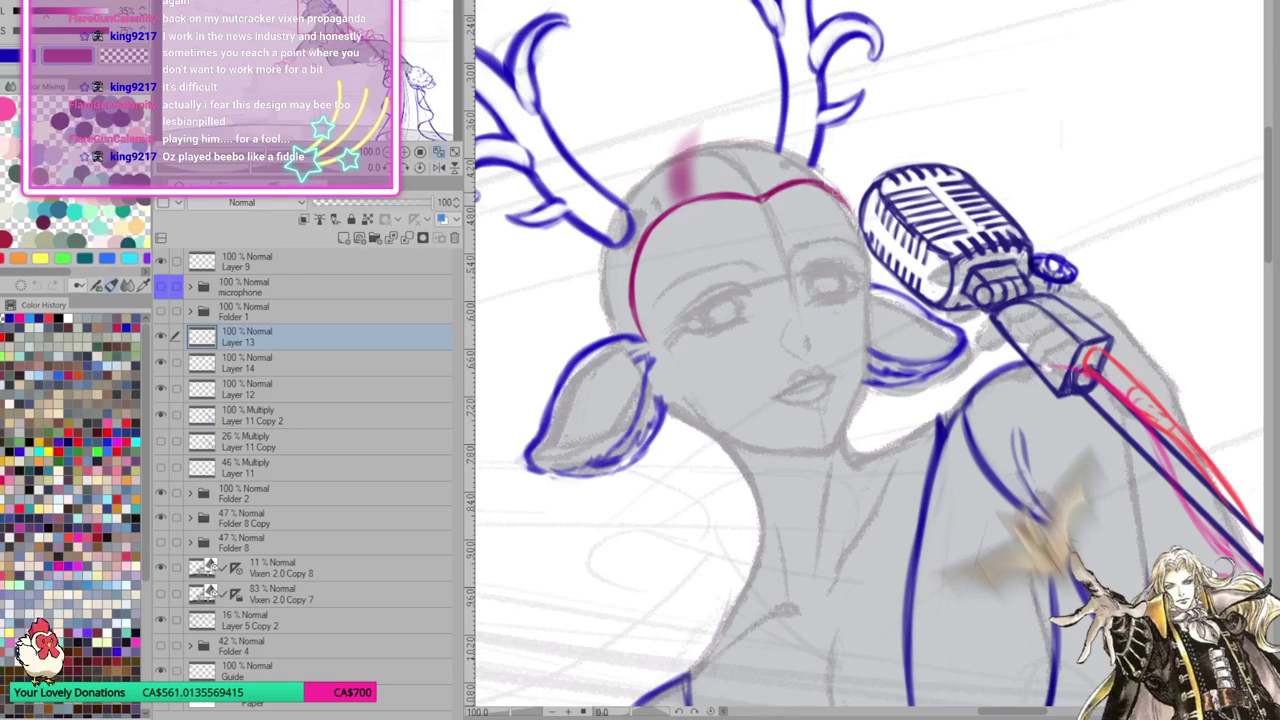
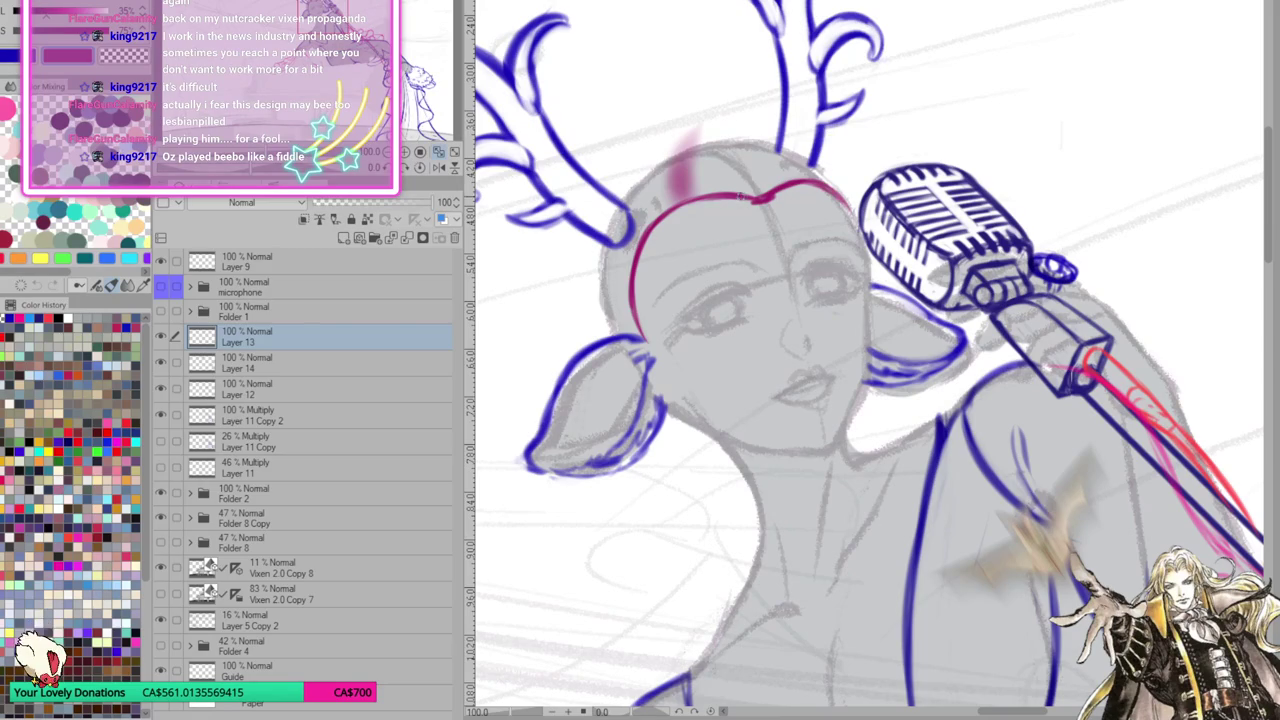
Extend the red hairline across the top of the head, checking mirrored and erasing a stray bit
left_click_drag(762, 200, 804, 178)
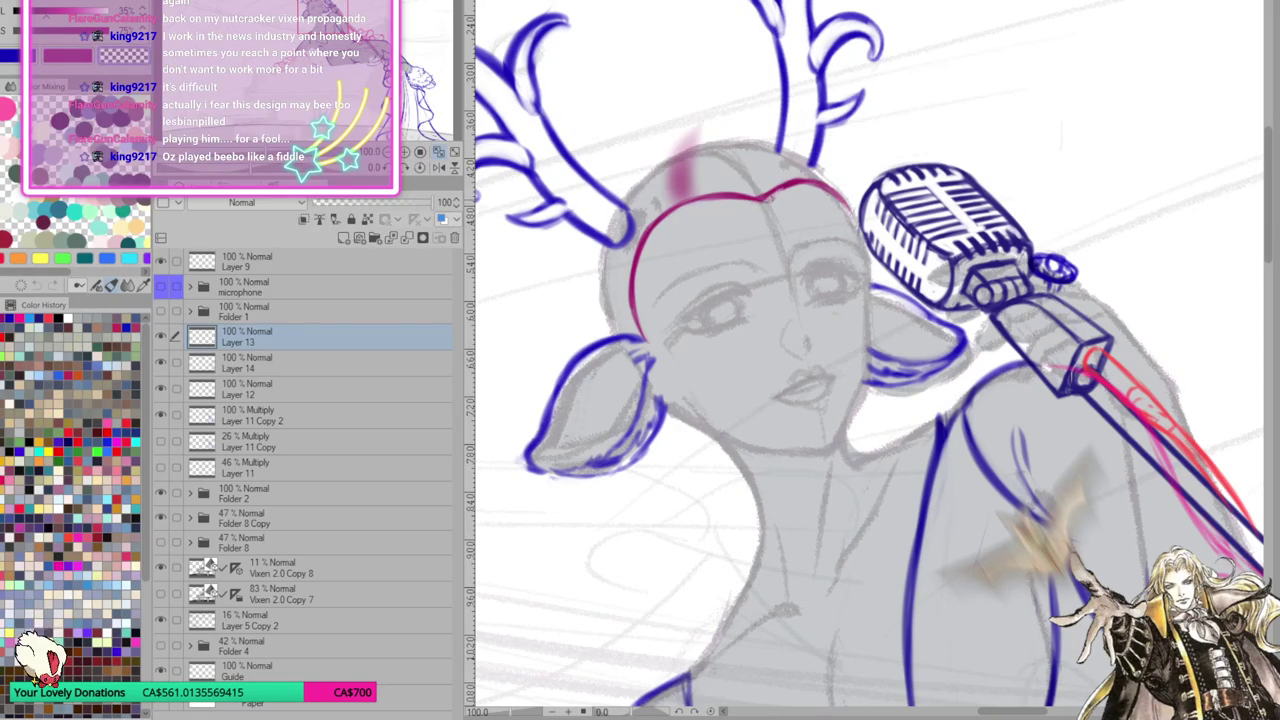
left_click_drag(812, 190, 850, 208)
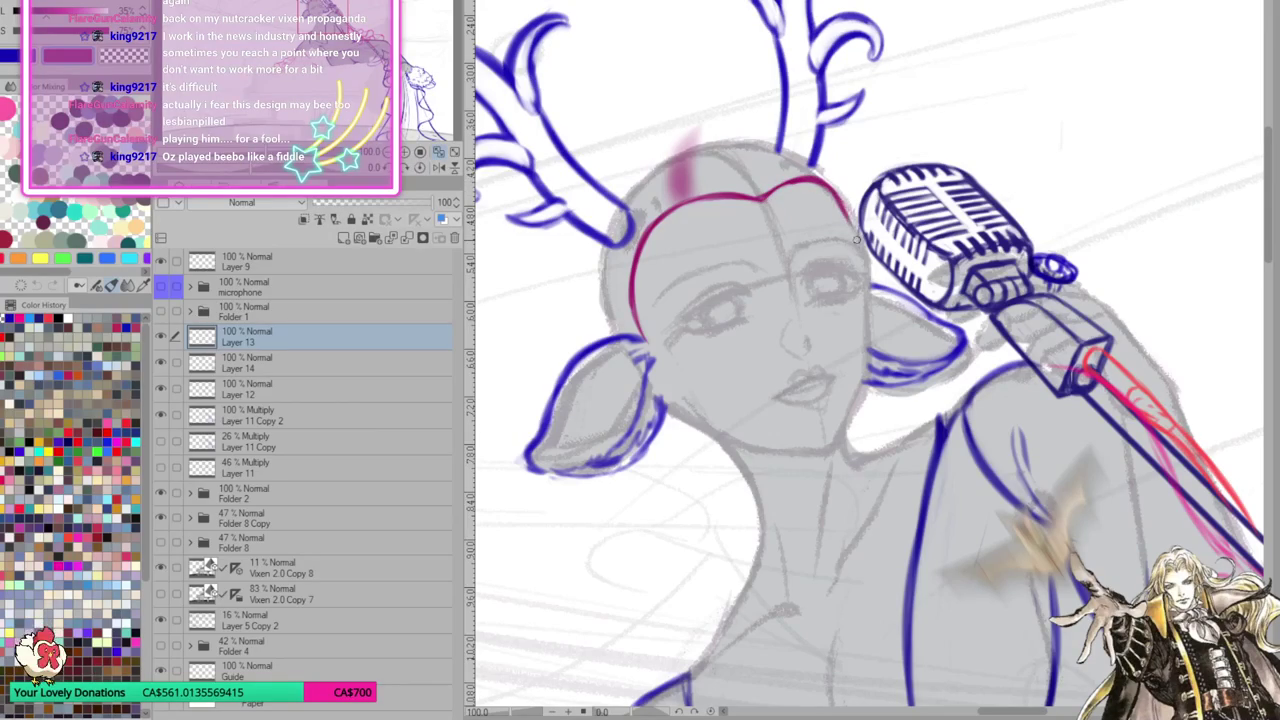
key("h")
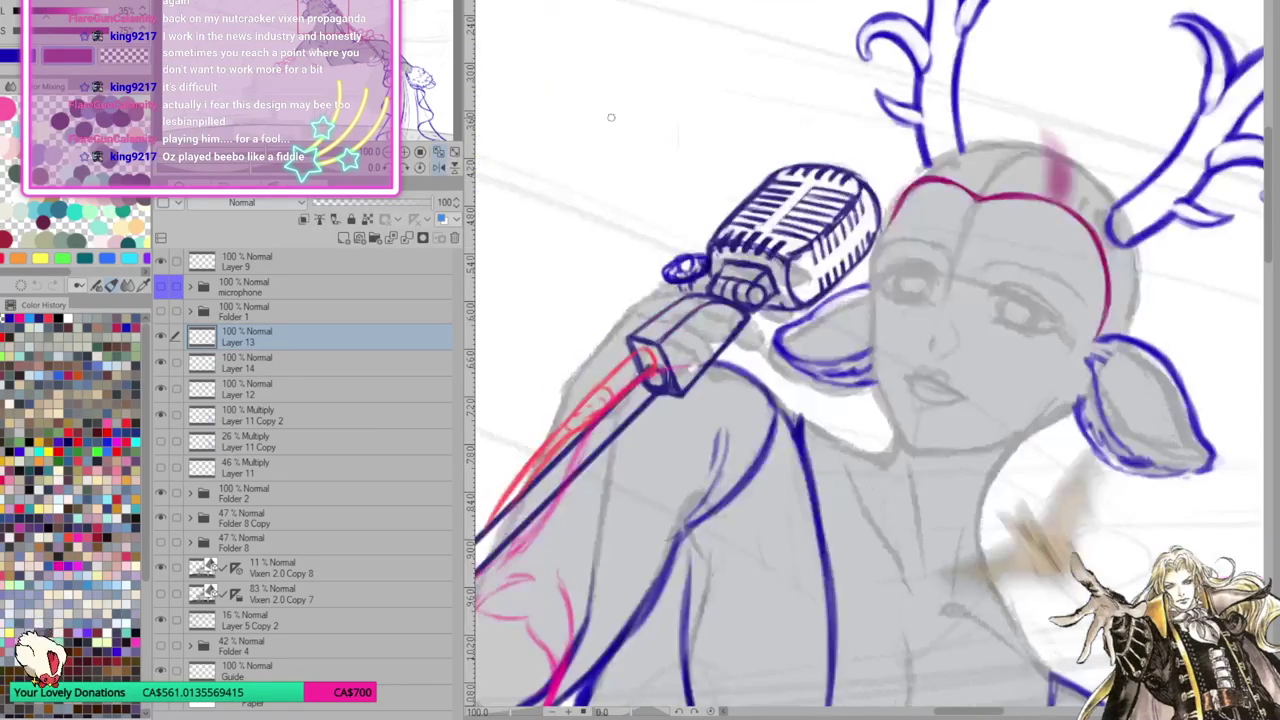
left_click_drag(921, 185, 975, 186)
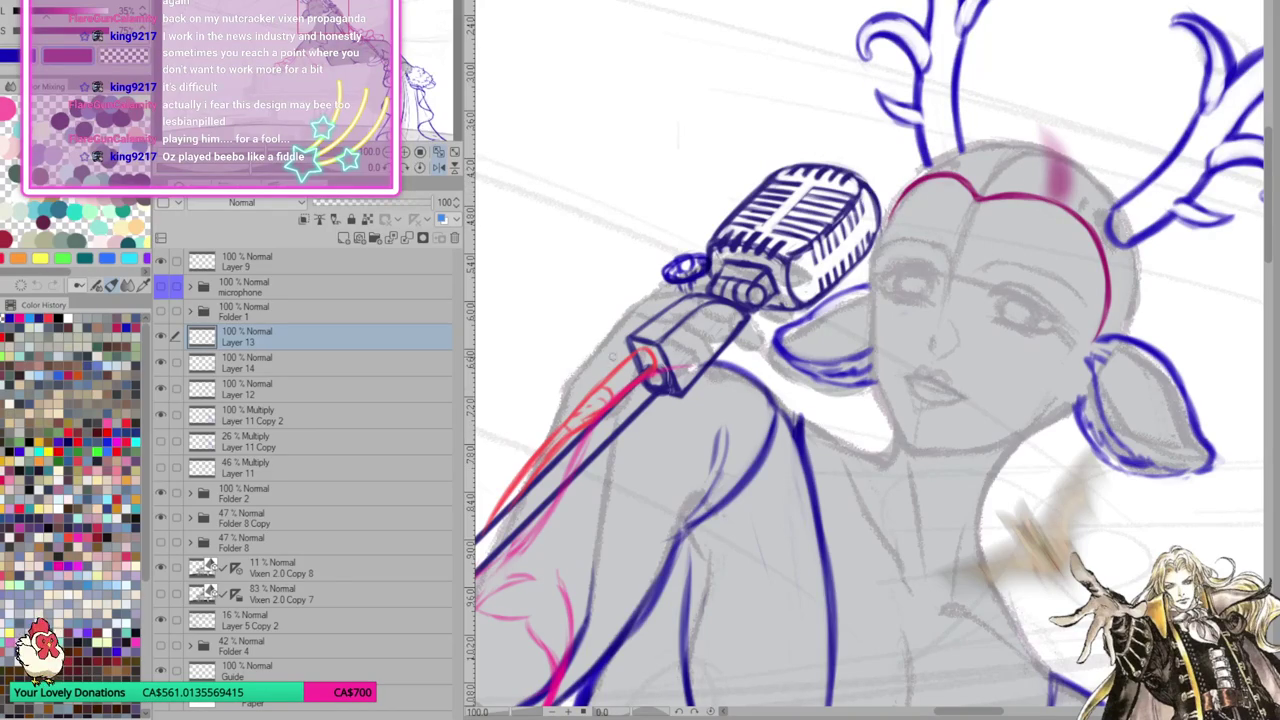
key("h")
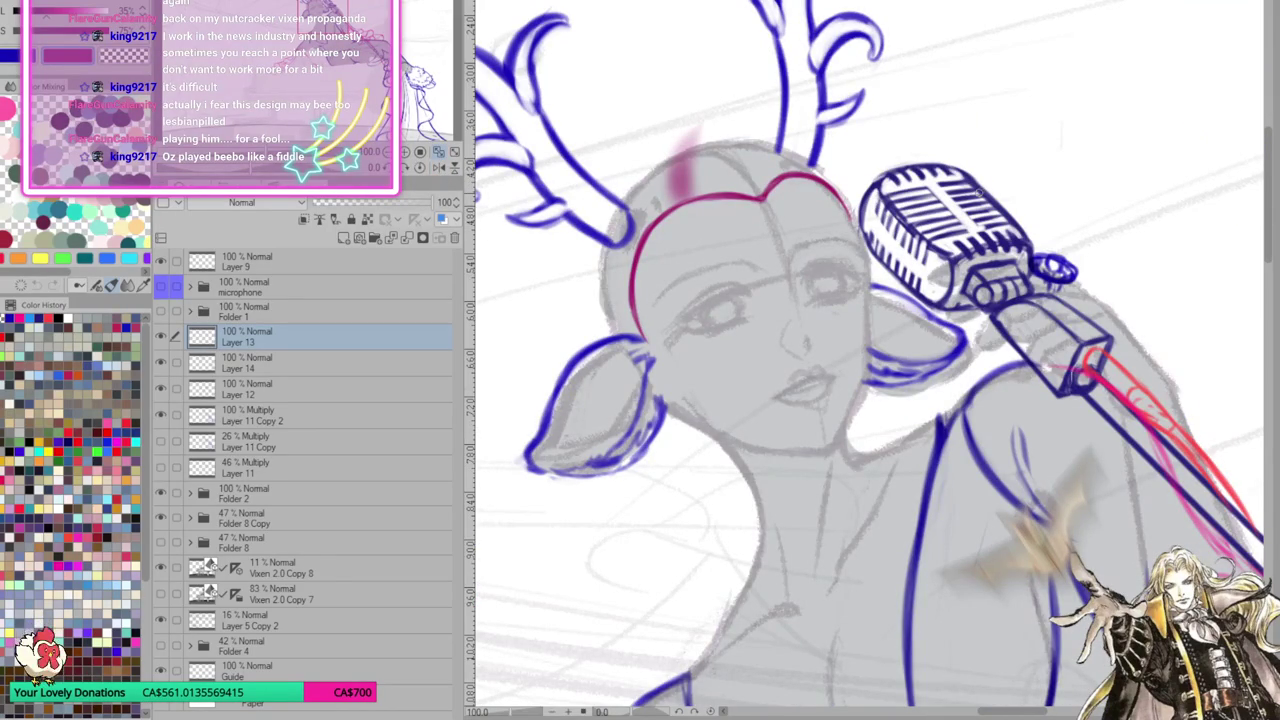
Sketch magenta hair strands over the head and down across the face, curling by the cheek
left_click_drag(695, 195, 684, 136)
left_click_drag(680, 204, 688, 130)
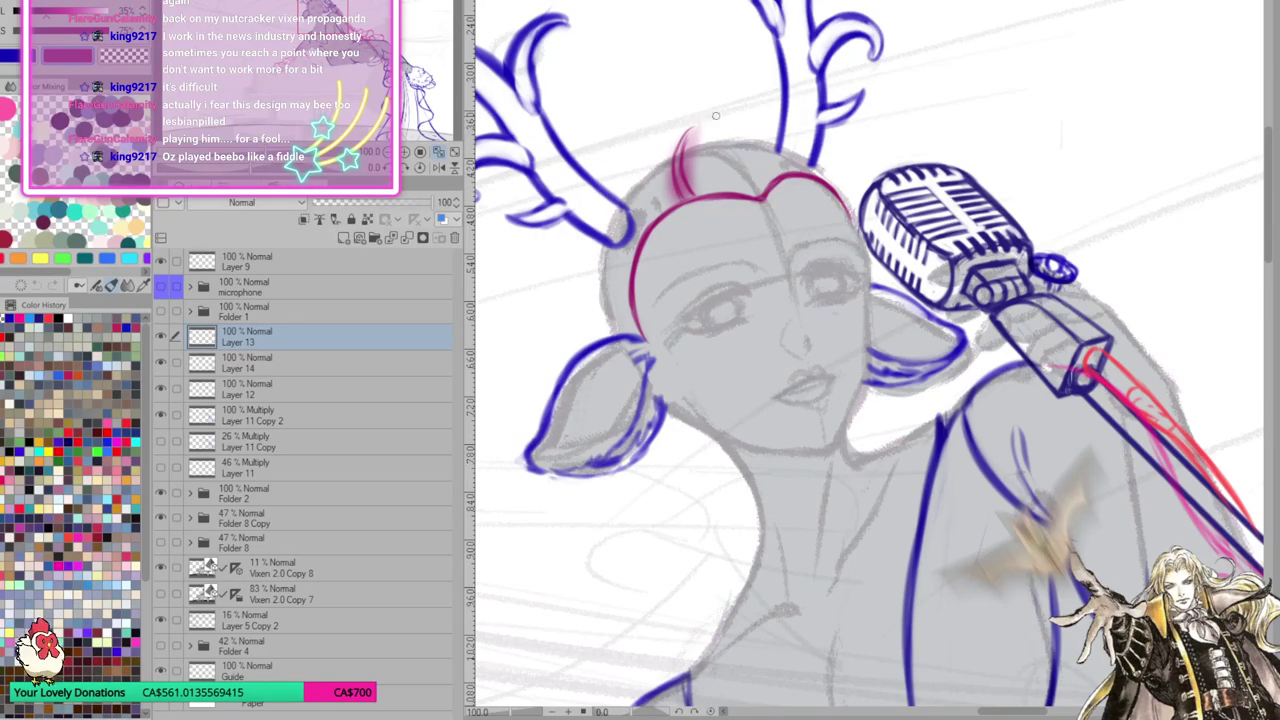
mouse_move(706, 109)
left_mouse_down()
mouse_move(763, 164)
mouse_move(780, 276)
left_mouse_up()
mouse_move(770, 165)
left_mouse_down()
mouse_move(790, 260)
mouse_move(842, 302)
left_mouse_up()
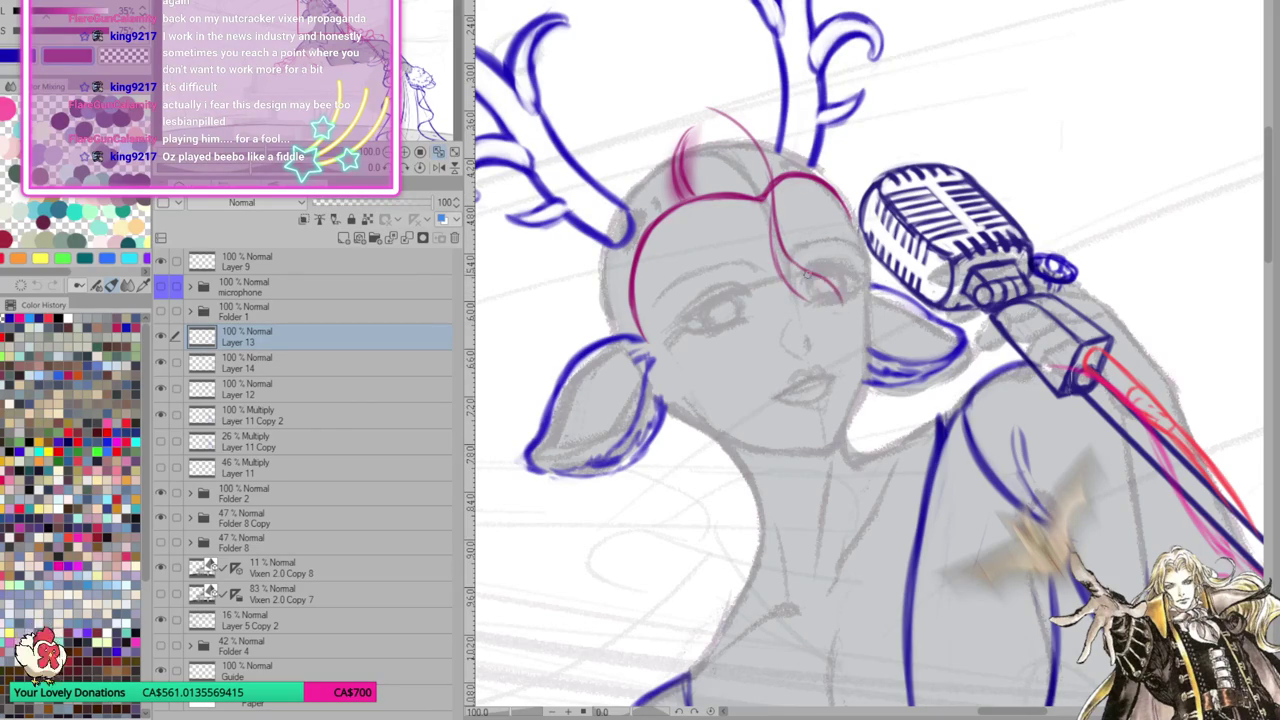
mouse_move(770, 170)
left_mouse_down()
mouse_move(780, 242)
mouse_move(850, 280)
mouse_move(848, 374)
mouse_move(874, 378)
left_mouse_up()
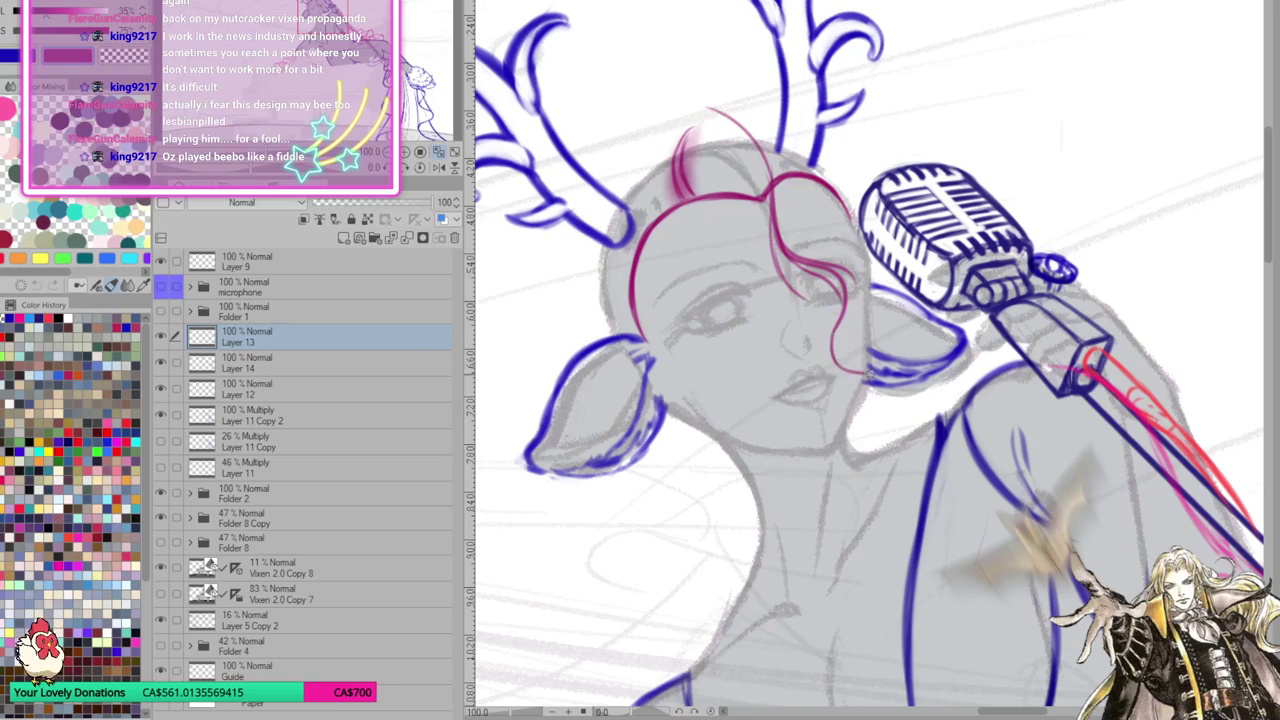
left_click_drag(838, 312, 905, 428)
mouse_move(882, 386)
left_mouse_down()
mouse_move(884, 432)
mouse_move(872, 410)
mouse_move(898, 428)
mouse_move(926, 348)
mouse_move(920, 358)
mouse_move(765, 222)
left_mouse_up()
Undo the curl and redraw a hair arc over the top of the head
key("ctrl+z")
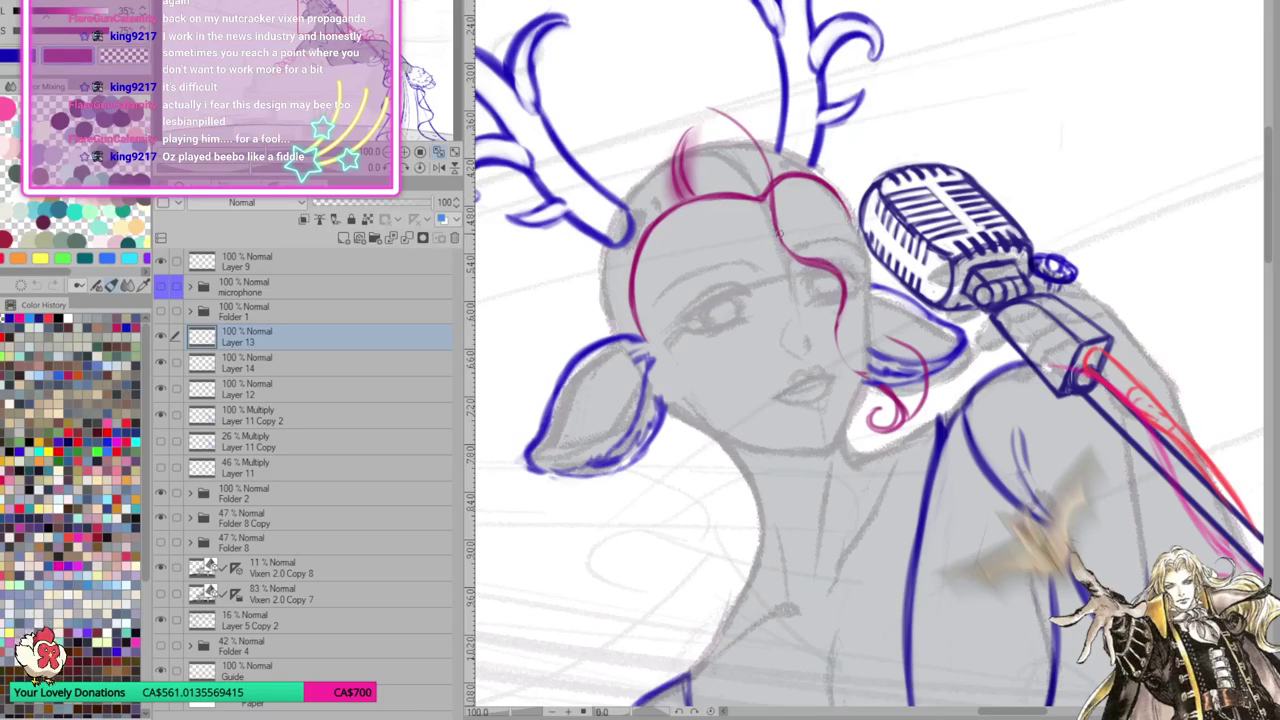
mouse_move(776, 206)
left_mouse_down()
mouse_move(752, 125)
mouse_move(668, 140)
mouse_move(672, 176)
left_mouse_up()
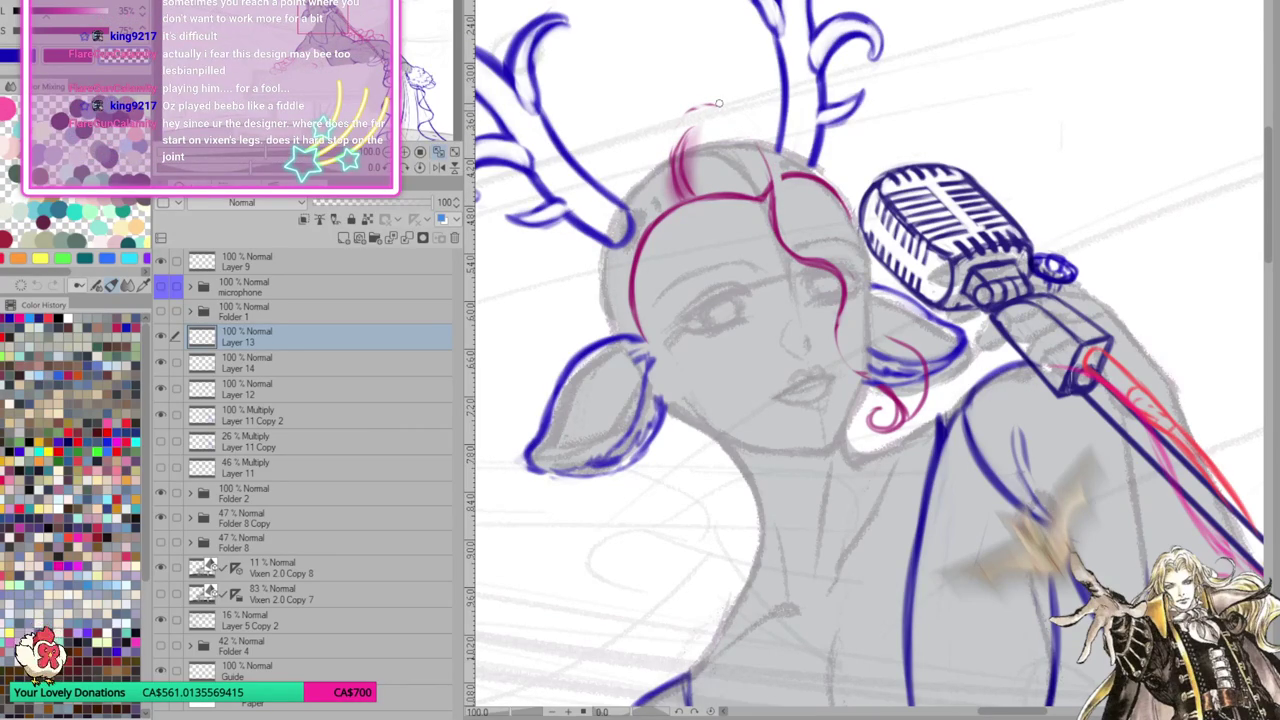
mouse_move(718, 102)
left_mouse_down()
mouse_move(828, 283)
mouse_move(828, 268)
left_mouse_up()
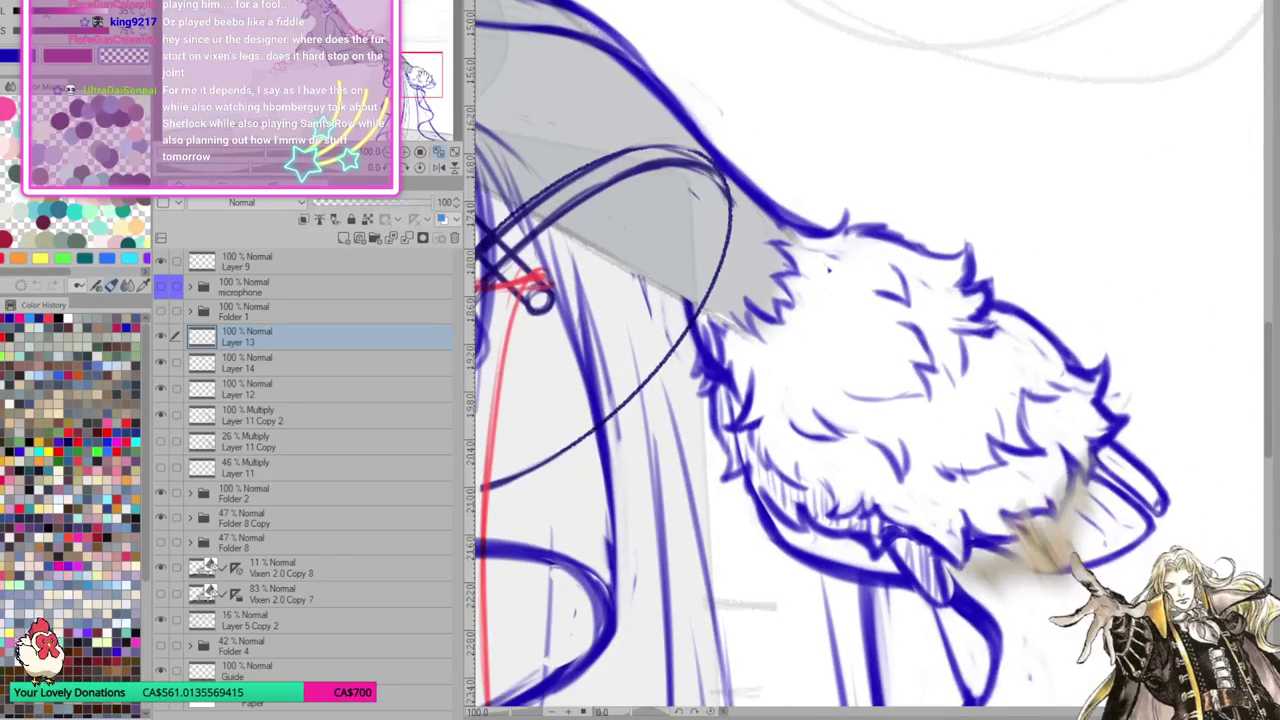
Add a new layer, select Layer 9, and start red guide lines on the fur cuff
left_click(343, 237)
left_click(330, 260)
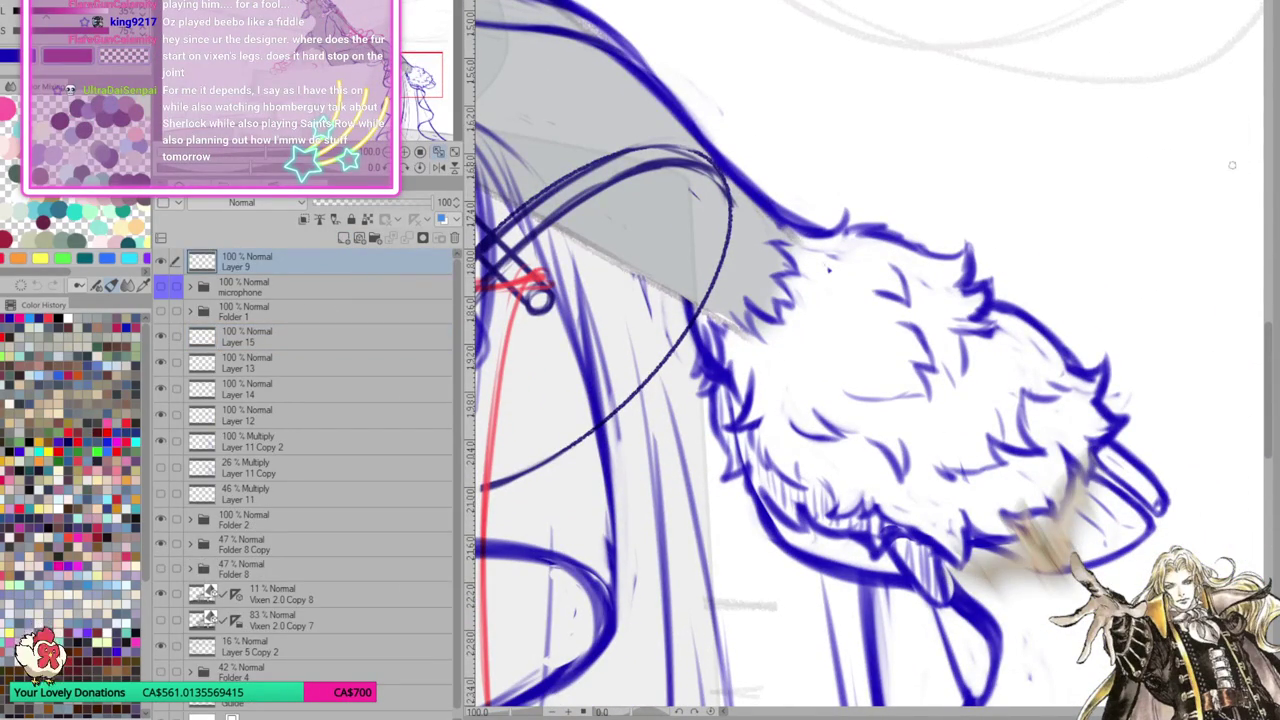
left_click_drag(697, 312, 815, 392)
left_click_drag(846, 447, 935, 598)
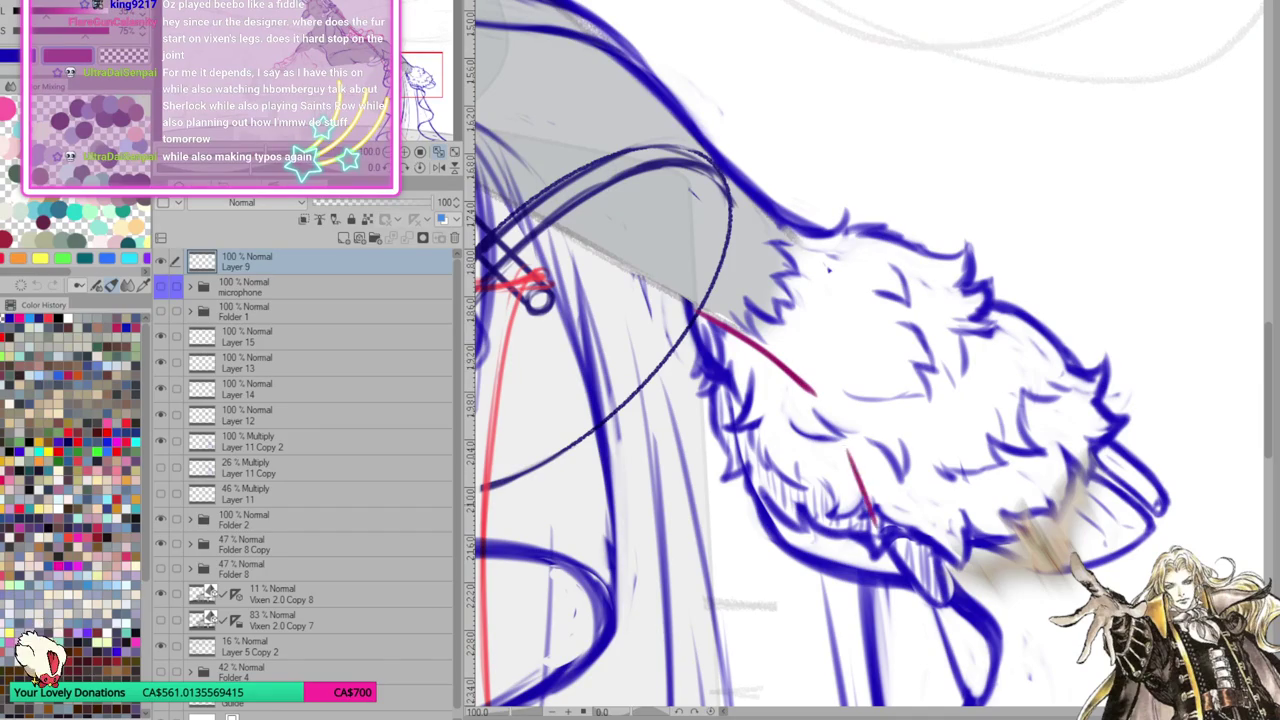
mouse_move(856, 478)
left_mouse_down()
mouse_move(926, 526)
mouse_move(964, 588)
left_mouse_up()
left_click_drag(922, 520, 1010, 548)
Add more red diagonal and curved guide lines through the fur cuff
left_click_drag(1140, 466, 952, 362)
left_click_drag(778, 224, 912, 332)
mouse_move(850, 286)
left_mouse_down()
mouse_move(962, 374)
mouse_move(1056, 410)
left_mouse_up()
left_click_drag(802, 384, 856, 468)
mouse_move(1072, 462)
left_mouse_down()
mouse_move(967, 500)
mouse_move(976, 530)
left_mouse_up()
left_click_drag(1090, 460, 1060, 414)
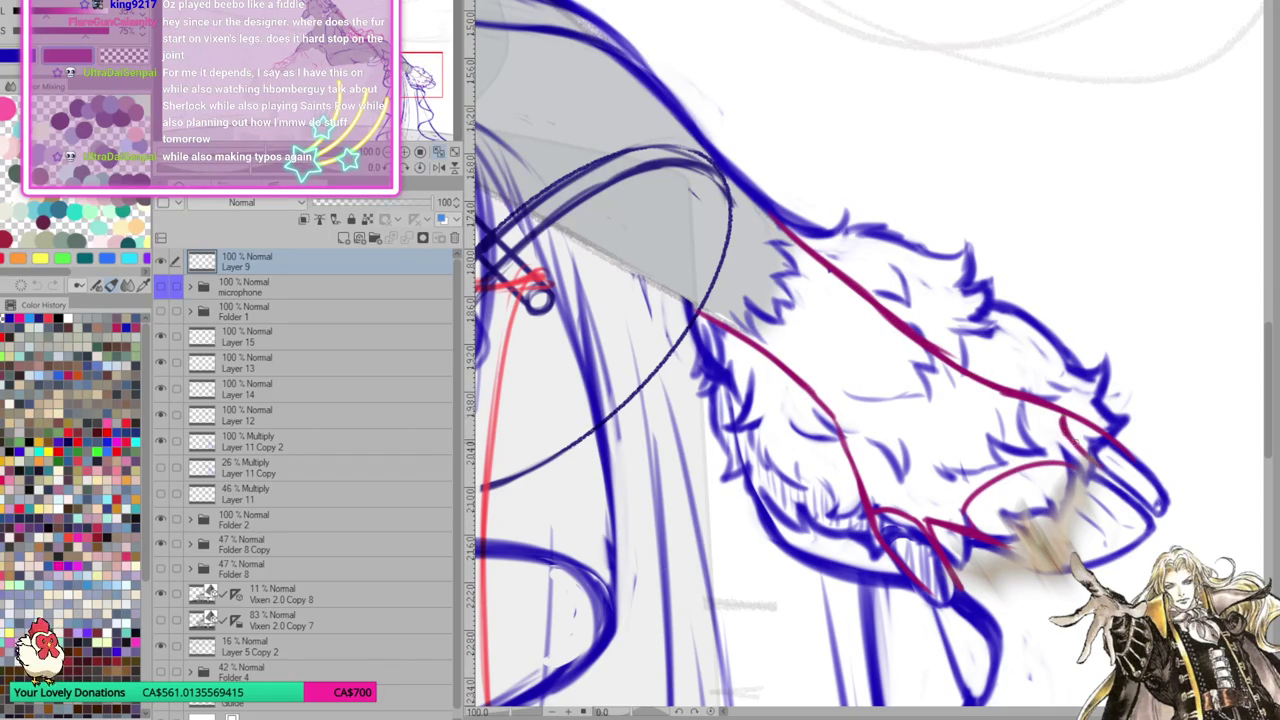
mouse_move(766, 228)
left_mouse_down()
mouse_move(933, 421)
mouse_move(1066, 455)
left_mouse_up()
mouse_move(770, 268)
left_mouse_down()
mouse_move(900, 405)
mouse_move(918, 402)
left_mouse_up()
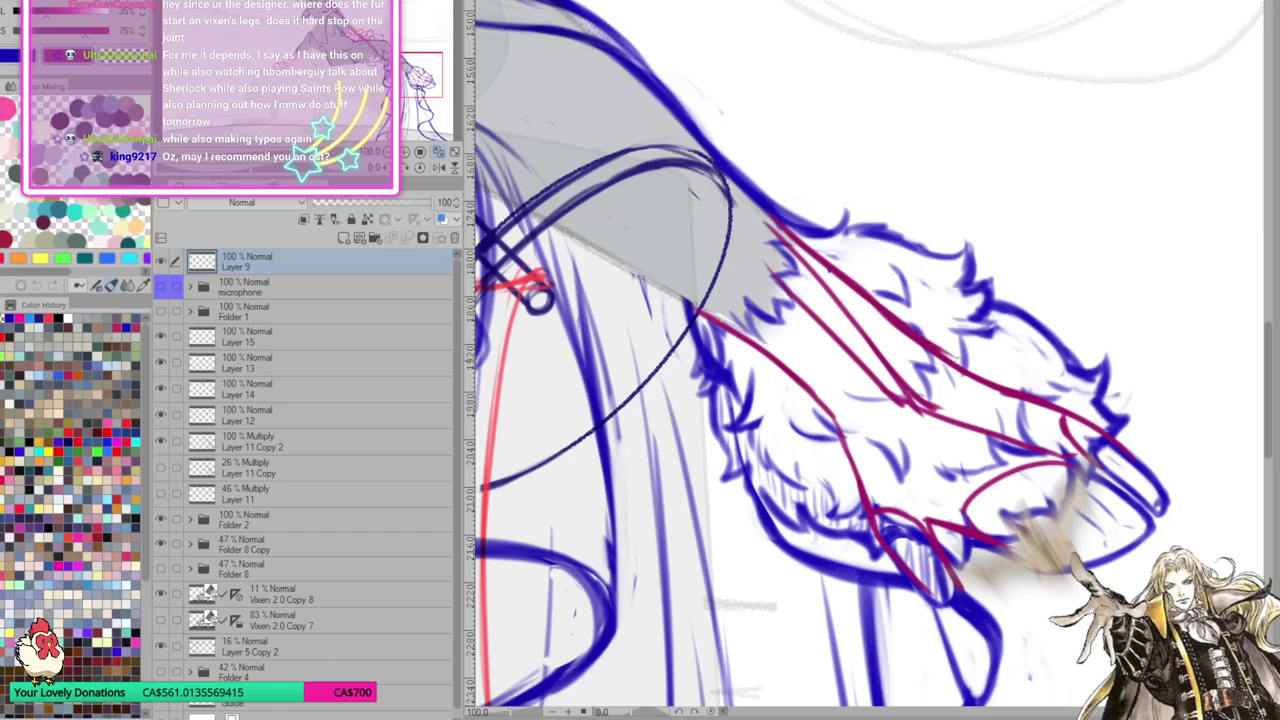
mouse_move(873, 430)
left_mouse_down()
mouse_move(944, 400)
mouse_move(938, 356)
mouse_move(850, 437)
mouse_move(872, 418)
mouse_move(852, 458)
left_mouse_up()
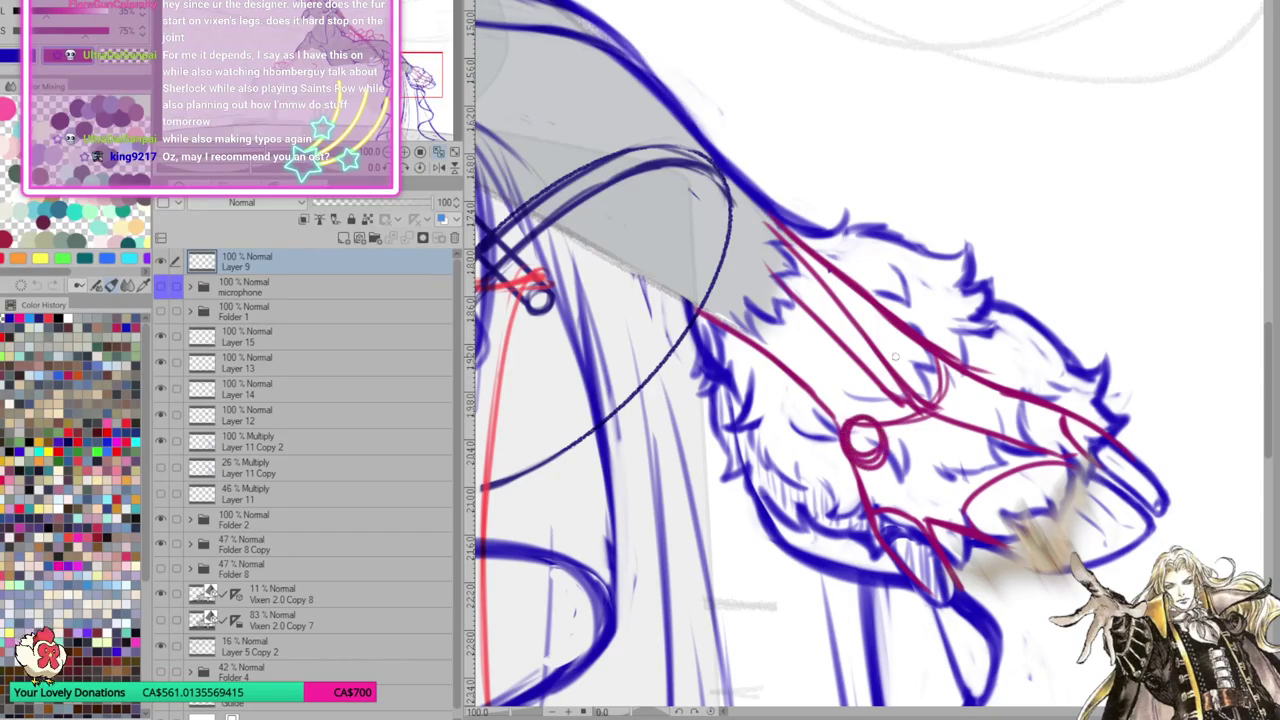
scroll(390, 165, "down", 2)
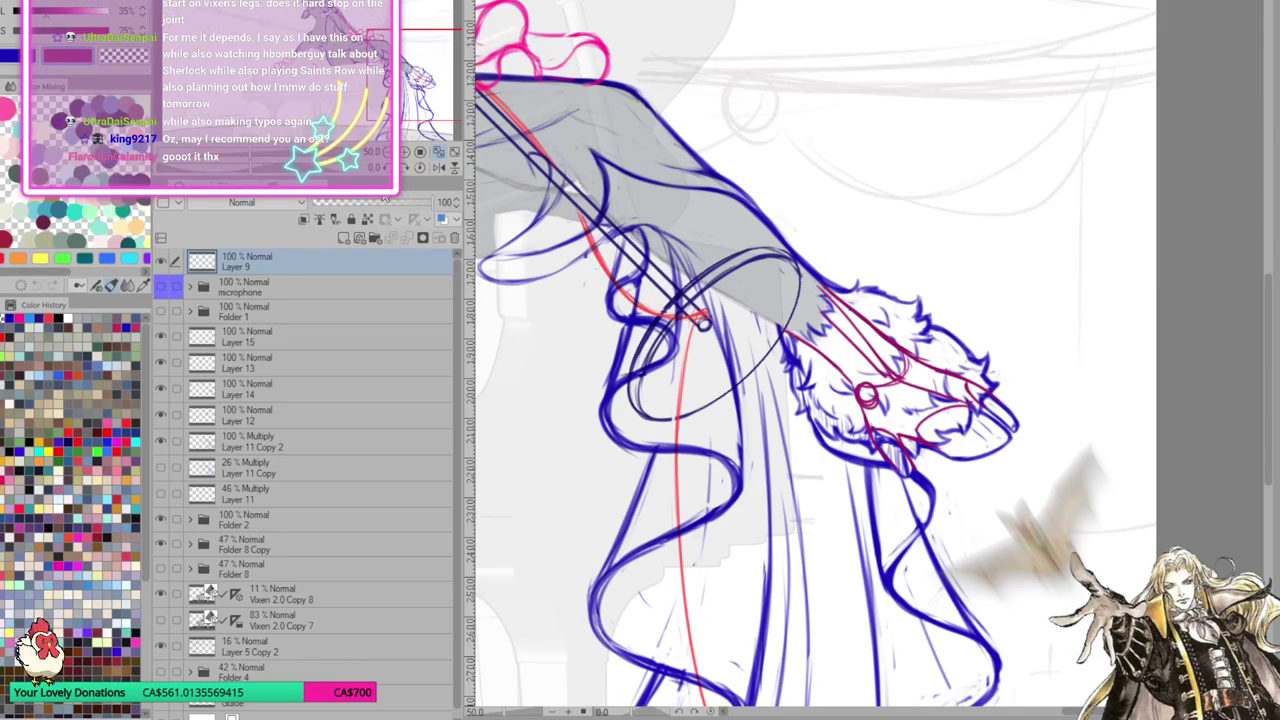
Add and undo a new layer, and bring the legs and fur cuff into view
scroll(870, 360, "up", 3)
scroll(870, 360, "up", 3)
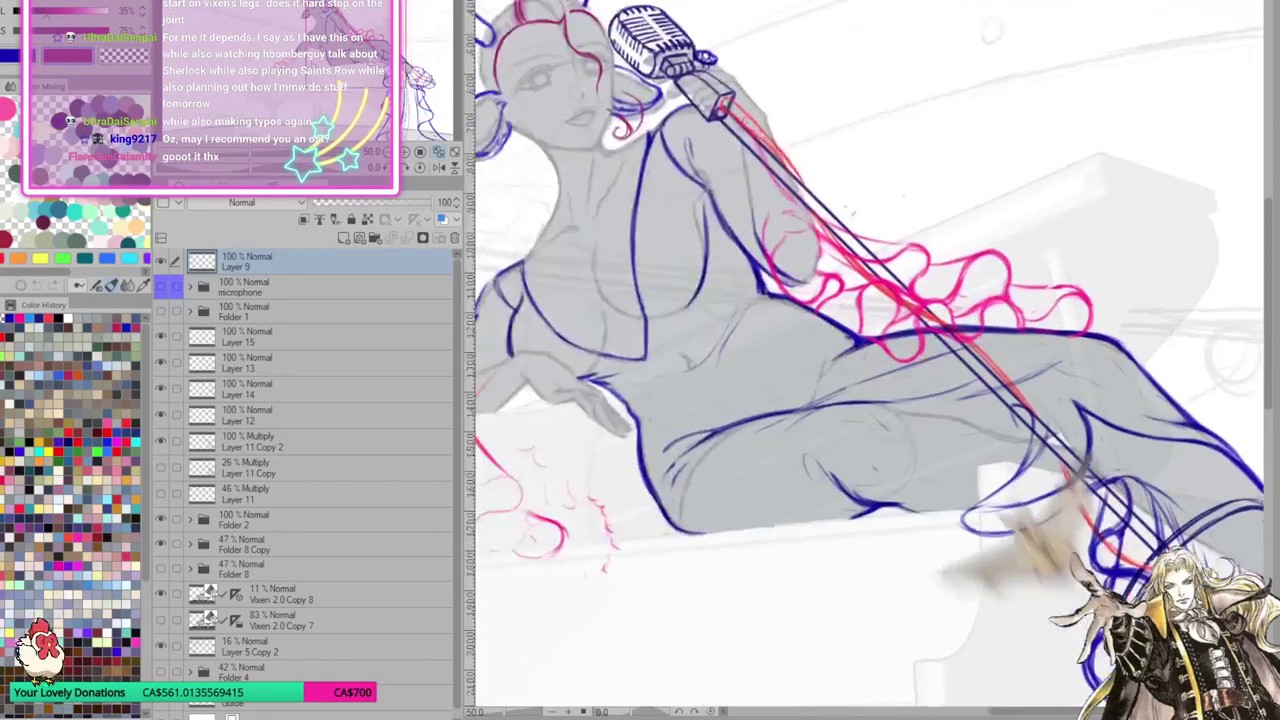
scroll(870, 360, "up", 3)
scroll(870, 360, "up", 2)
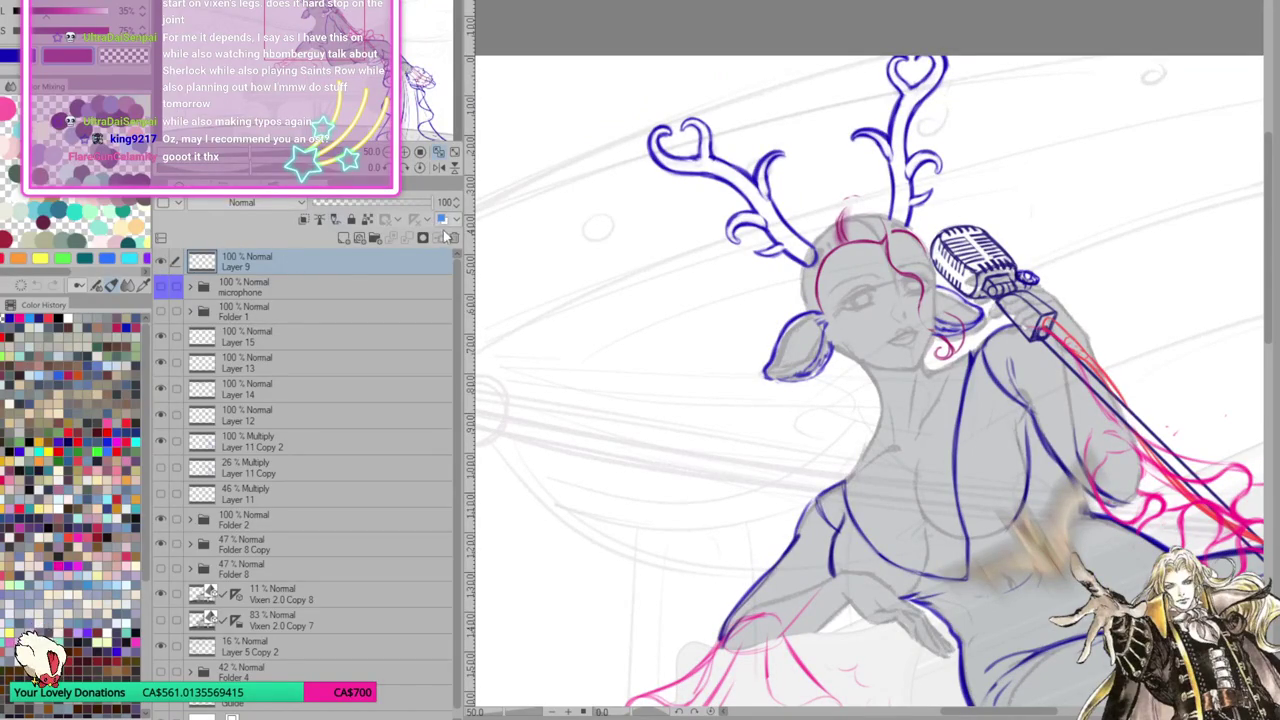
left_click(345, 237)
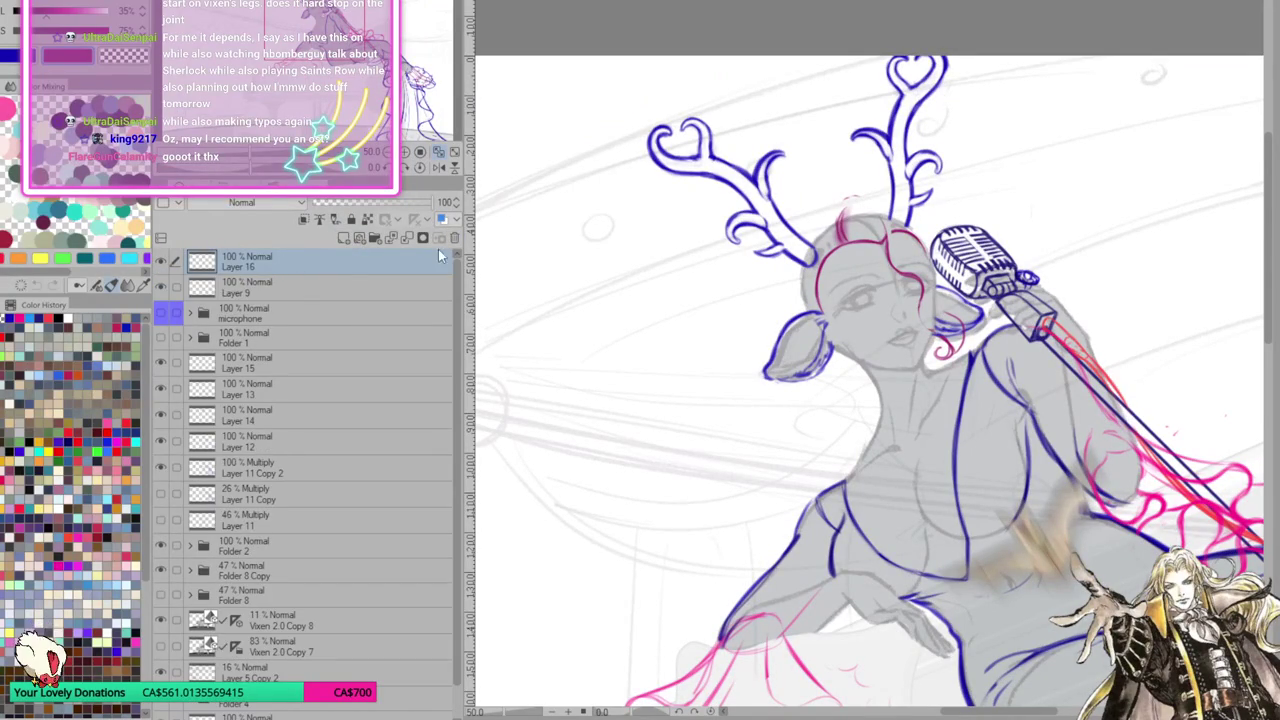
key("ctrl+z")
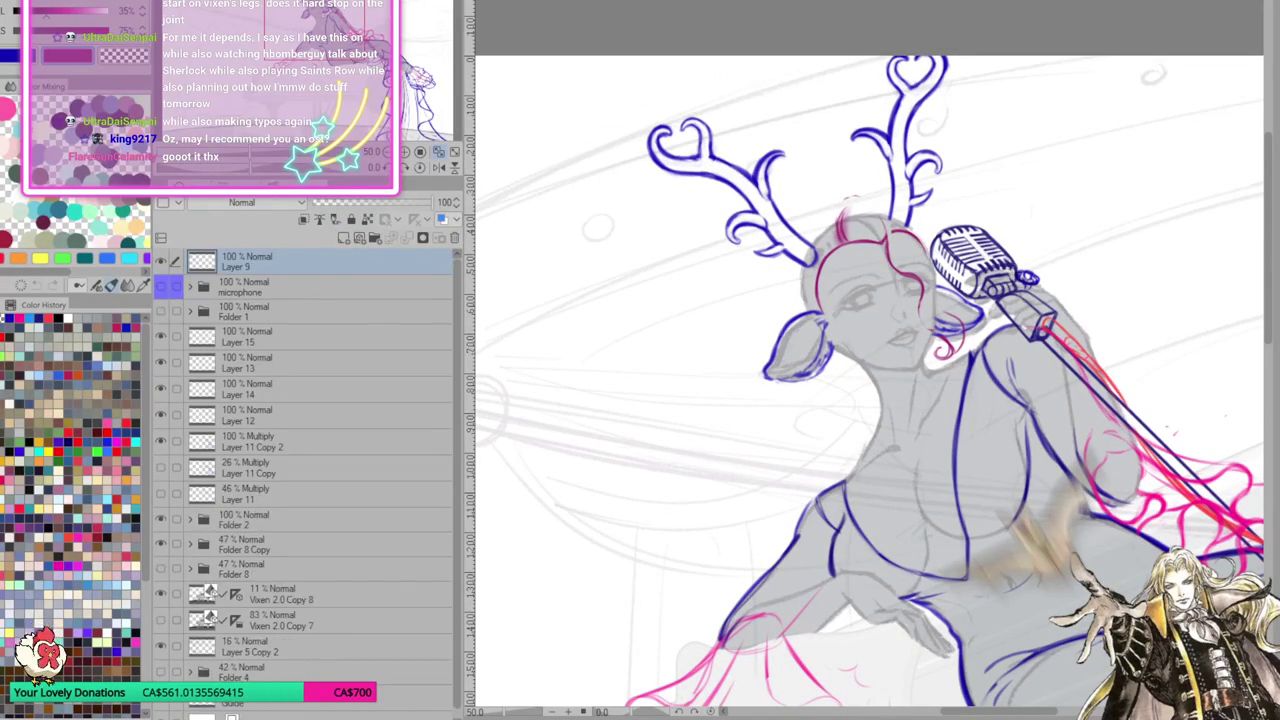
left_click(425, 100)
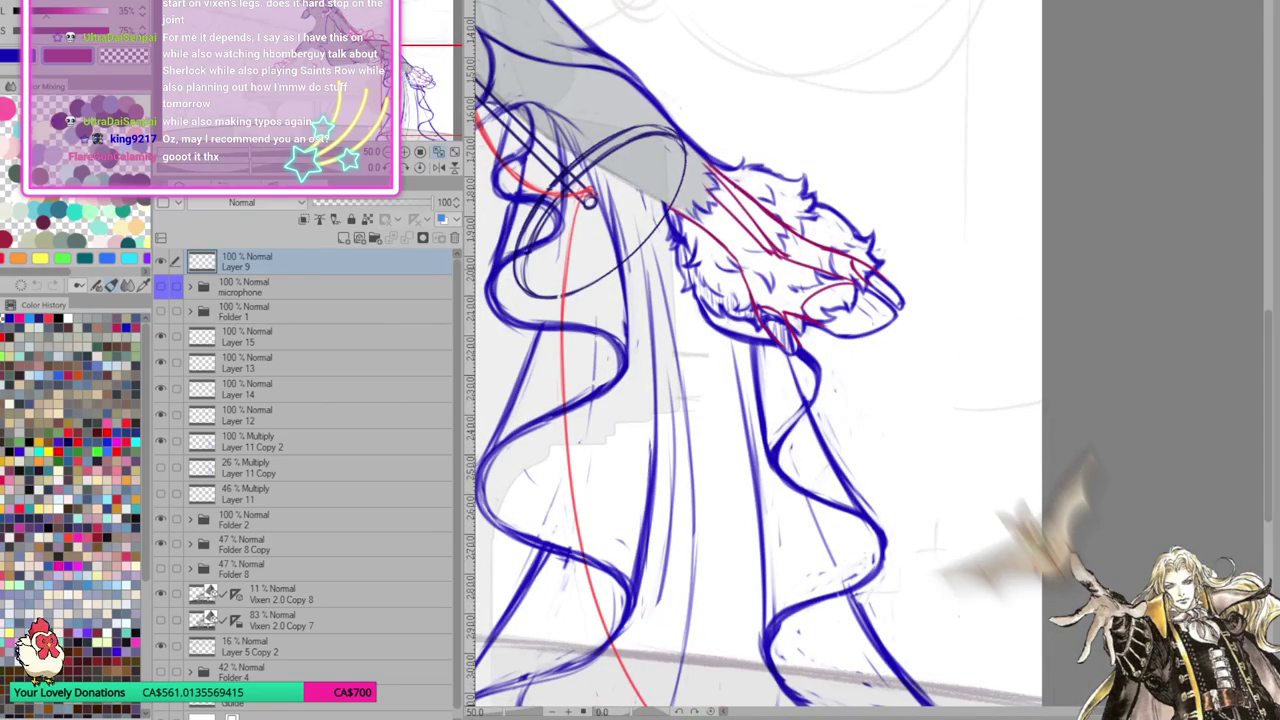
Erase all the red sketch lines from the fur cuff
left_click_drag(758, 228, 788, 256)
mouse_move(705, 185)
left_mouse_down()
mouse_move(835, 275)
mouse_move(854, 268)
mouse_move(805, 305)
left_mouse_up()
left_click_drag(784, 222, 798, 231)
mouse_move(740, 262)
left_mouse_down()
mouse_move(745, 284)
mouse_move(820, 234)
mouse_move(712, 168)
left_mouse_up()
left_click_drag(798, 238, 886, 276)
mouse_move(782, 312)
left_mouse_down()
mouse_move(802, 318)
mouse_move(756, 328)
left_mouse_up()
left_click_drag(750, 280, 746, 316)
left_click_drag(718, 240, 728, 250)
left_click_drag(672, 212, 724, 246)
Delete Layer 15, zoom back to the head, and sketch pink strands at its top
scroll(858, 265, "down", 3)
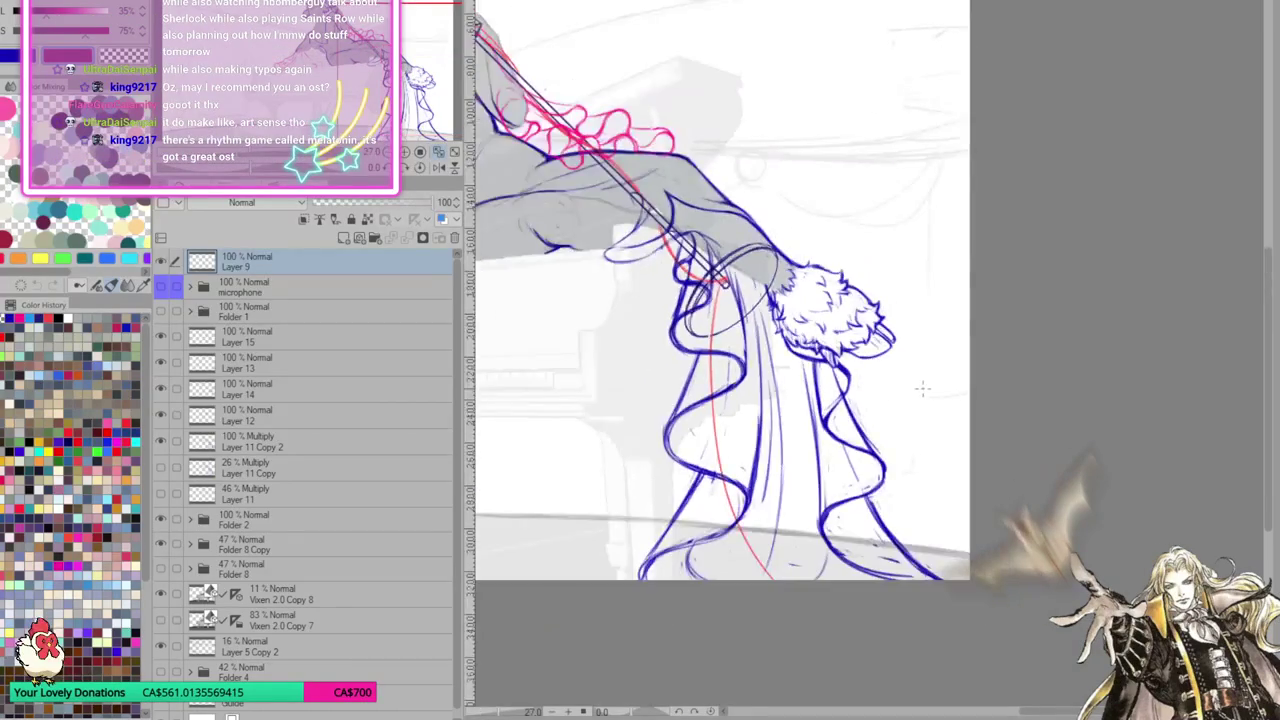
scroll(858, 265, "down", 2)
left_click(246, 336)
key("ctrl+e")
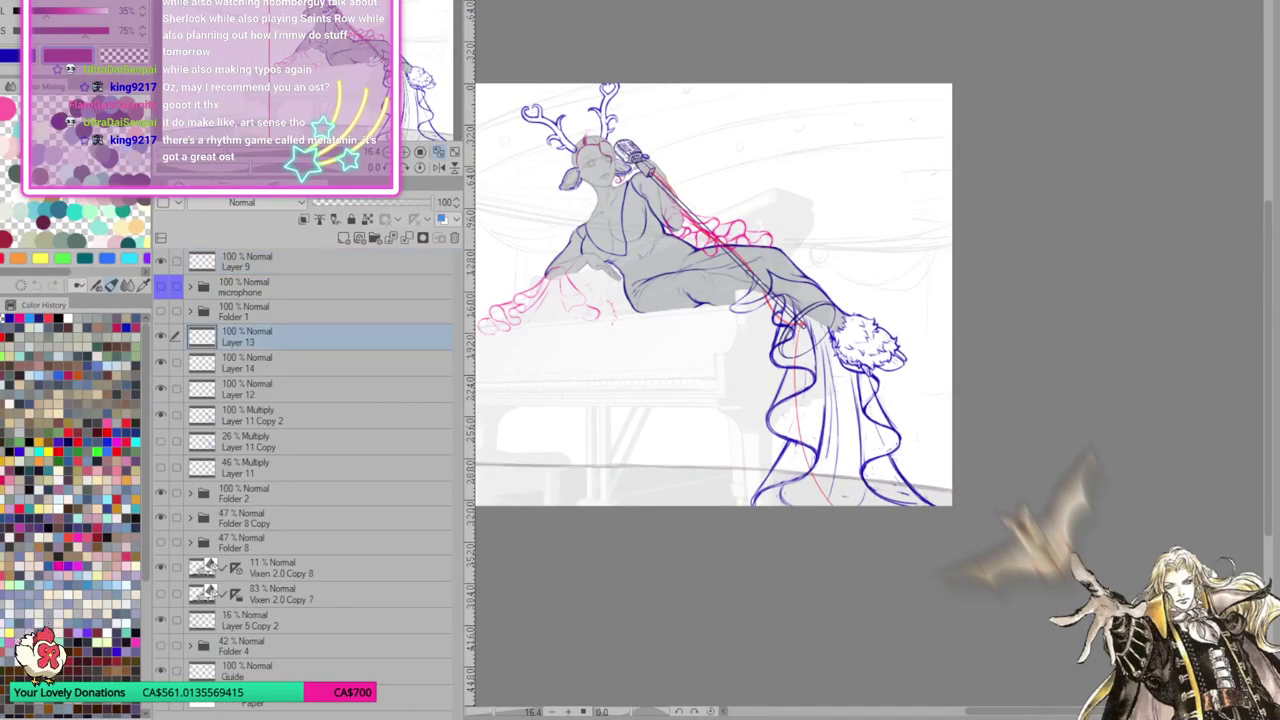
scroll(908, 312, "up", 1)
scroll(908, 312, "up", 1)
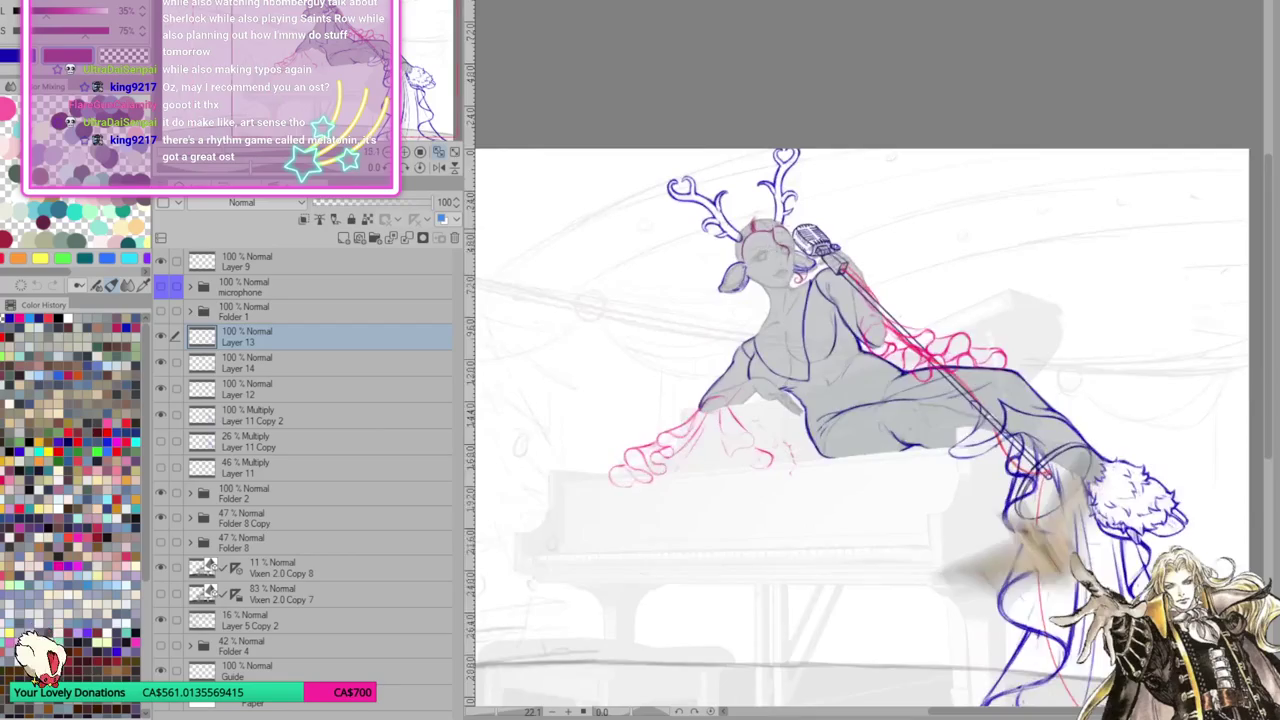
scroll(908, 312, "up", 1)
scroll(908, 312, "up", 1)
scroll(760, 320, "up", 1)
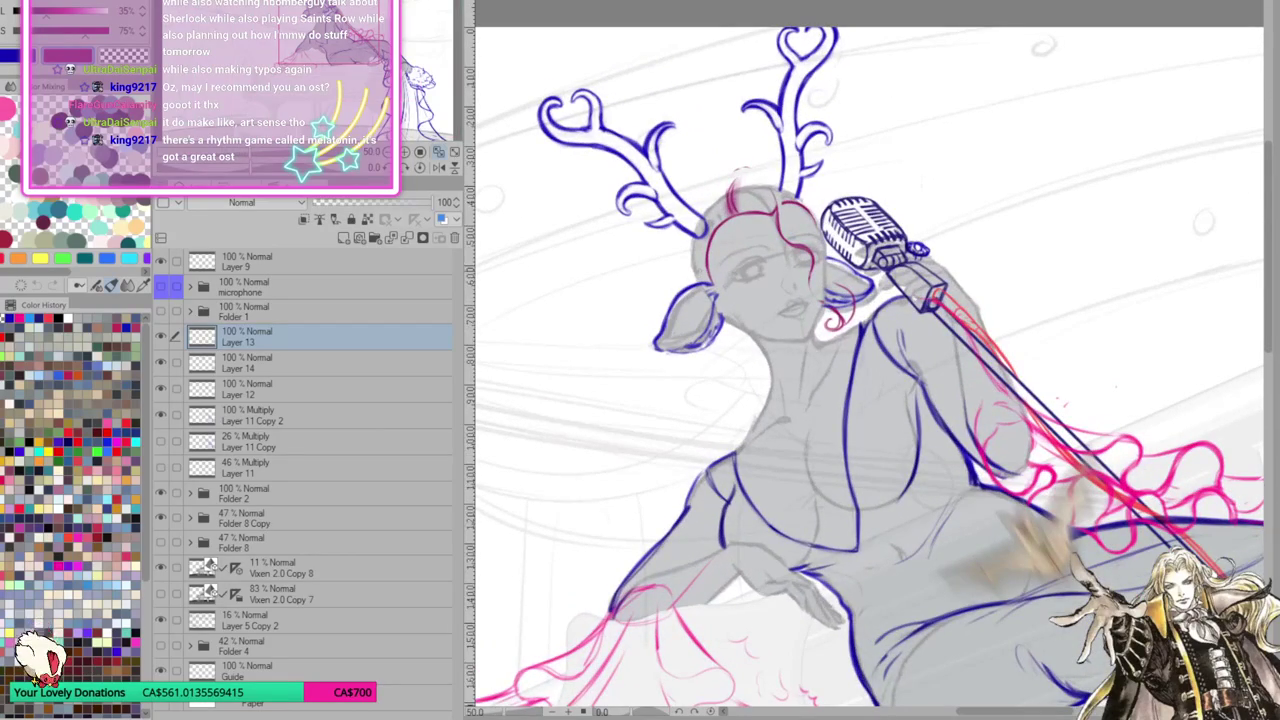
scroll(791, 301, "up", 1)
scroll(791, 301, "up", 1)
scroll(791, 301, "up", 1)
scroll(791, 301, "up", 1)
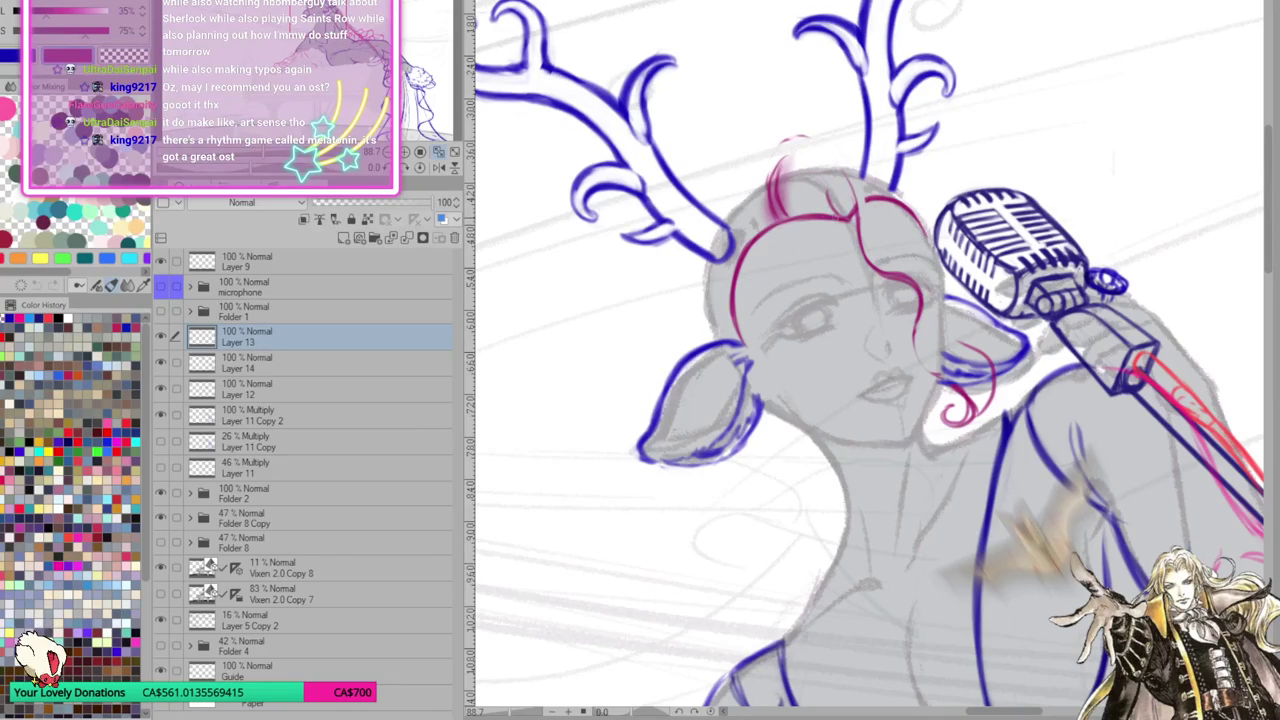
mouse_move(798, 168)
left_mouse_down()
mouse_move(805, 212)
mouse_move(825, 216)
mouse_move(784, 196)
mouse_move(805, 215)
left_mouse_up()
Redo the pink strands on the upper head and draw strands down its left side
key("ctrl+z")
key("ctrl+z")
key("ctrl+z")
key("ctrl+z")
key("ctrl+z")
key("ctrl+z")
key("ctrl+z")
key("ctrl+z")
key("ctrl+z")
key("ctrl+z")
key("ctrl+z")
key("ctrl+z")
key("ctrl+z")
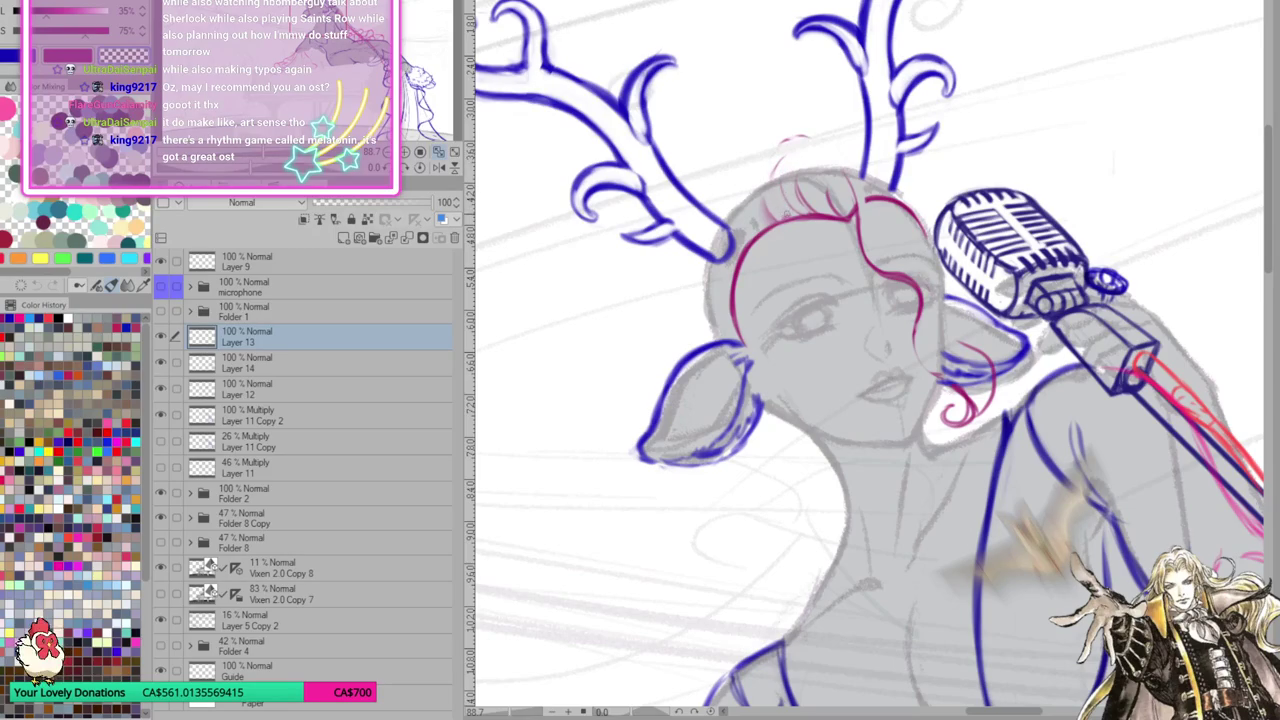
key("ctrl+z")
key("ctrl+z")
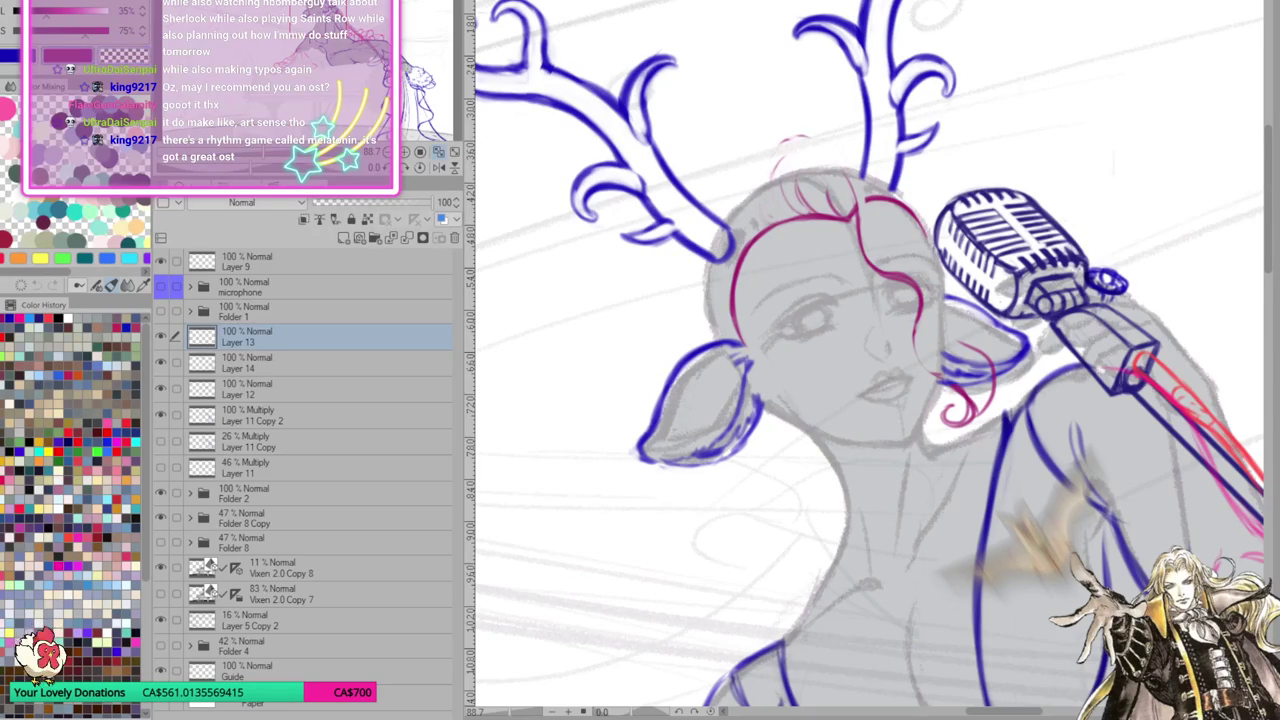
left_click_drag(800, 214, 730, 230)
left_click_drag(766, 190, 722, 232)
mouse_move(750, 166)
left_mouse_down()
mouse_move(724, 226)
mouse_move(730, 176)
mouse_move(722, 222)
left_mouse_up()
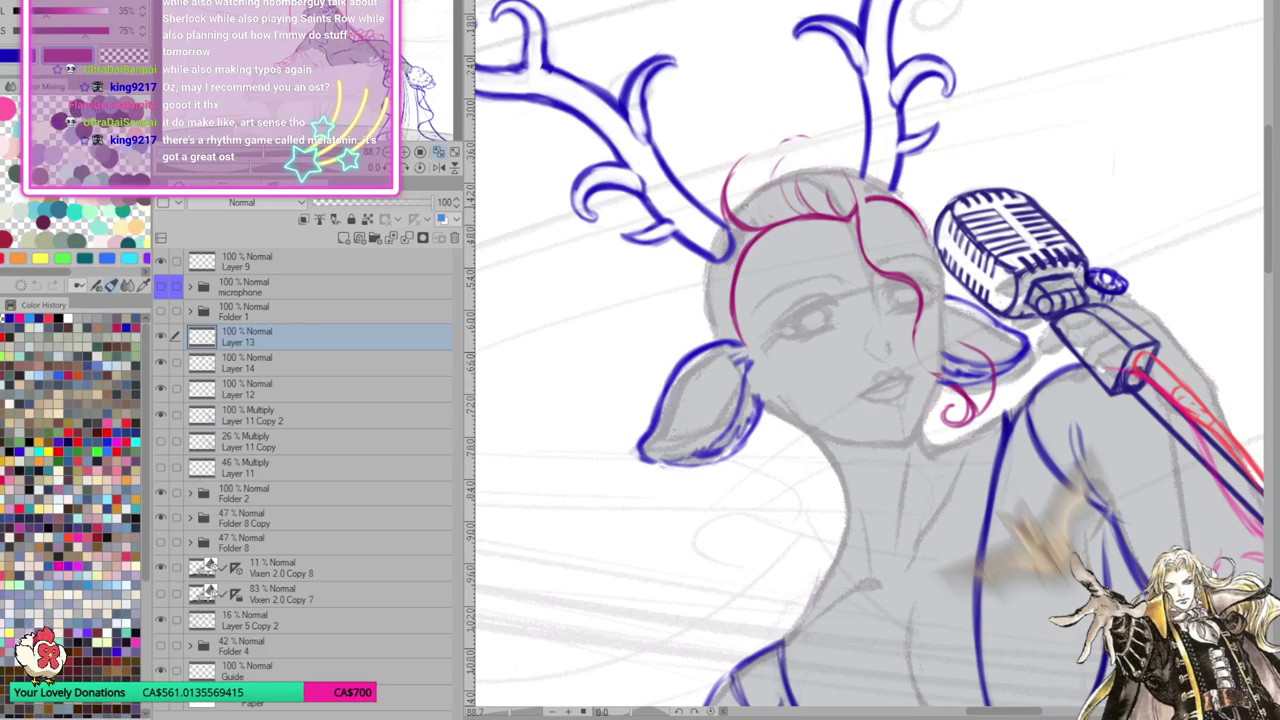
mouse_move(744, 178)
left_mouse_down()
mouse_move(728, 232)
mouse_move(756, 232)
mouse_move(702, 320)
left_mouse_up()
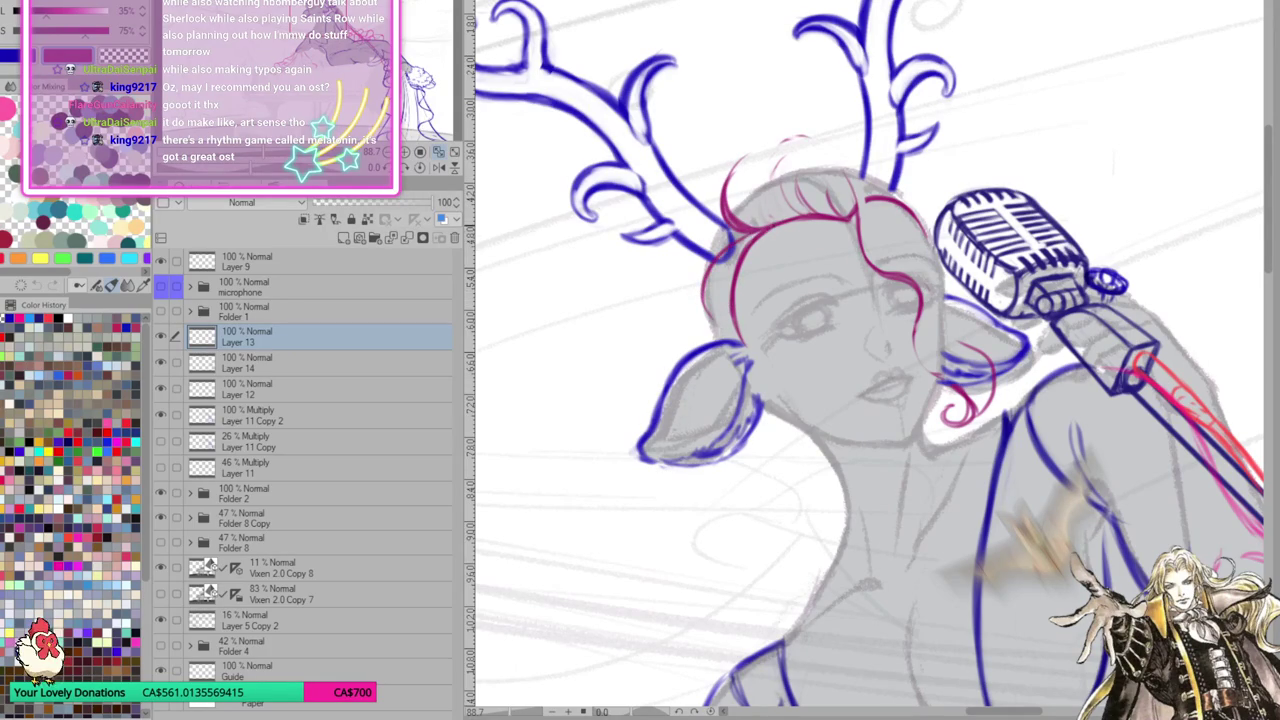
mouse_move(768, 226)
left_mouse_down()
mouse_move(704, 322)
mouse_move(703, 350)
left_mouse_up()
Draw a hair strand curving past the cheek, reworking its tail several times
left_click_drag(712, 292, 808, 398)
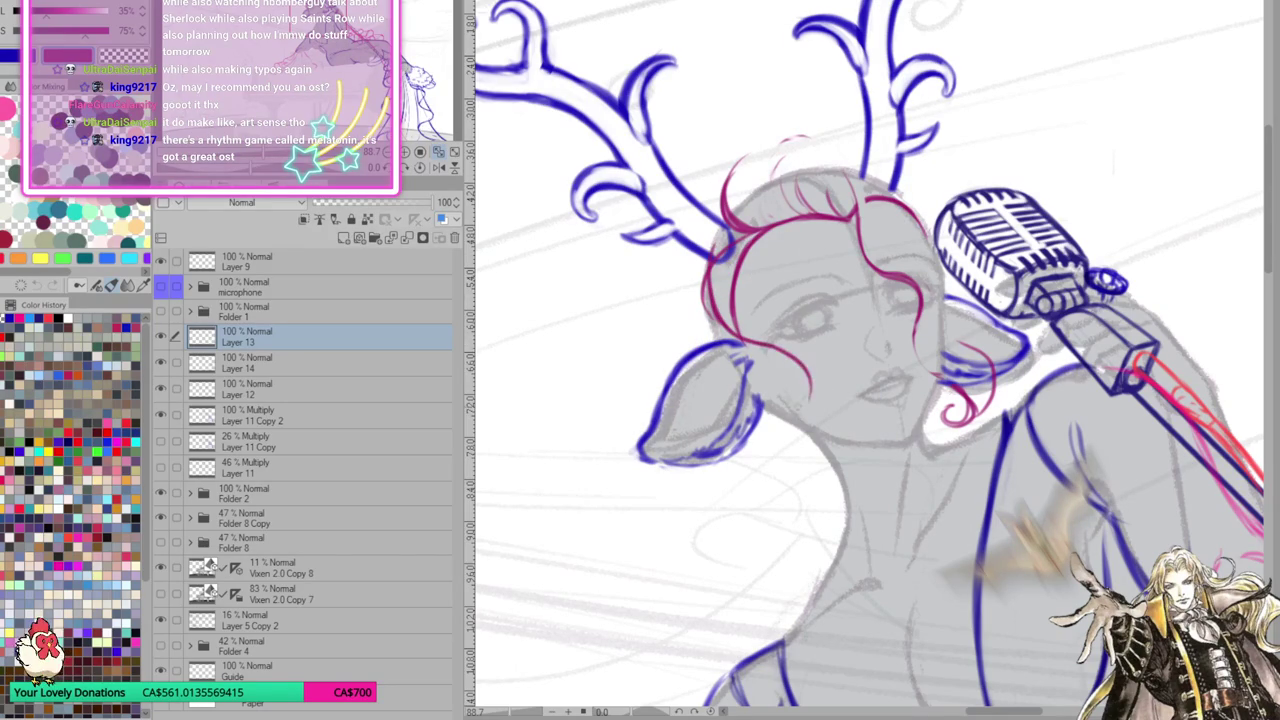
key("ctrl+z")
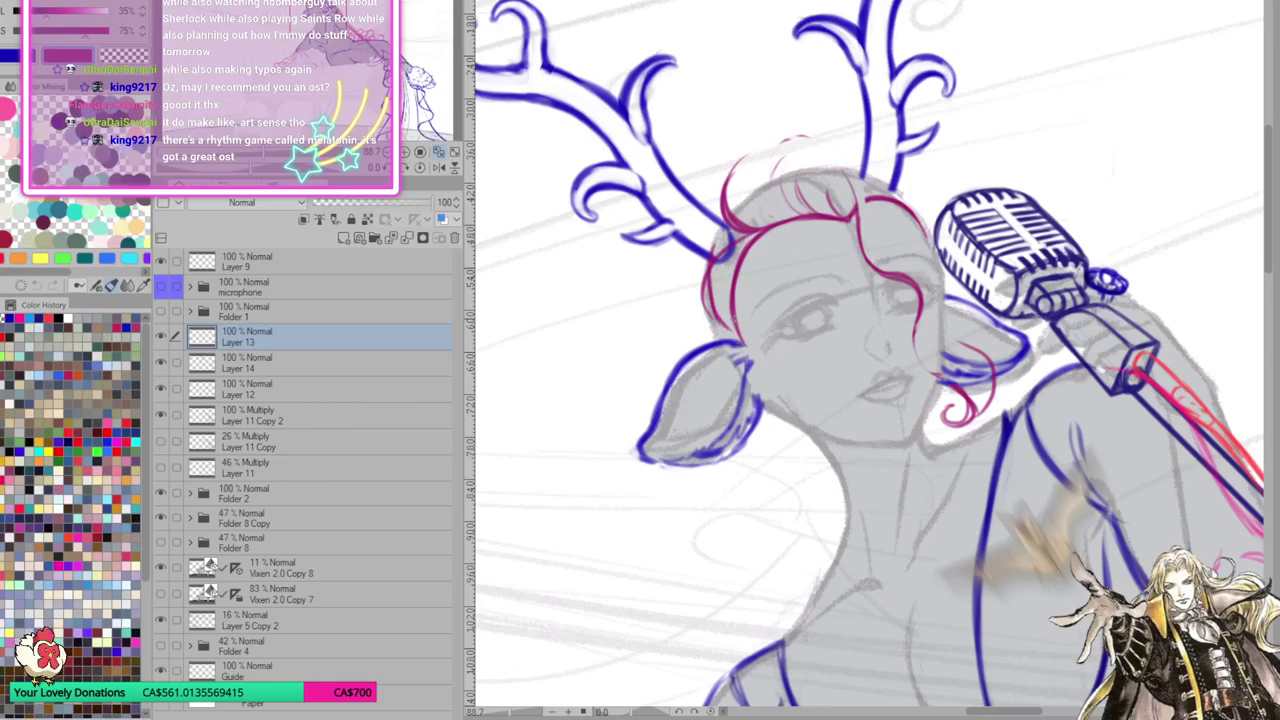
mouse_move(716, 316)
left_mouse_down()
mouse_move(804, 376)
mouse_move(798, 415)
left_mouse_up()
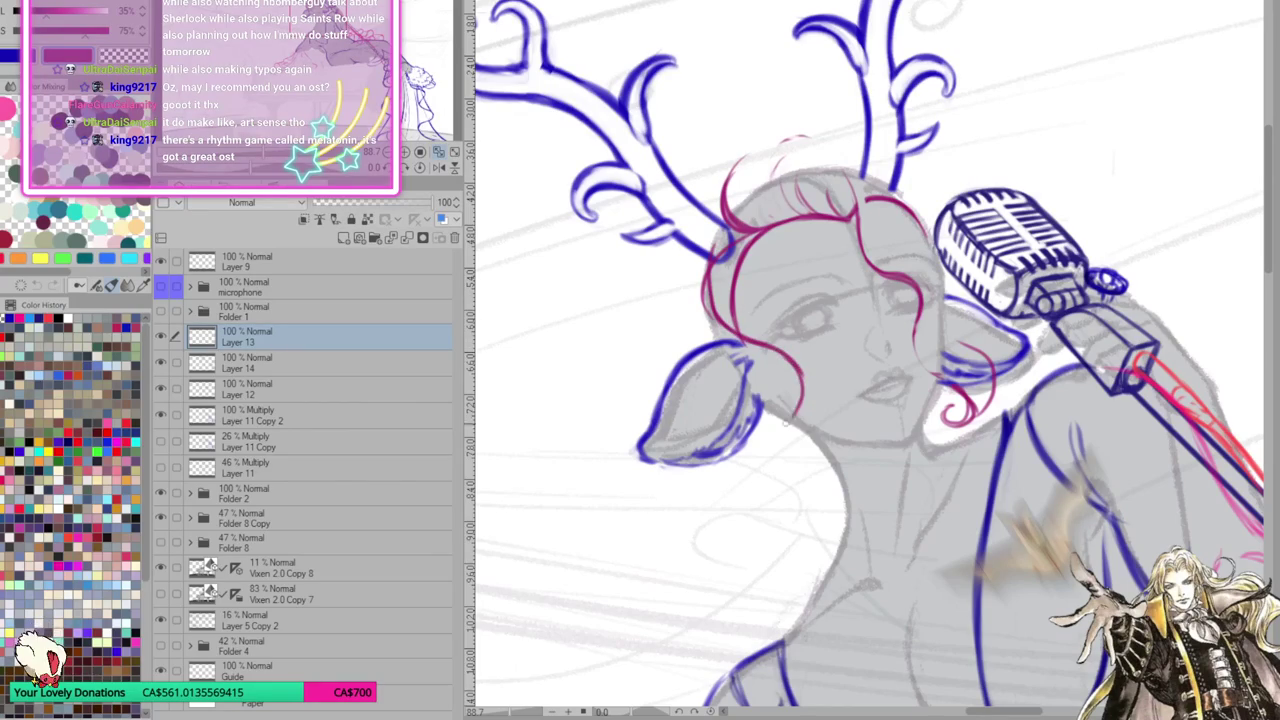
key("ctrl+z")
left_click_drag(714, 320, 798, 398)
left_click_drag(756, 342, 792, 404)
key("ctrl+z")
key("ctrl+z")
key("ctrl+z")
key("ctrl+z")
key("ctrl+z")
key("ctrl+z")
key("ctrl+z")
key("ctrl+z")
key("ctrl+z")
Add short strokes along the left strand and darken the hair edge near the ear curl
mouse_move(740, 255)
left_mouse_down()
mouse_move(715, 308)
mouse_move(754, 342)
left_mouse_up()
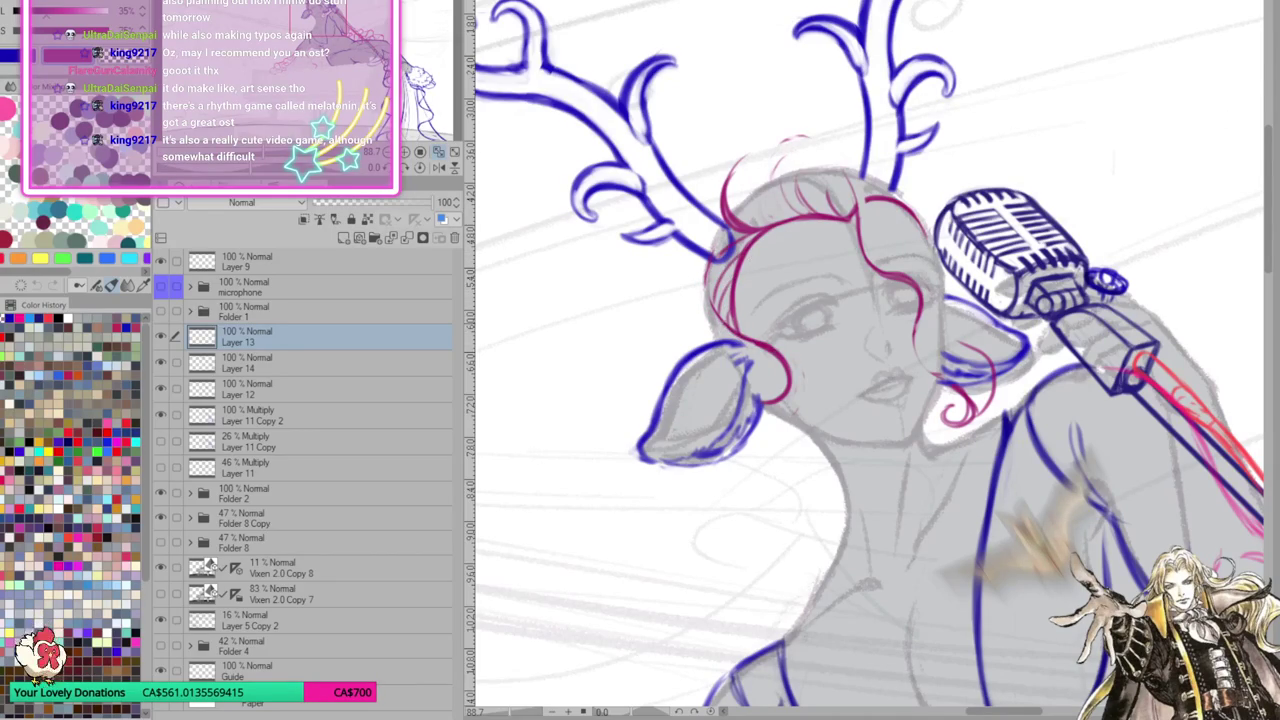
mouse_move(690, 290)
left_mouse_down()
mouse_move(687, 352)
mouse_move(706, 372)
mouse_move(772, 376)
mouse_move(760, 414)
mouse_move(790, 404)
mouse_move(800, 364)
mouse_move(762, 342)
left_mouse_up()
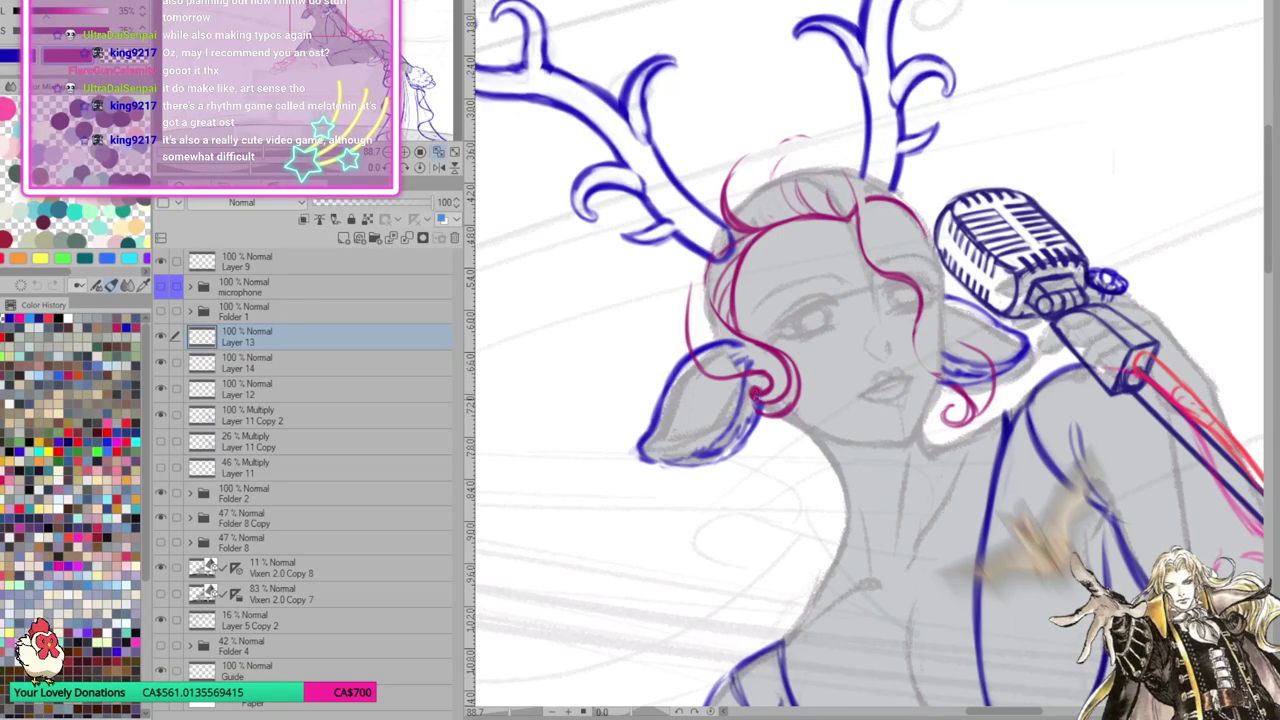
left_click_drag(795, 355, 780, 392)
left_click_drag(714, 262, 706, 318)
left_click_drag(726, 240, 706, 290)
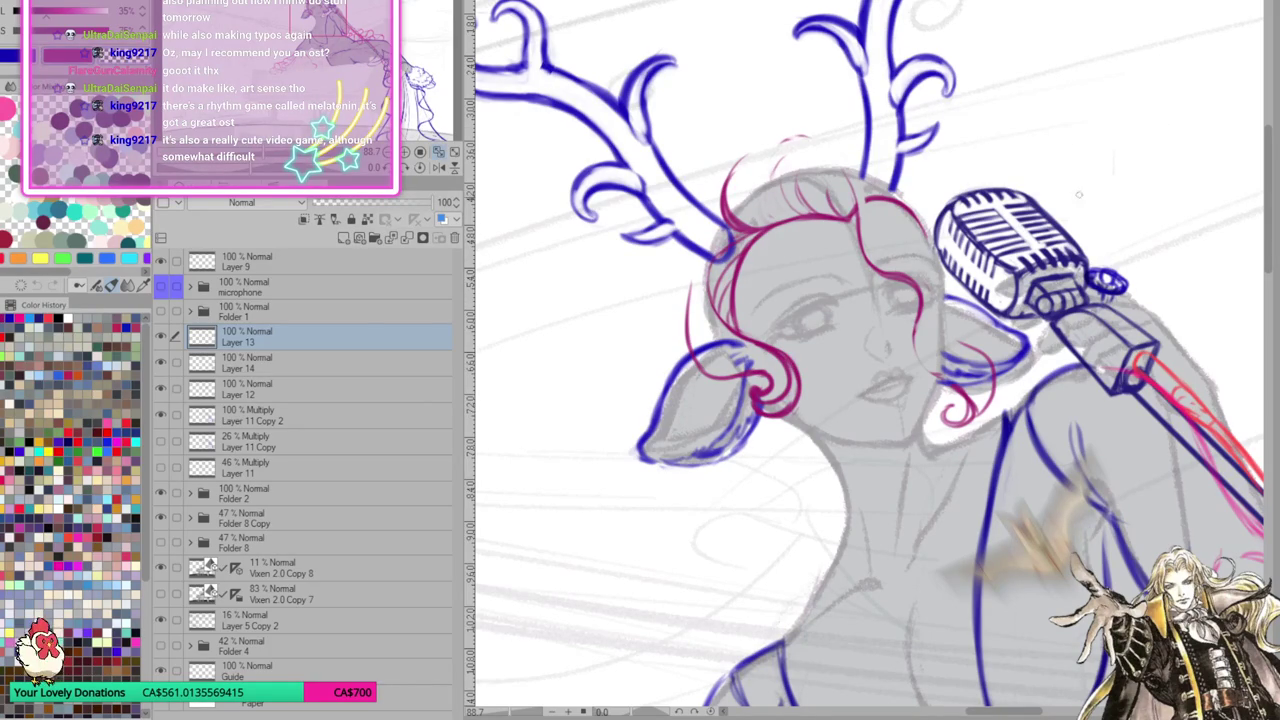
Draw and thicken magenta hair arcs rising over the crown
mouse_move(802, 135)
left_mouse_down()
mouse_move(850, 180)
mouse_move(840, 164)
mouse_move(853, 240)
left_mouse_up()
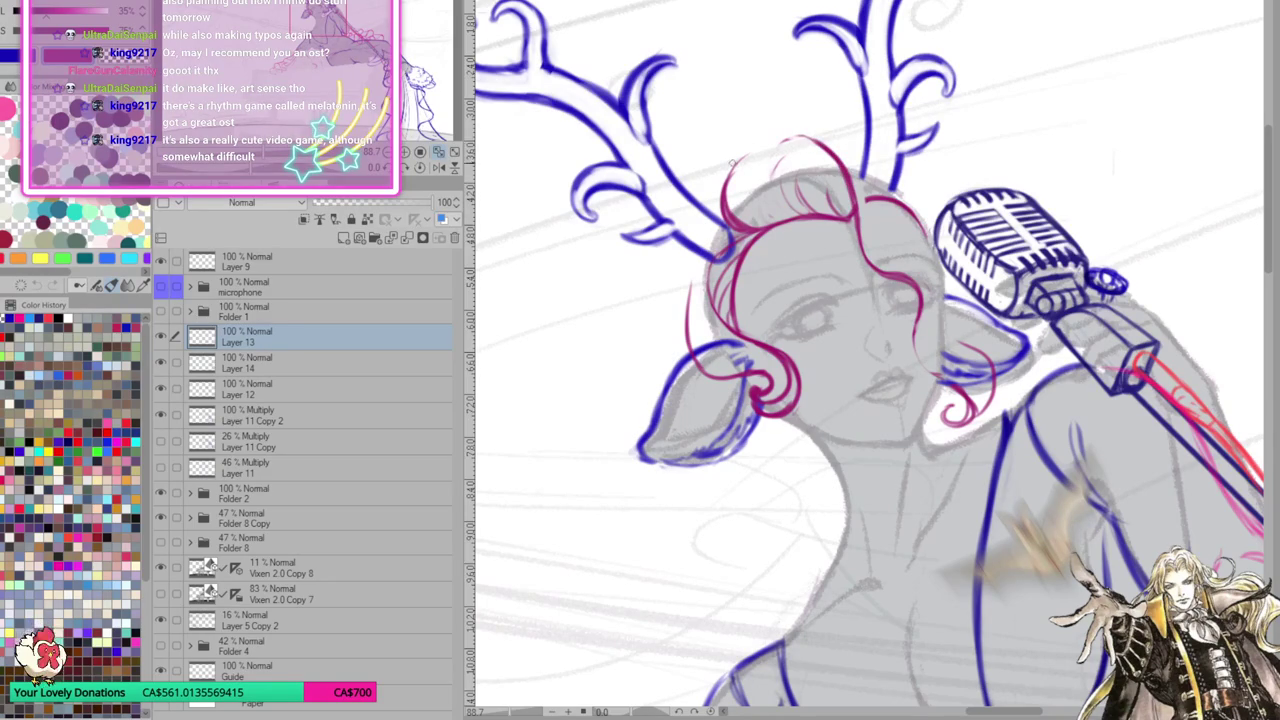
mouse_move(731, 170)
left_mouse_down()
mouse_move(784, 100)
mouse_move(840, 130)
mouse_move(822, 128)
mouse_move(881, 121)
left_mouse_up()
mouse_move(800, 108)
left_mouse_down()
mouse_move(900, 124)
mouse_move(934, 176)
mouse_move(930, 198)
left_mouse_up()
mouse_move(812, 100)
left_mouse_down()
mouse_move(742, 124)
mouse_move(728, 174)
mouse_move(748, 108)
mouse_move(716, 194)
left_mouse_up()
mouse_move(722, 142)
left_mouse_down()
mouse_move(716, 198)
mouse_move(718, 186)
left_mouse_up()
mouse_move(752, 102)
left_mouse_down()
mouse_move(720, 162)
mouse_move(764, 98)
mouse_move(810, 116)
left_mouse_up()
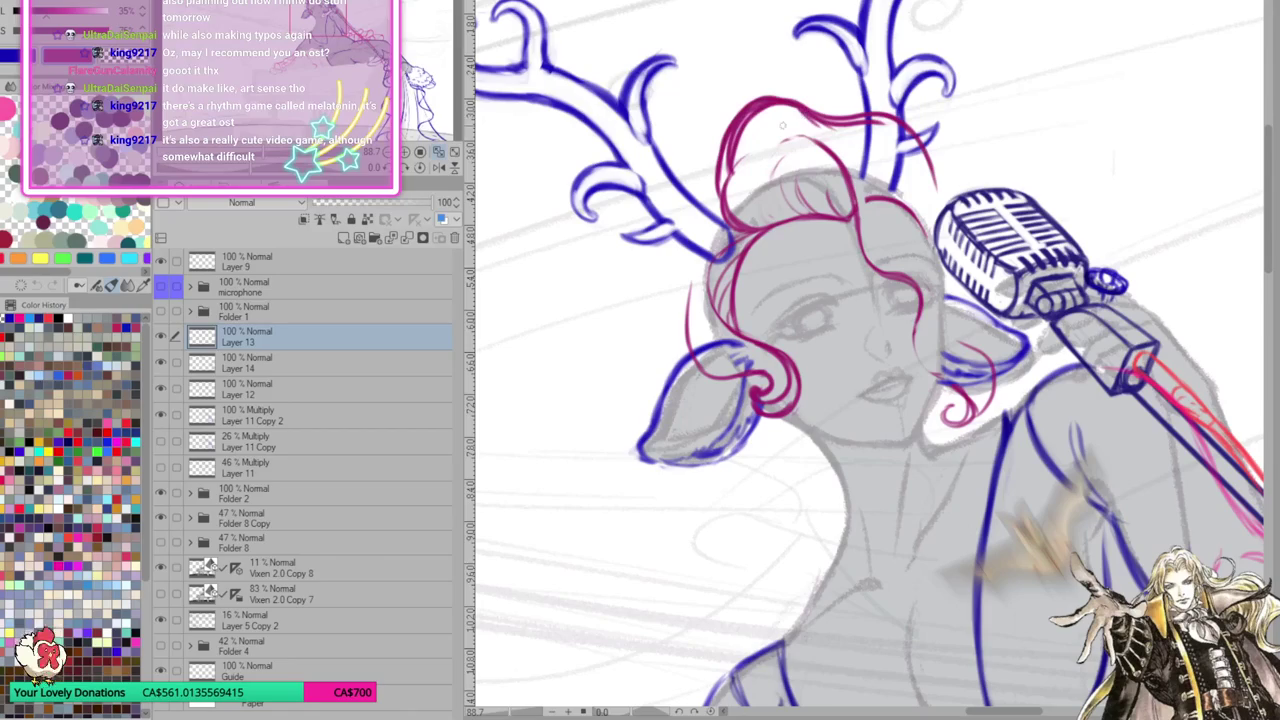
Draw darker strands down the left side of the hair, ending in a curl
left_click_drag(720, 158, 692, 246)
mouse_move(724, 160)
left_mouse_down()
mouse_move(698, 240)
mouse_move(748, 238)
mouse_move(722, 234)
left_mouse_up()
left_click_drag(726, 168, 694, 244)
mouse_move(692, 236)
left_mouse_down()
mouse_move(732, 246)
mouse_move(688, 304)
left_mouse_up()
left_click_drag(708, 262, 688, 326)
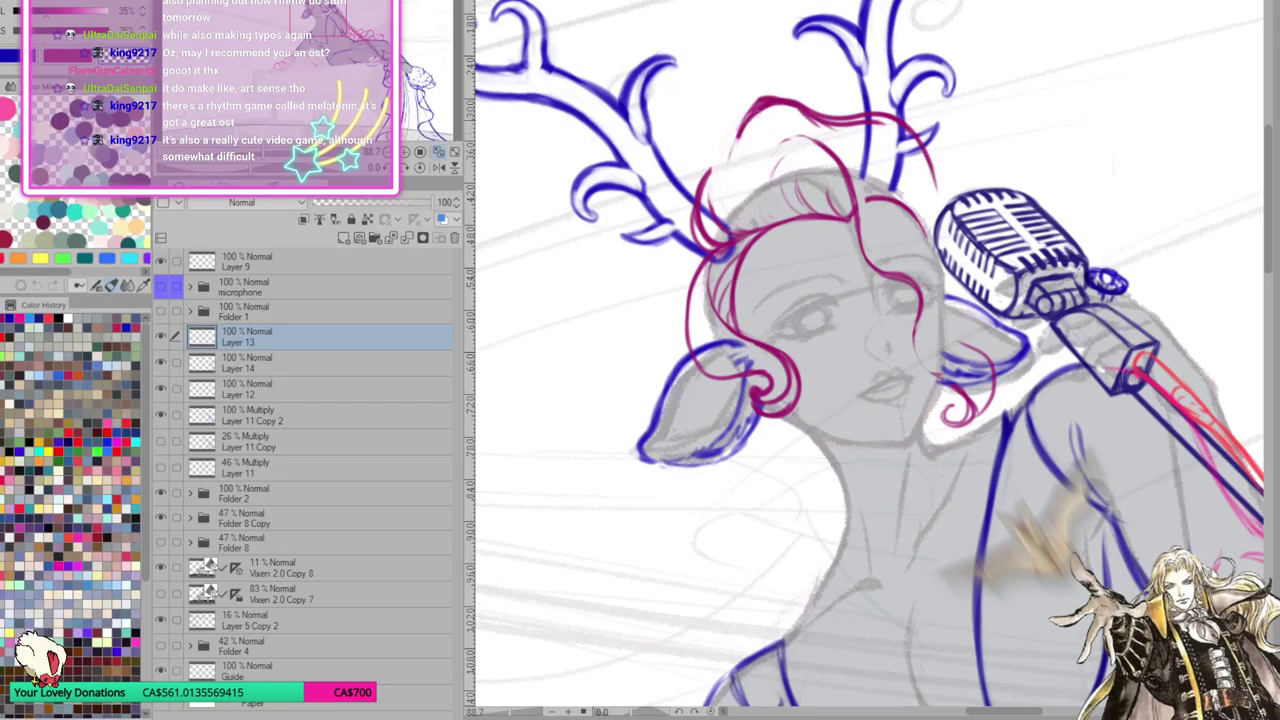
Add top-left hair strokes, redrawing one higher and lengthening it across the head
left_click_drag(768, 186, 730, 226)
mouse_move(736, 160)
left_mouse_down()
mouse_move(724, 224)
mouse_move(724, 200)
left_mouse_up()
mouse_move(746, 116)
left_mouse_down()
mouse_move(722, 182)
mouse_move(724, 160)
mouse_move(724, 184)
mouse_move(764, 222)
mouse_move(778, 210)
left_mouse_up()
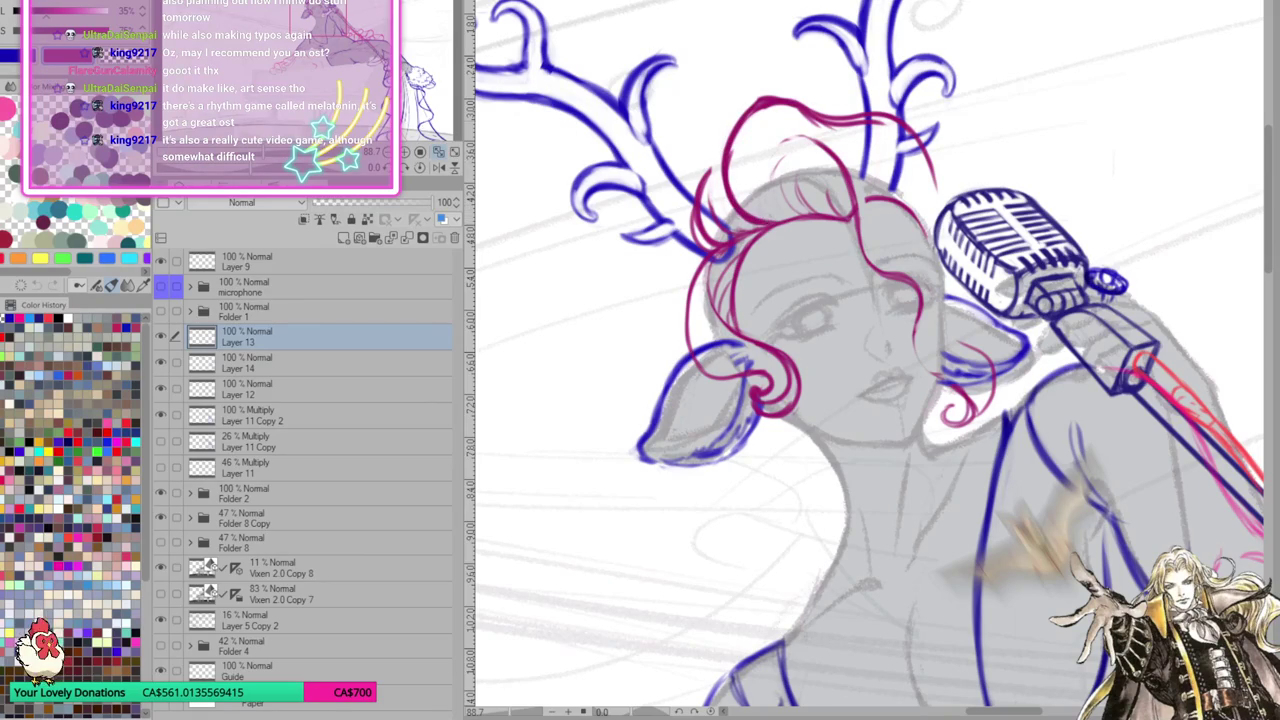
key("ctrl+z")
key("ctrl+z")
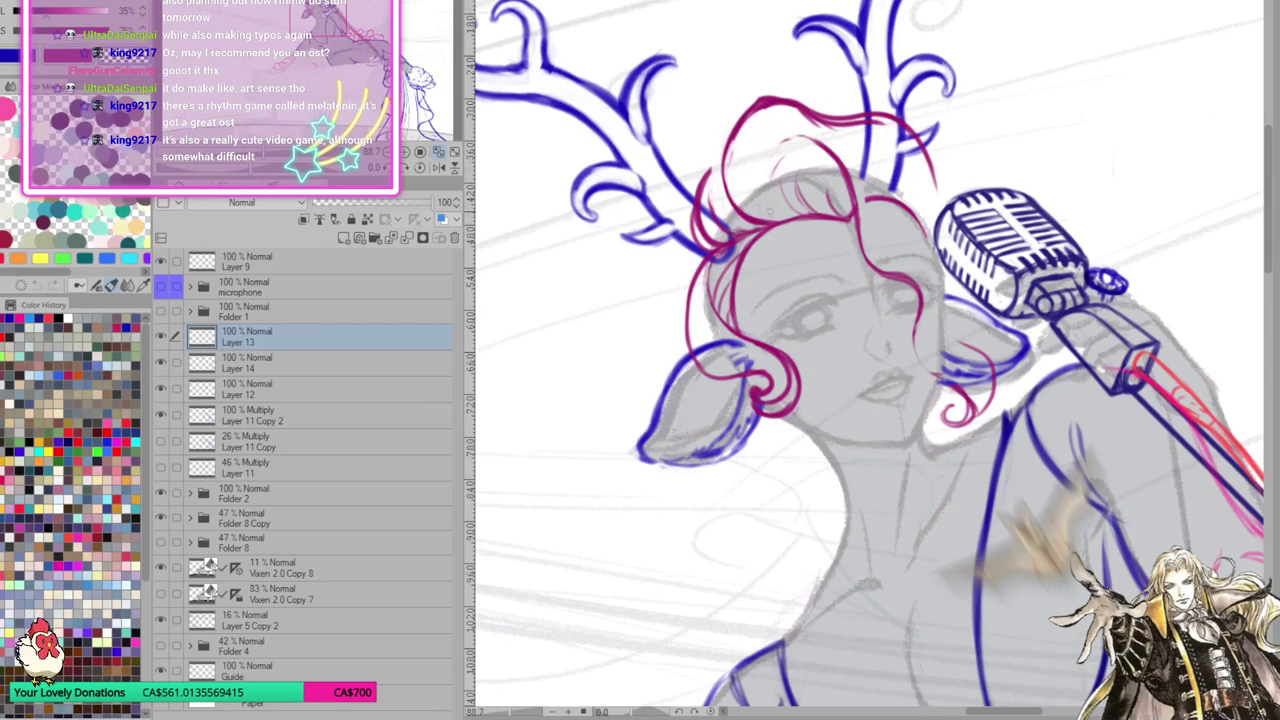
left_click_drag(752, 100, 724, 162)
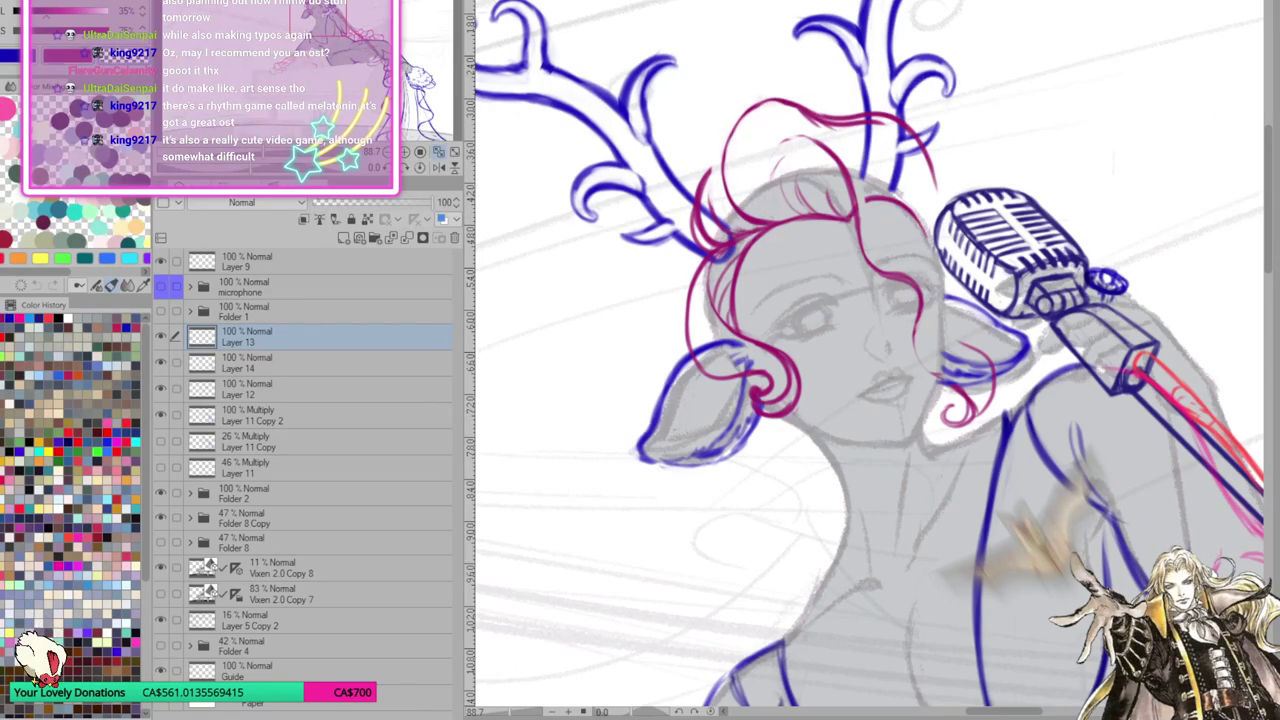
mouse_move(756, 108)
left_mouse_down()
mouse_move(820, 120)
mouse_move(778, 140)
mouse_move(820, 140)
left_mouse_up()
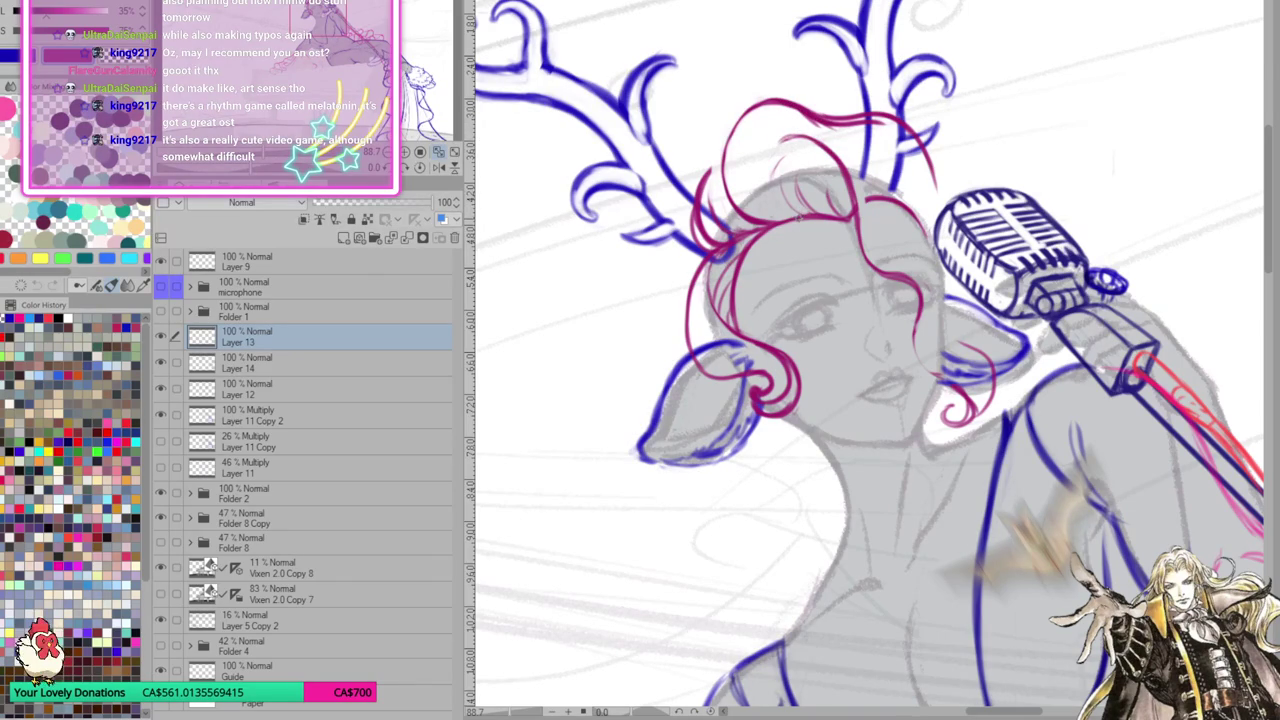
Sketch faint hair strands on top of the head
mouse_move(748, 218)
left_mouse_down()
mouse_move(768, 162)
mouse_move(754, 166)
mouse_move(770, 150)
mouse_move(756, 212)
mouse_move(804, 212)
left_mouse_up()
left_click_drag(790, 166, 764, 212)
left_click_drag(766, 154, 760, 212)
left_click_drag(772, 164, 762, 208)
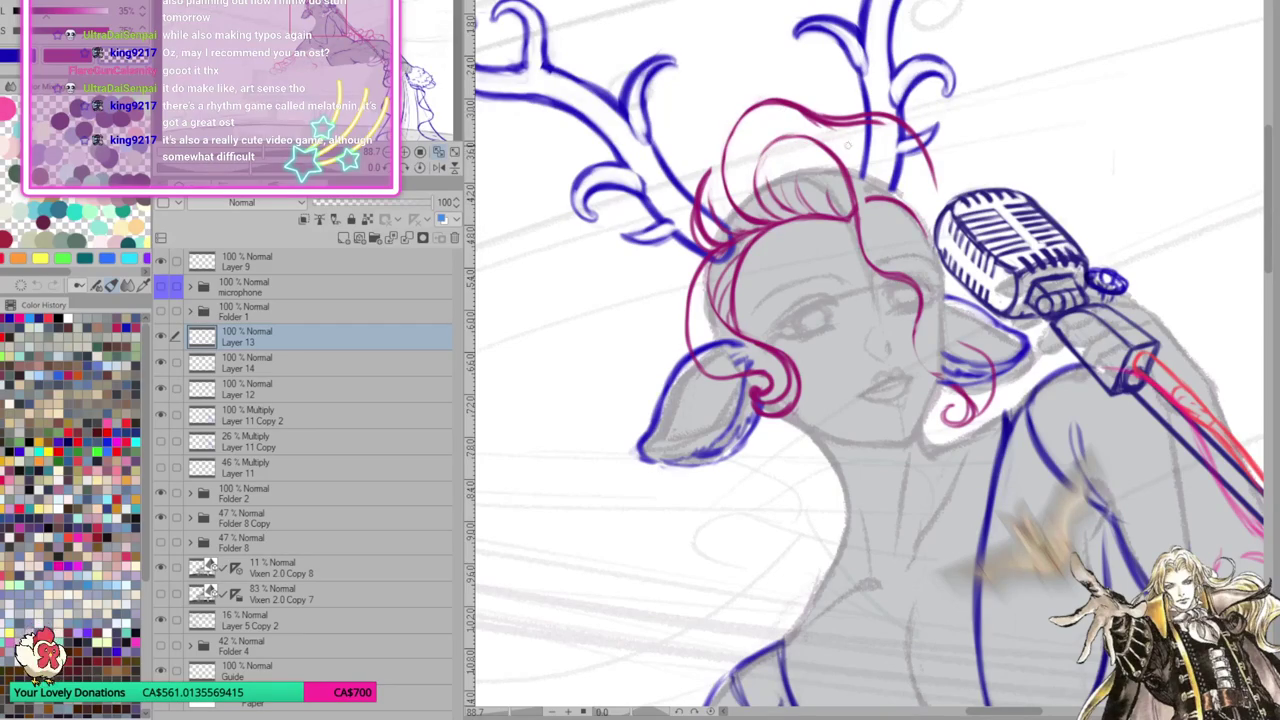
key("ctrl+z")
key("ctrl+z")
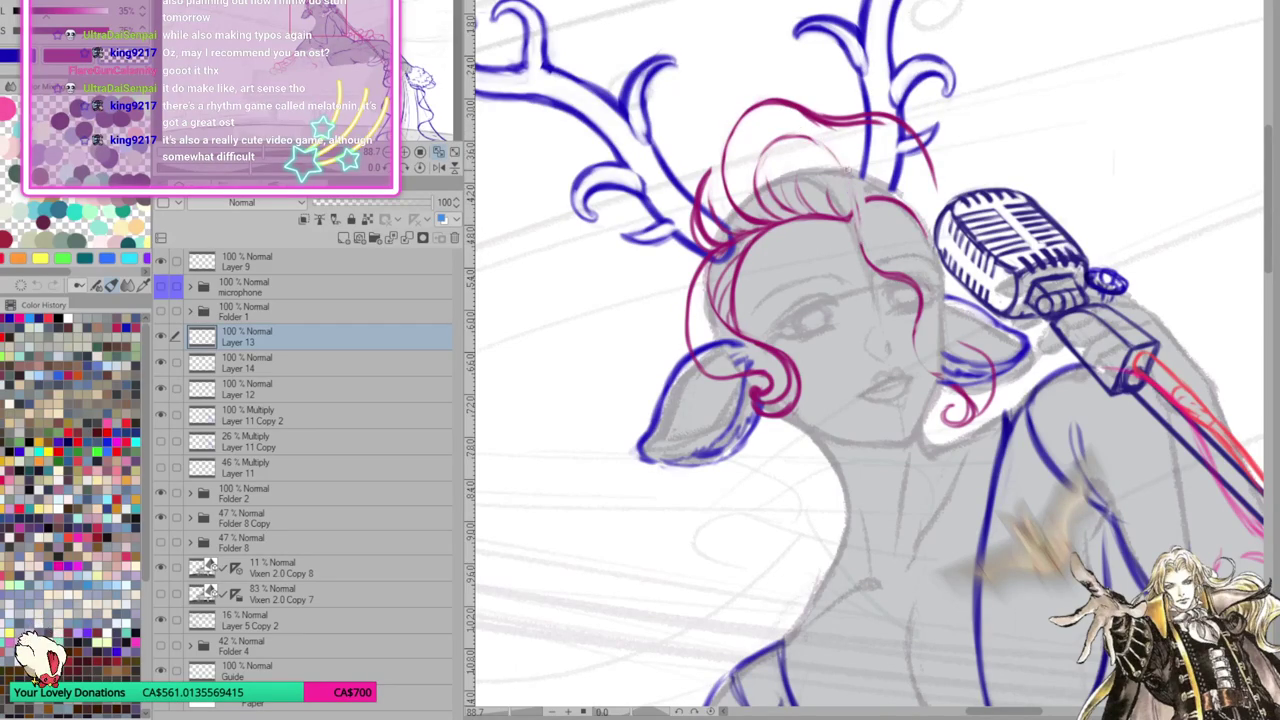
Draw hair arcing across the top and strands flowing down the right of the head
mouse_move(762, 157)
left_mouse_down()
mouse_move(826, 168)
mouse_move(848, 212)
left_mouse_up()
left_click_drag(812, 146, 866, 266)
left_click_drag(834, 182, 884, 276)
mouse_move(840, 212)
left_mouse_down()
mouse_move(852, 246)
mouse_move(902, 288)
left_mouse_up()
left_click_drag(852, 254, 906, 286)
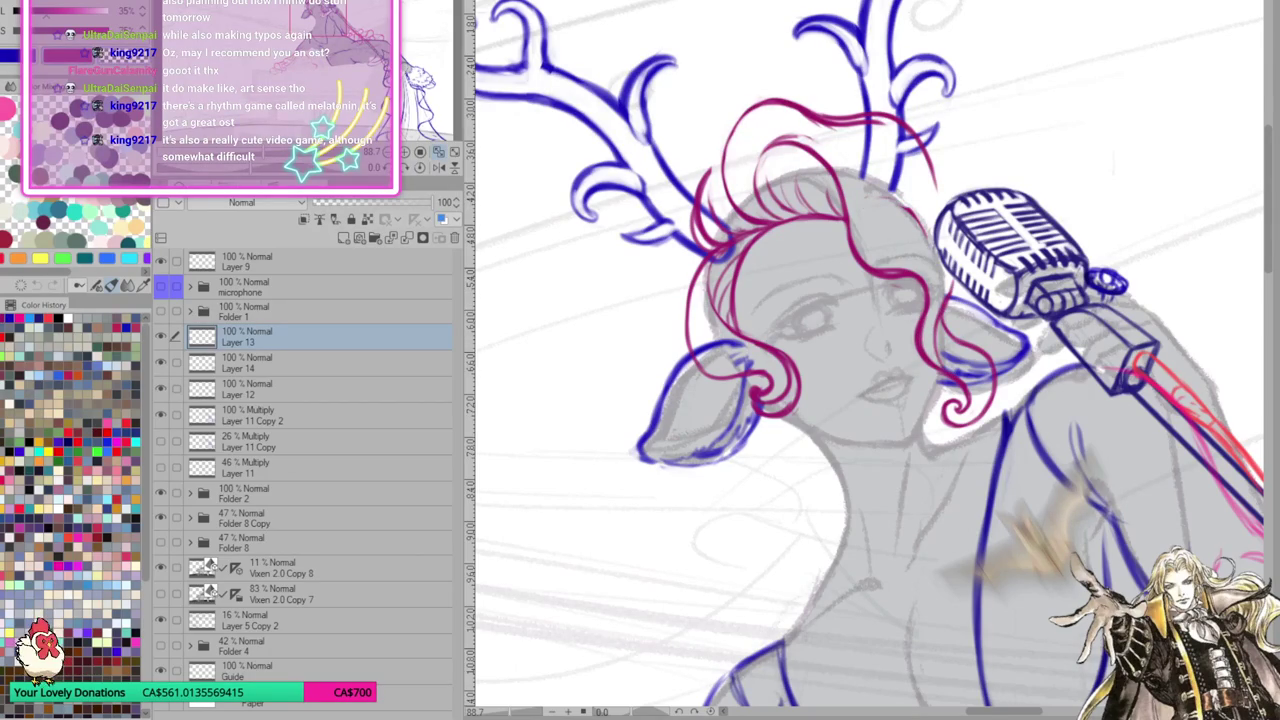
left_click_drag(772, 140, 758, 170)
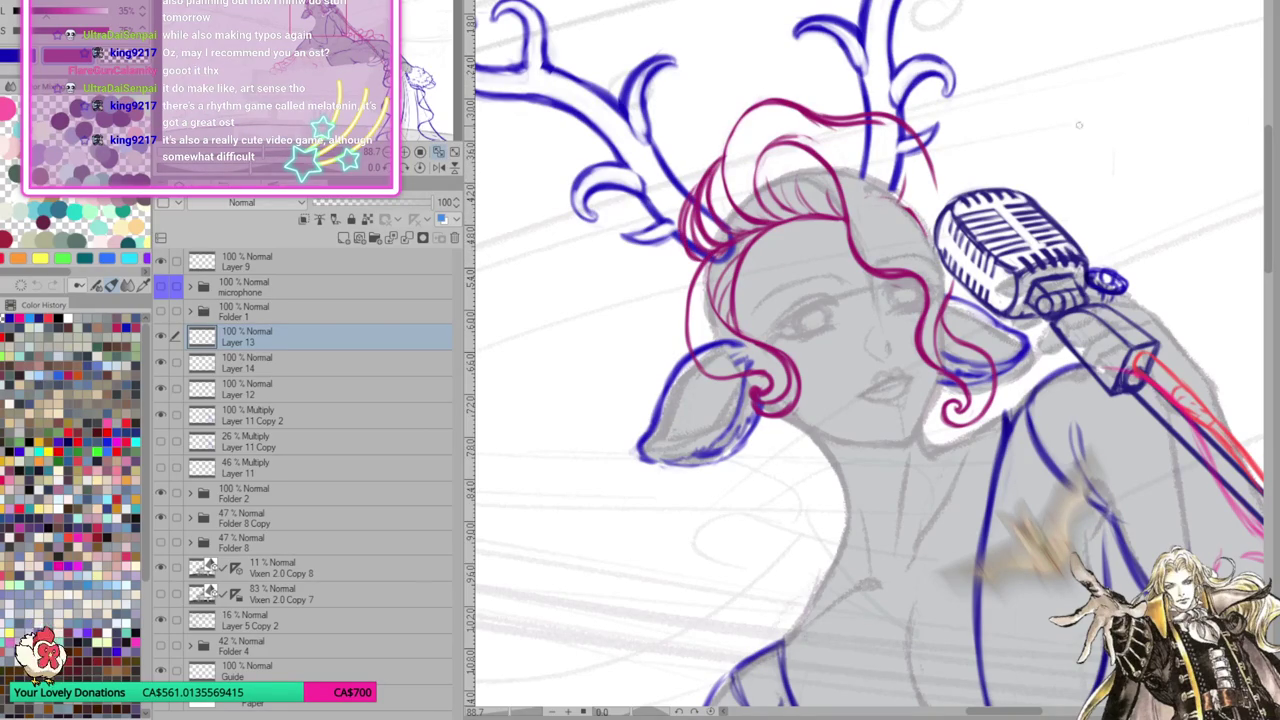
Undo stray strokes and redraw the strand along the hair's left edge
key("ctrl+z")
key("ctrl+z")
key("ctrl+z")
key("ctrl+z")
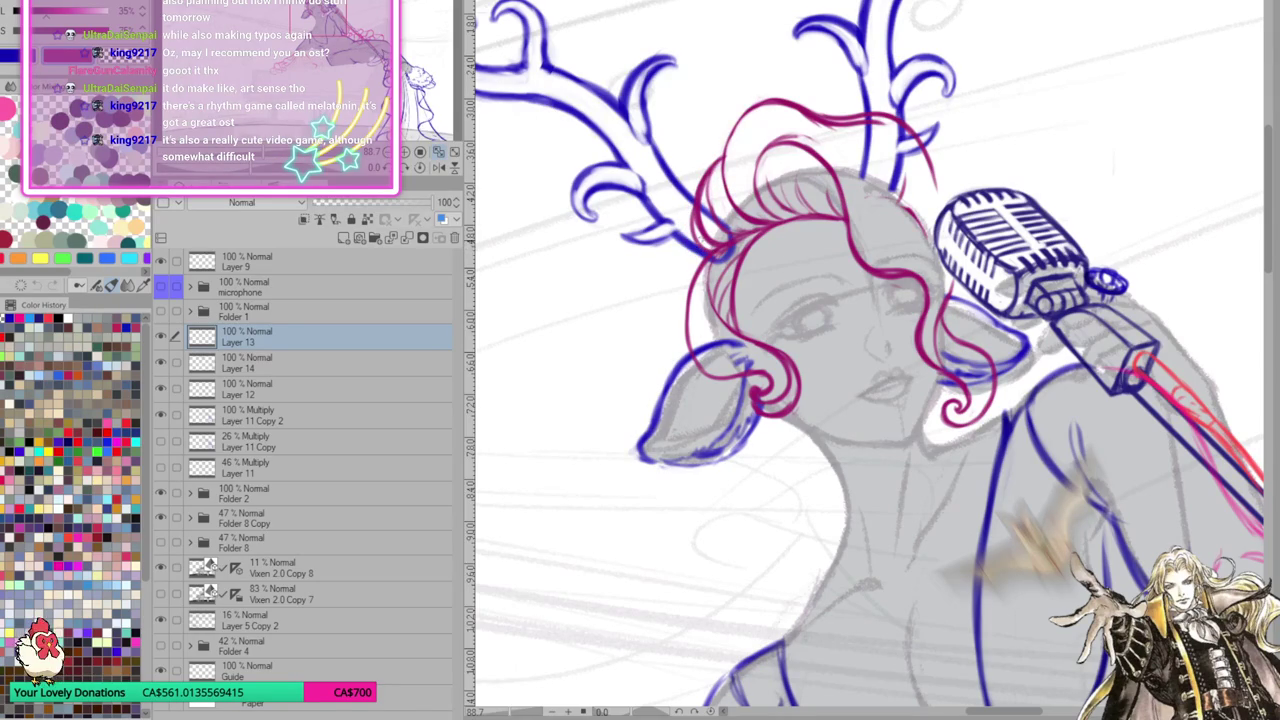
left_click_drag(705, 238, 686, 334)
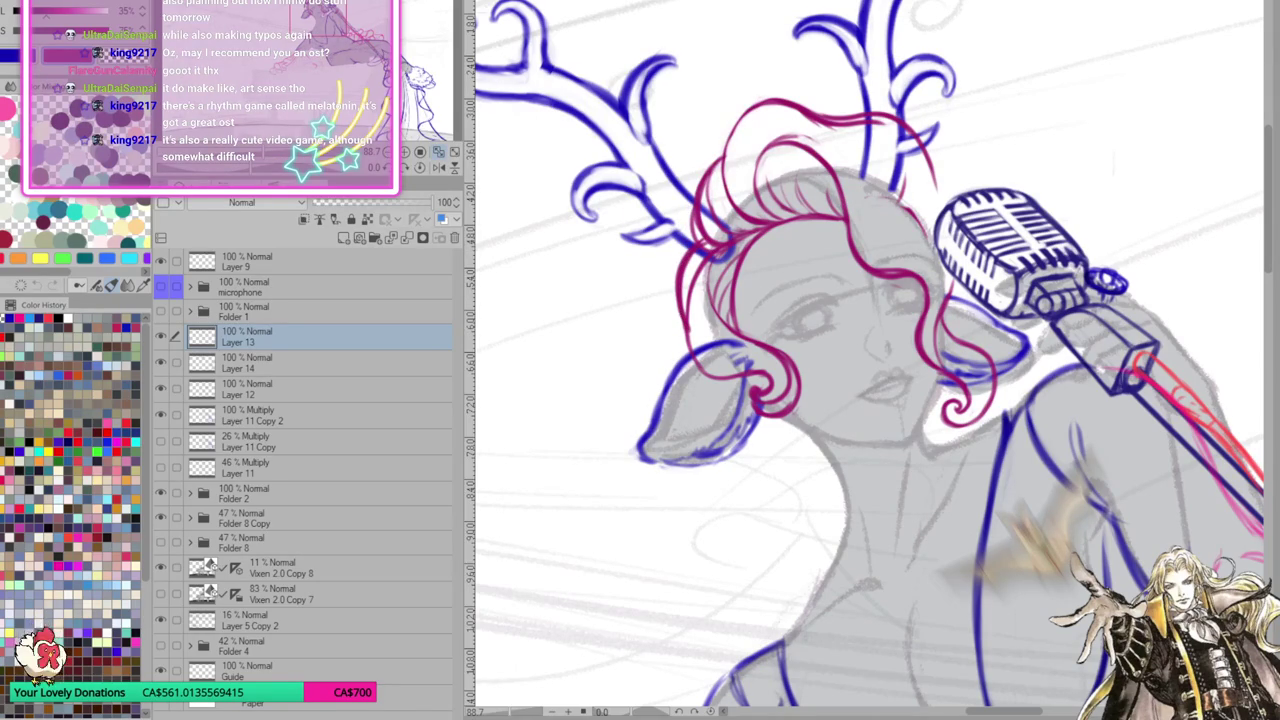
left_click_drag(722, 234, 706, 250)
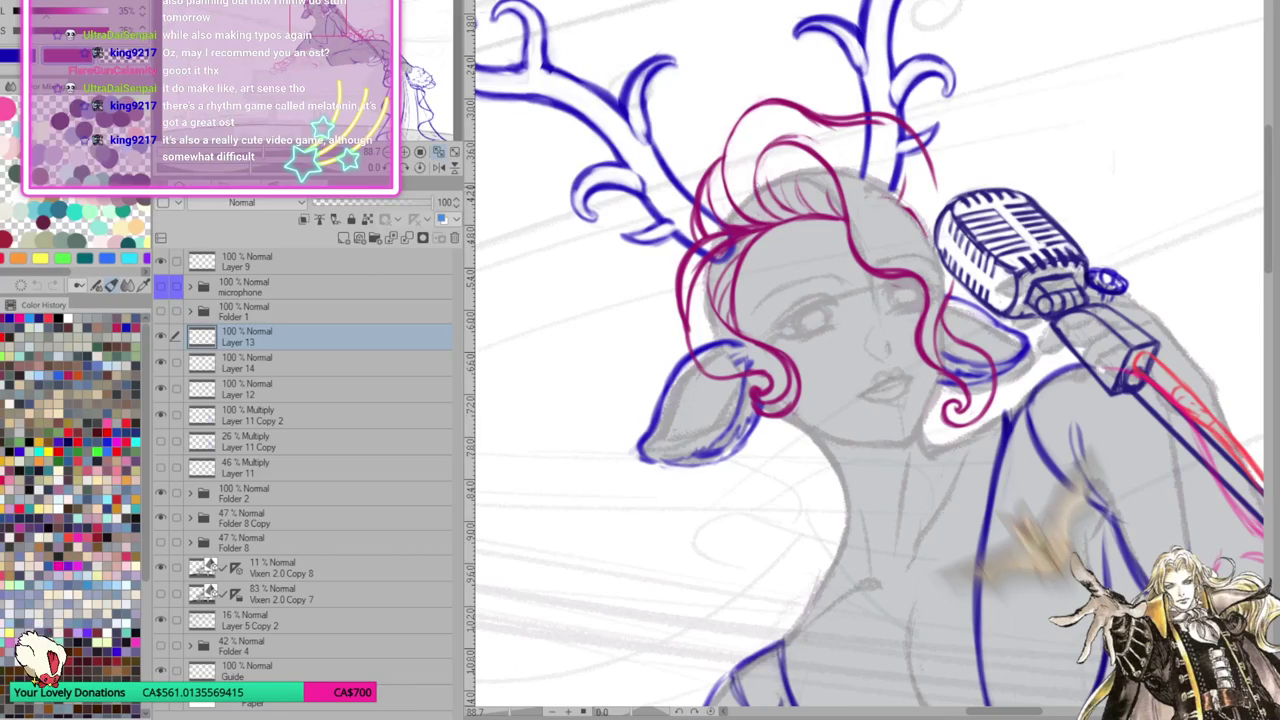
Add faint strands over the crown, guide strokes by the cheek, and short forehead strokes
left_click_drag(722, 160, 755, 95)
mouse_move(722, 150)
left_mouse_down()
mouse_move(764, 98)
mouse_move(788, 96)
mouse_move(890, 158)
left_mouse_up()
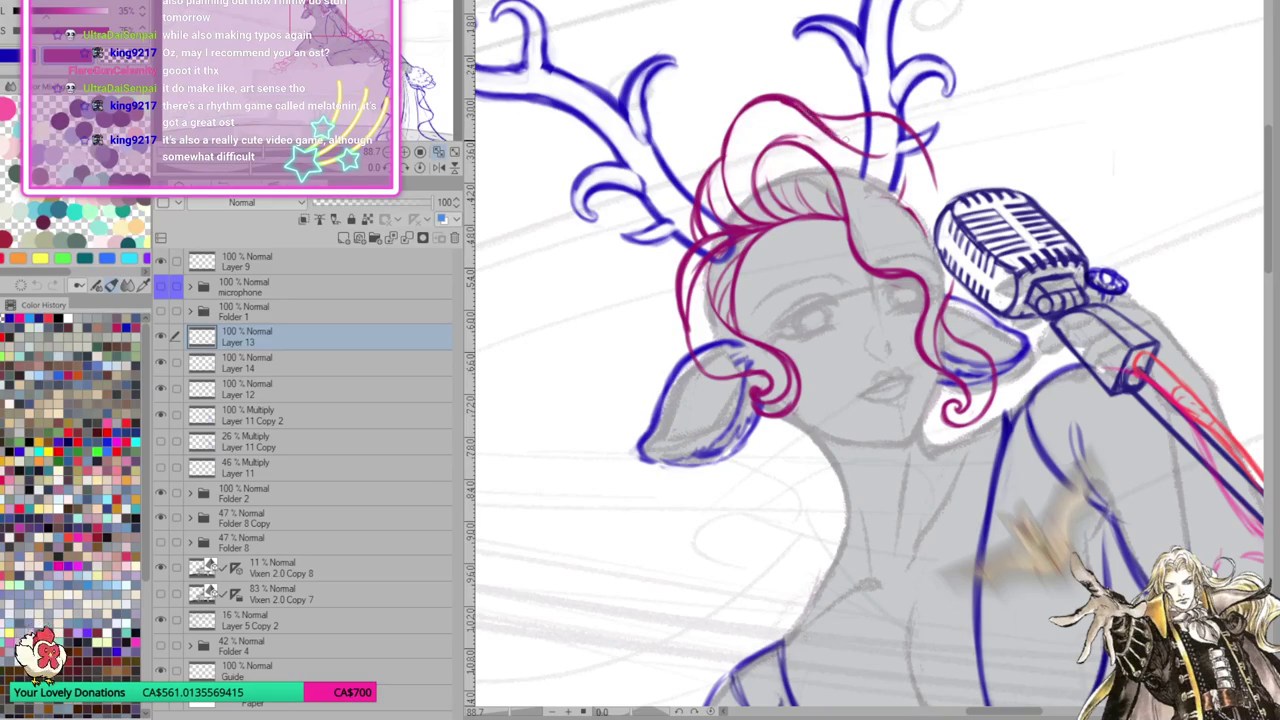
mouse_move(741, 150)
left_mouse_down()
mouse_move(750, 205)
mouse_move(748, 138)
mouse_move(774, 128)
mouse_move(808, 142)
mouse_move(814, 122)
mouse_move(850, 250)
mouse_move(920, 302)
left_mouse_up()
left_click_drag(864, 272, 920, 324)
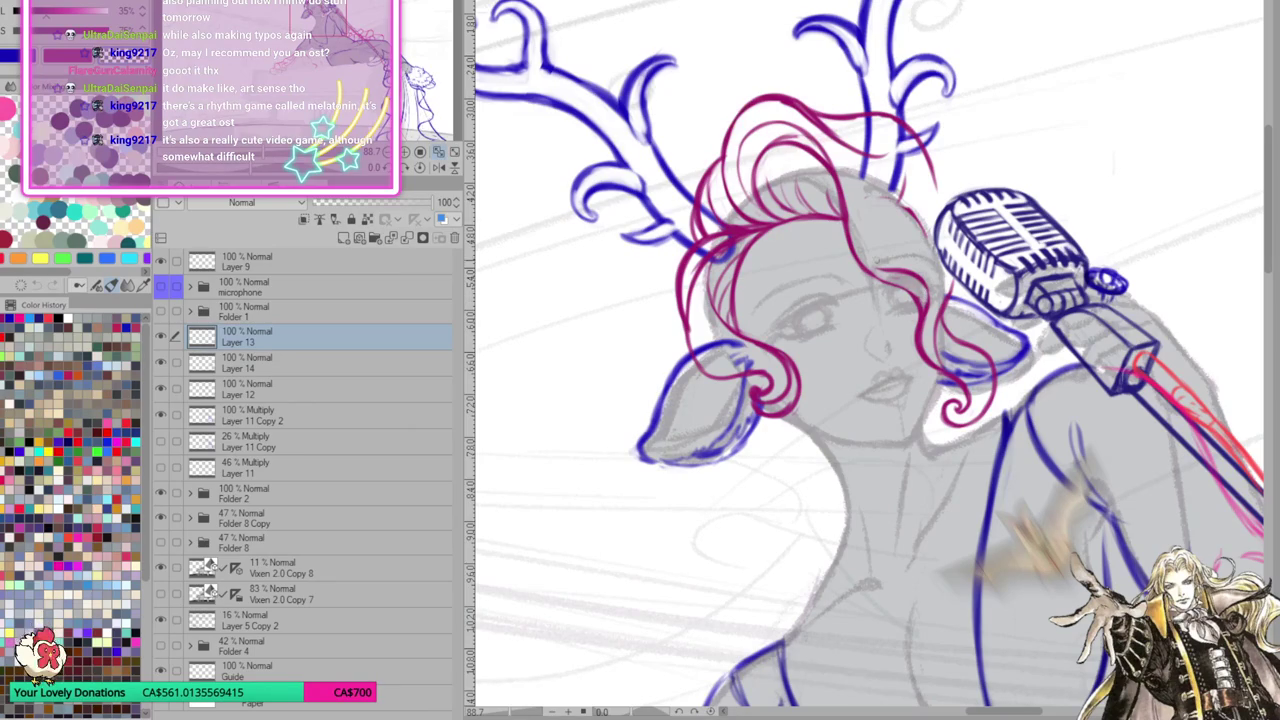
mouse_move(898, 220)
left_mouse_down()
mouse_move(866, 272)
mouse_move(870, 244)
left_mouse_up()
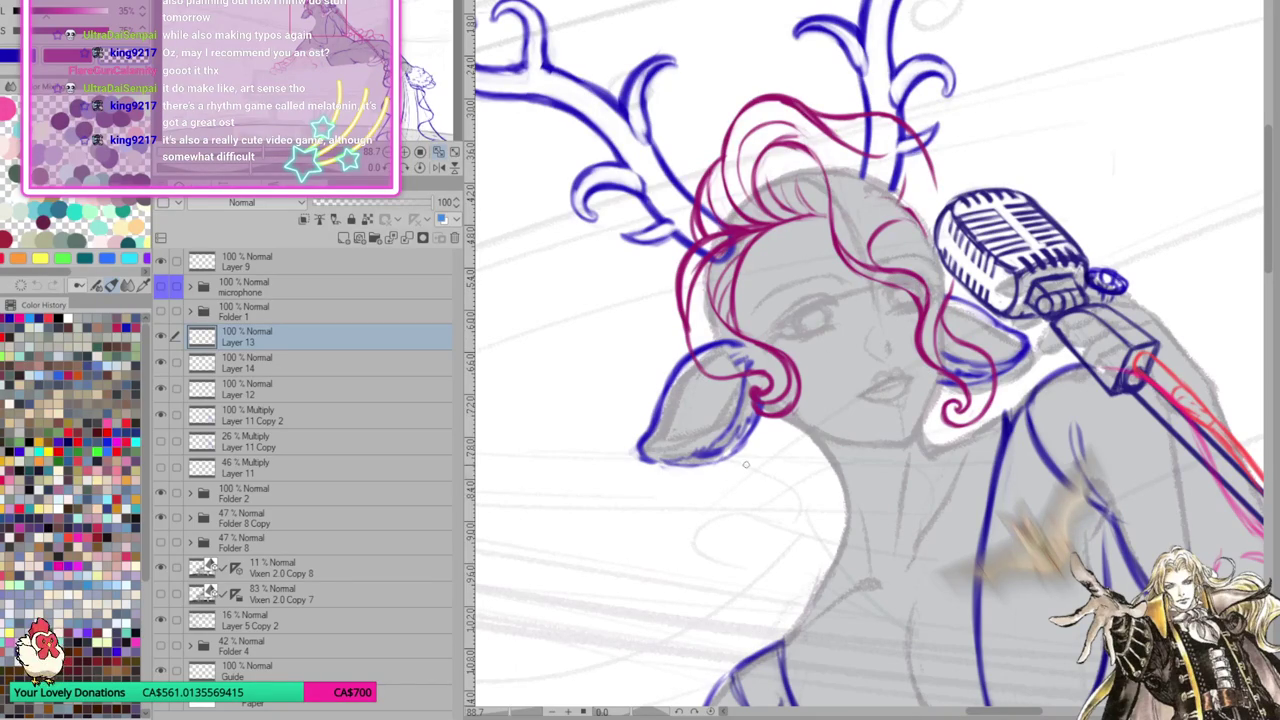
scroll(745, 464, "up", 3)
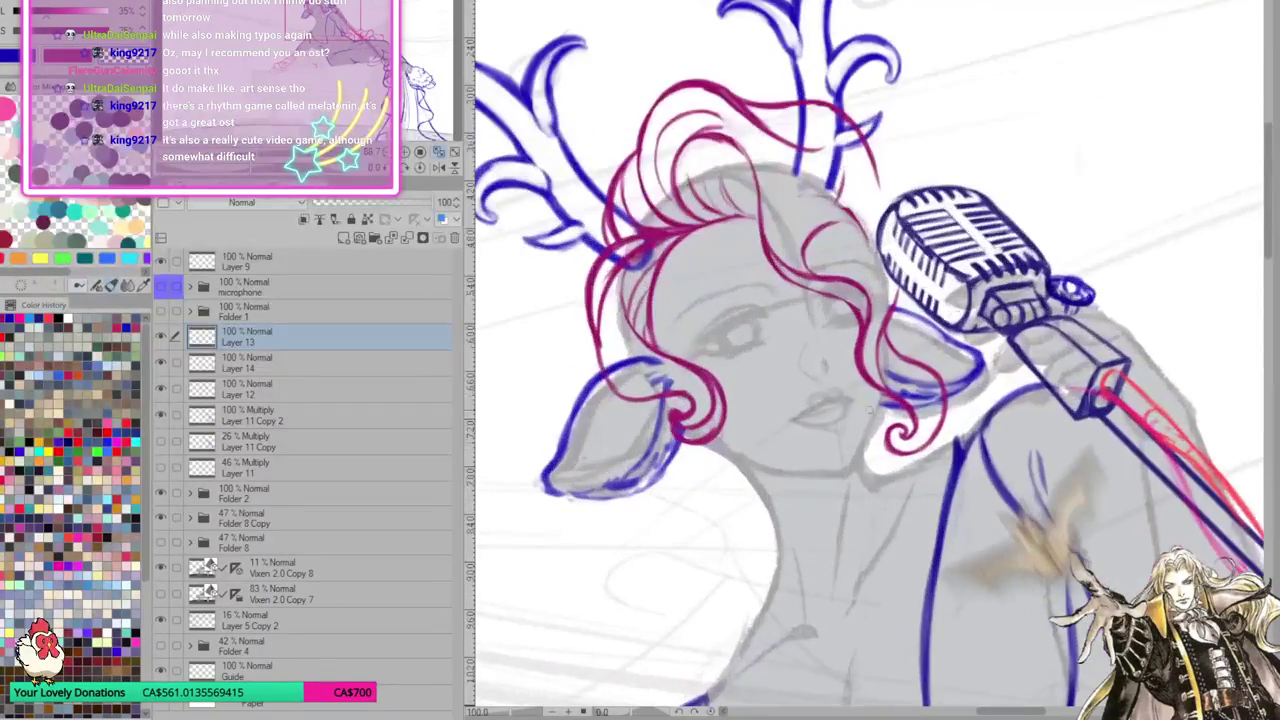
With the view mirrored, draw curving magenta strands across the forehead, then fit the drawing to the window
scroll(871, 226, "down", 2)
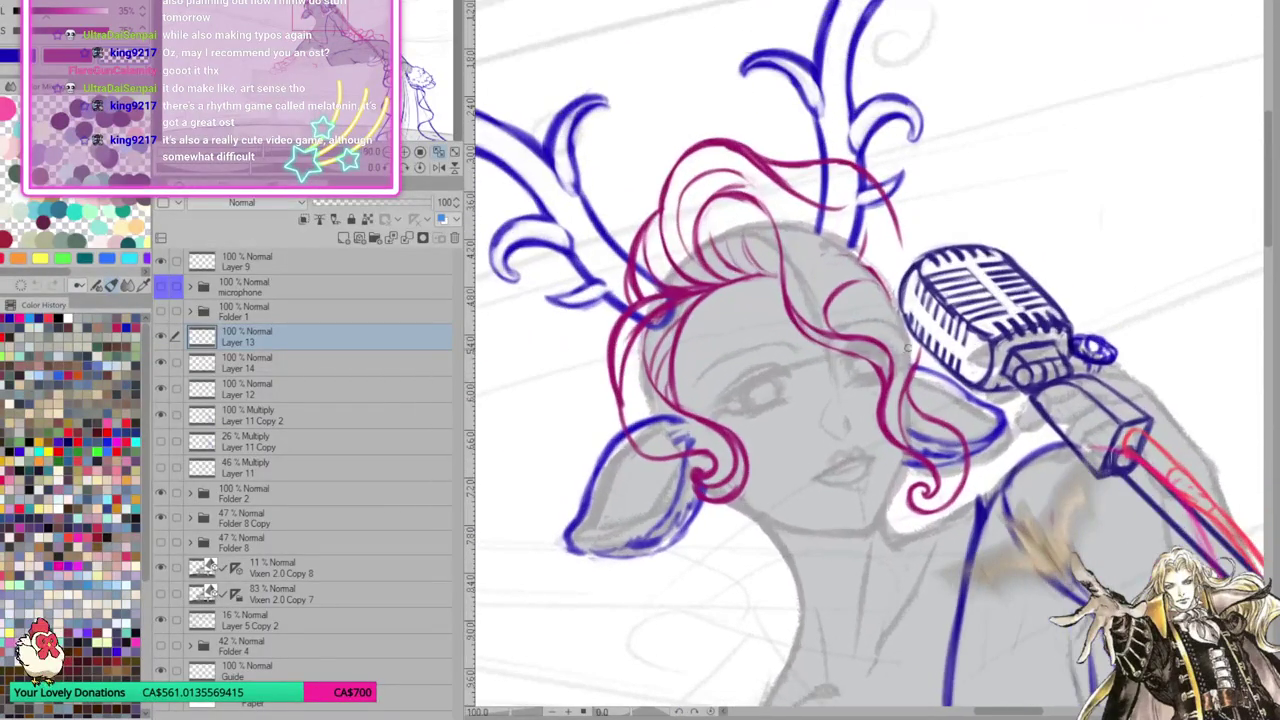
left_click(447, 172)
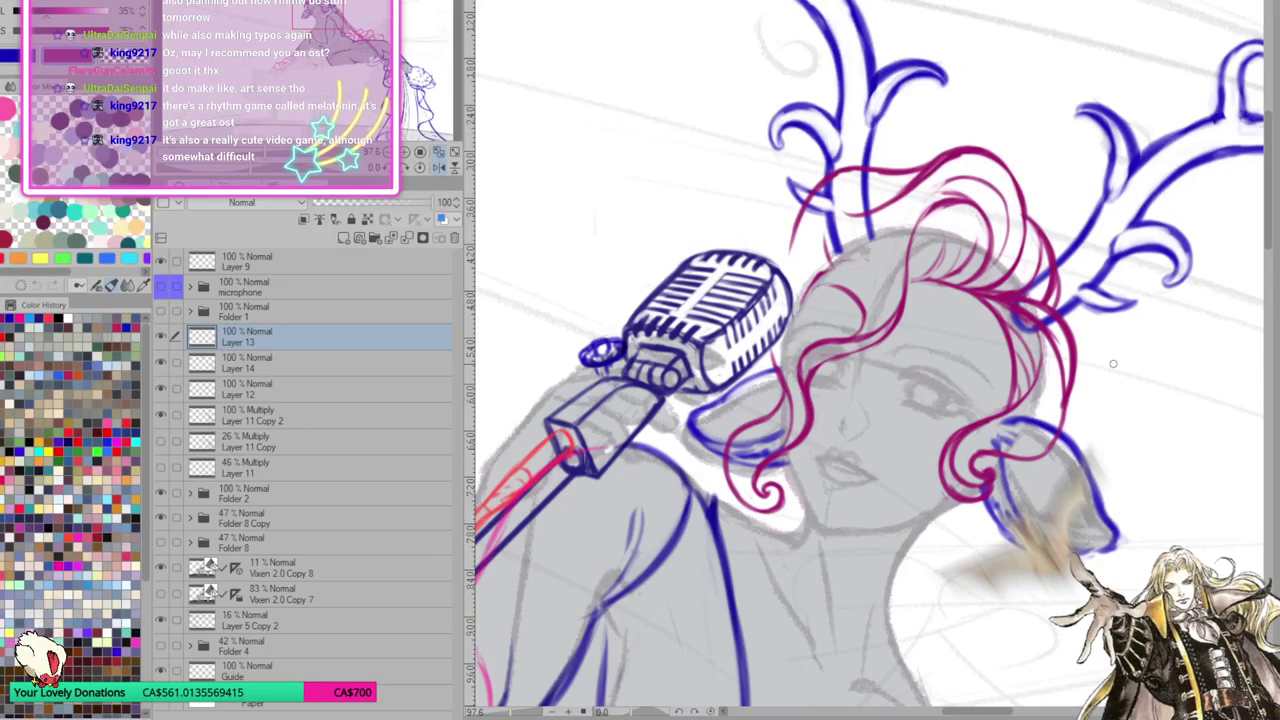
left_click_drag(905, 290, 798, 385)
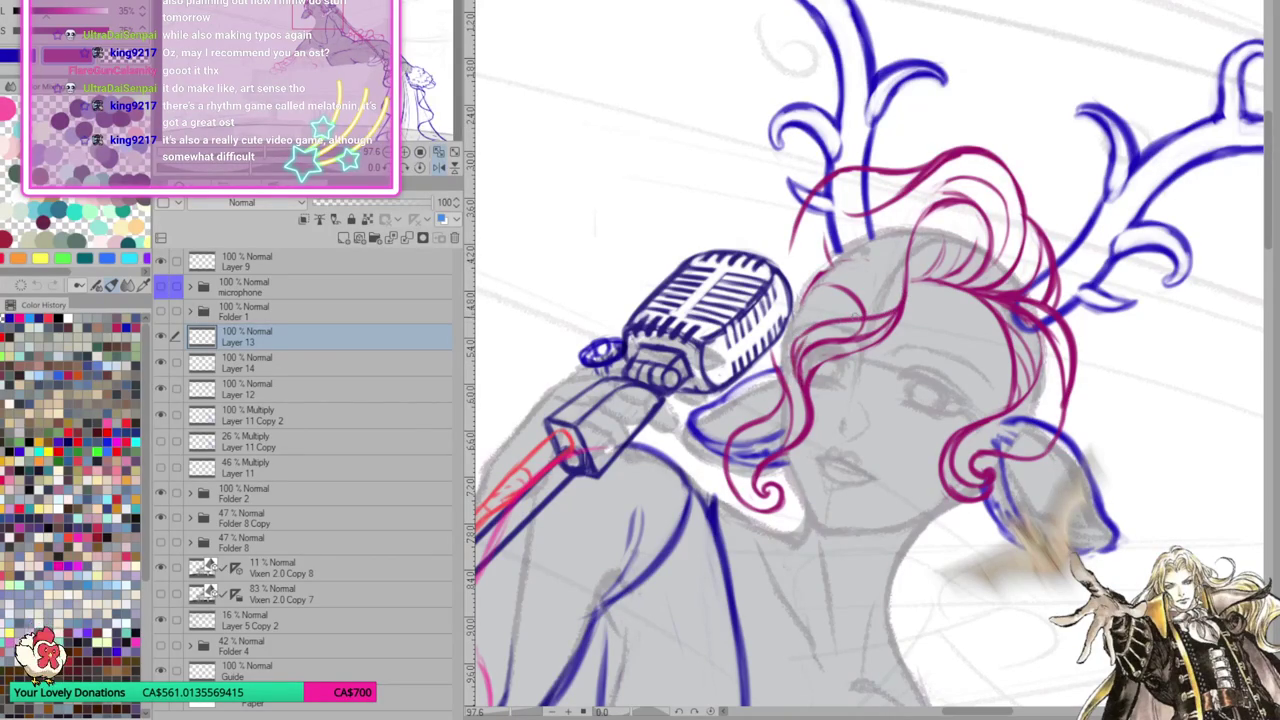
mouse_move(790, 350)
left_mouse_down()
mouse_move(906, 288)
mouse_move(802, 330)
mouse_move(790, 362)
left_mouse_up()
mouse_move(852, 270)
left_mouse_down()
mouse_move(792, 300)
mouse_move(755, 350)
mouse_move(772, 392)
mouse_move(762, 424)
left_mouse_up()
mouse_move(790, 296)
left_mouse_down()
mouse_move(750, 356)
mouse_move(746, 332)
left_mouse_up()
mouse_move(836, 292)
left_mouse_down()
mouse_move(800, 290)
mouse_move(822, 296)
left_mouse_up()
mouse_move(890, 266)
left_mouse_down()
mouse_move(826, 296)
mouse_move(860, 290)
left_mouse_up()
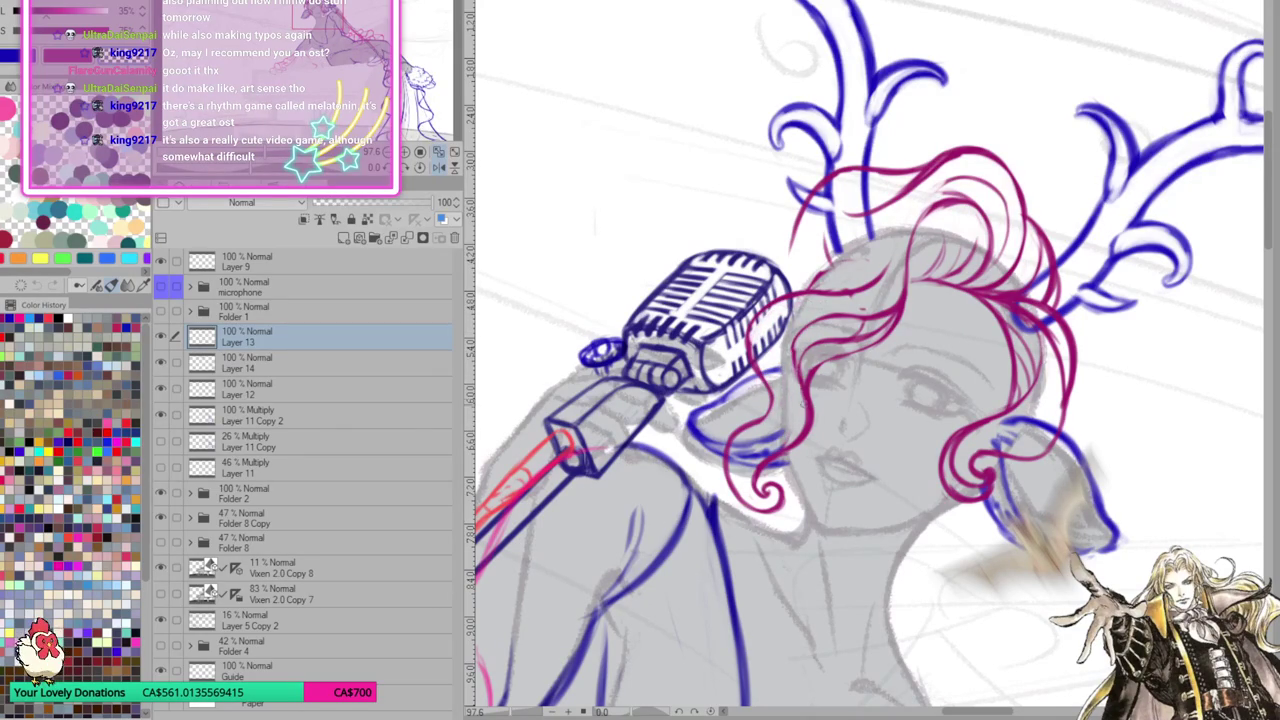
left_click(438, 168)
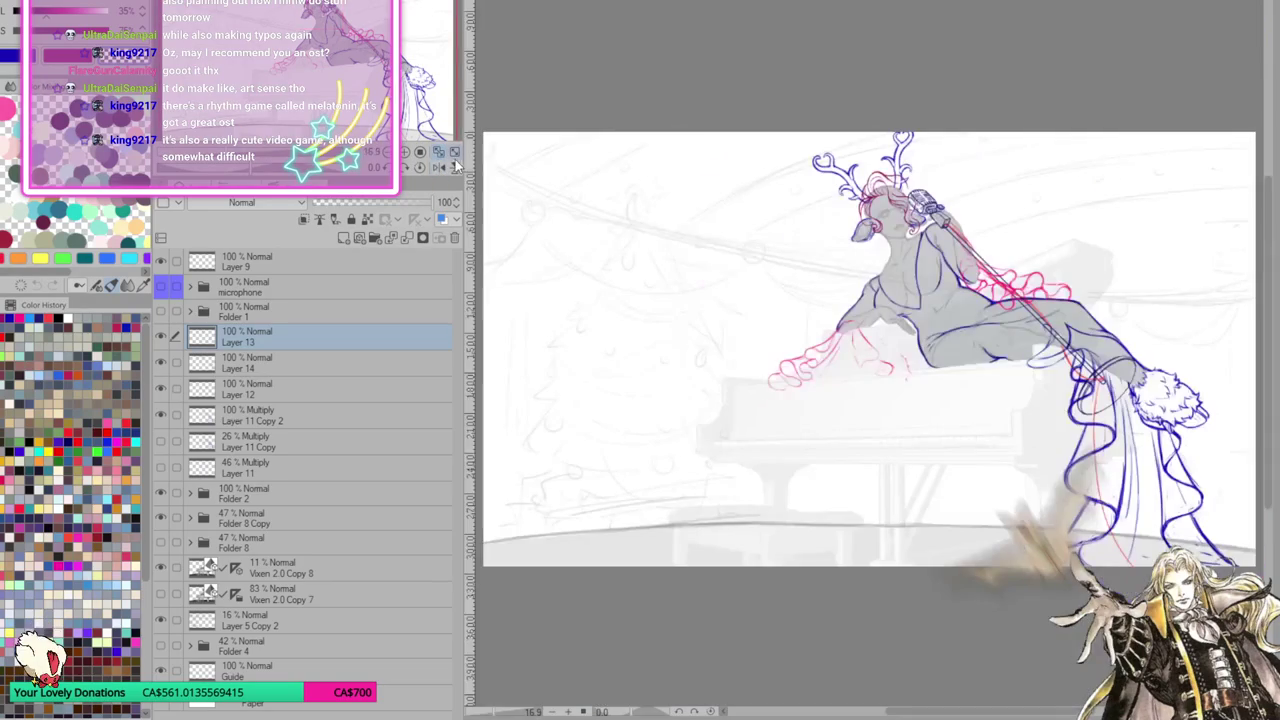
Flip the canvas view horizontally and pan up to the head, antlers and microphone
left_click(446, 170)
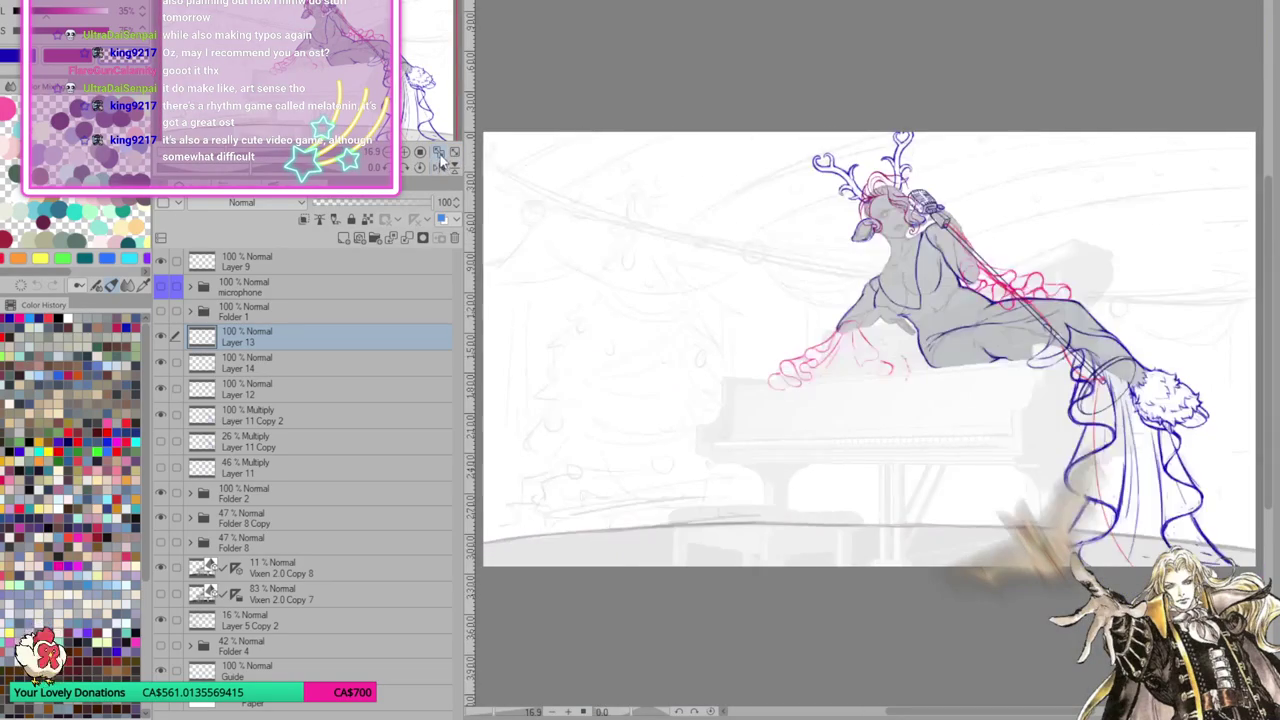
left_click(408, 155)
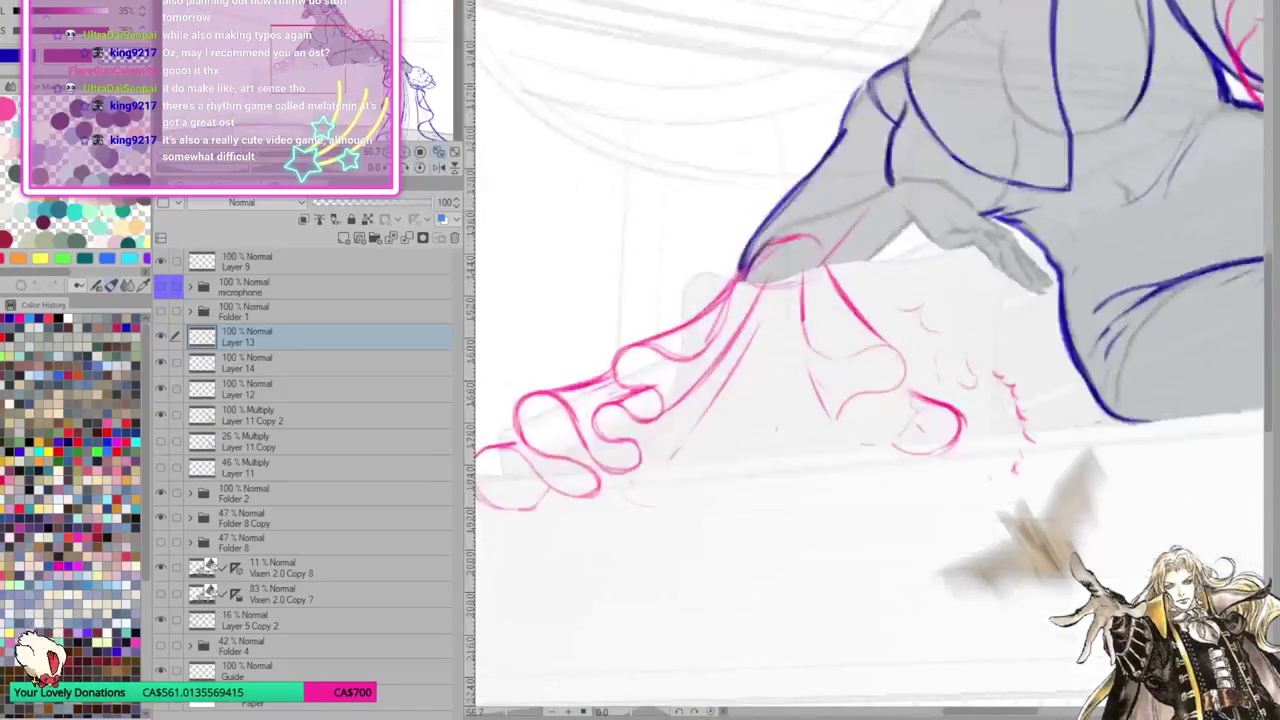
left_click_drag(420, 110, 425, 75)
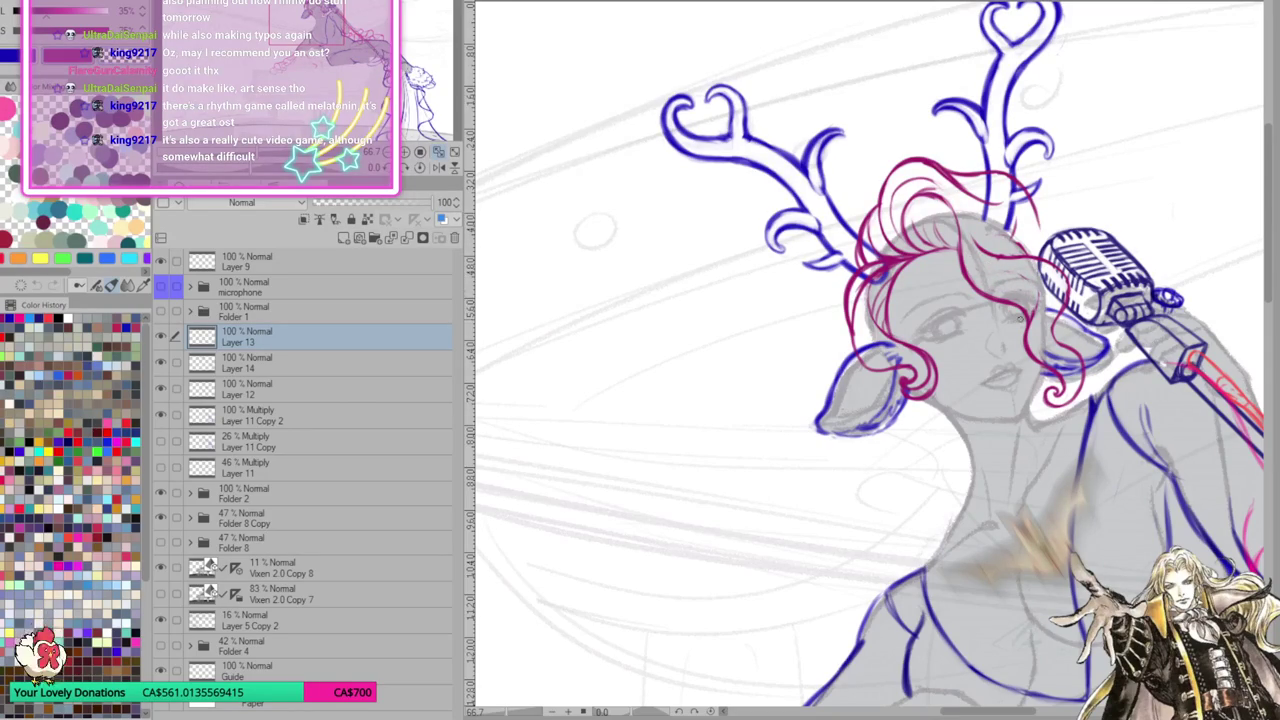
Sketch a short stroke above the right eye and a faint stroke over the hair
mouse_move(1040, 300)
left_mouse_down()
mouse_move(990, 265)
mouse_move(1030, 280)
mouse_move(1036, 302)
left_mouse_up()
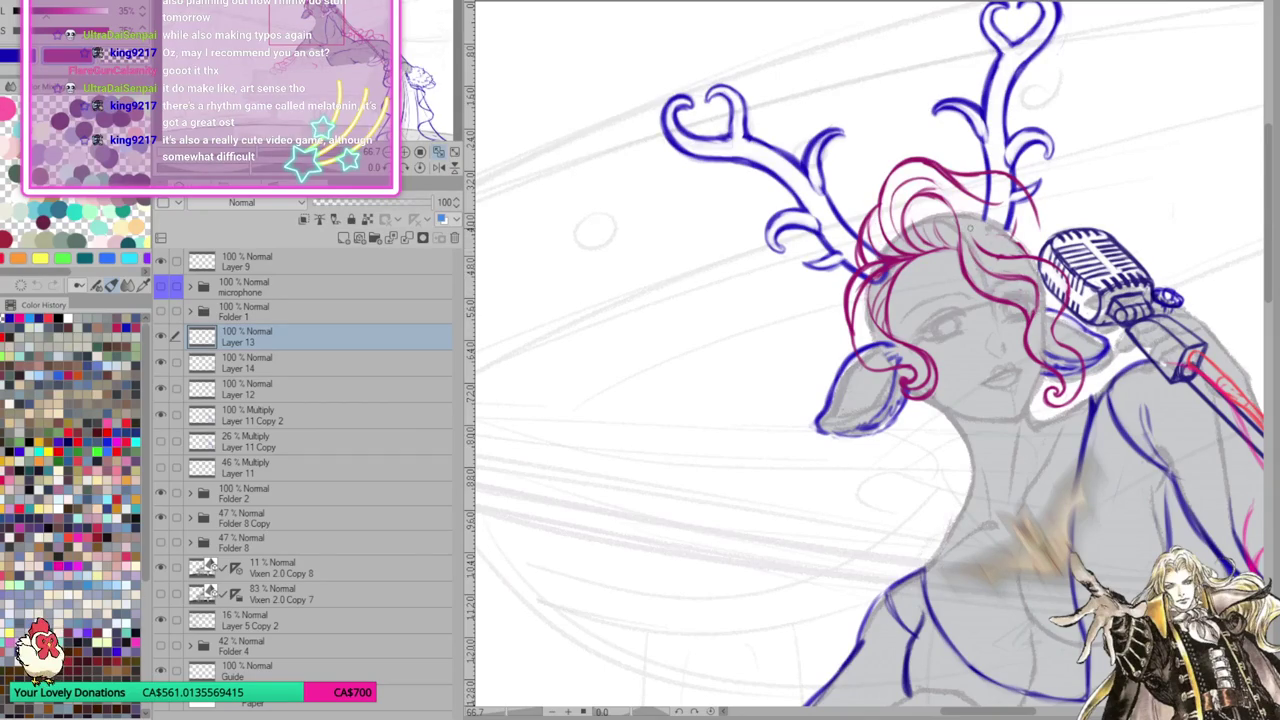
left_click_drag(956, 256, 950, 214)
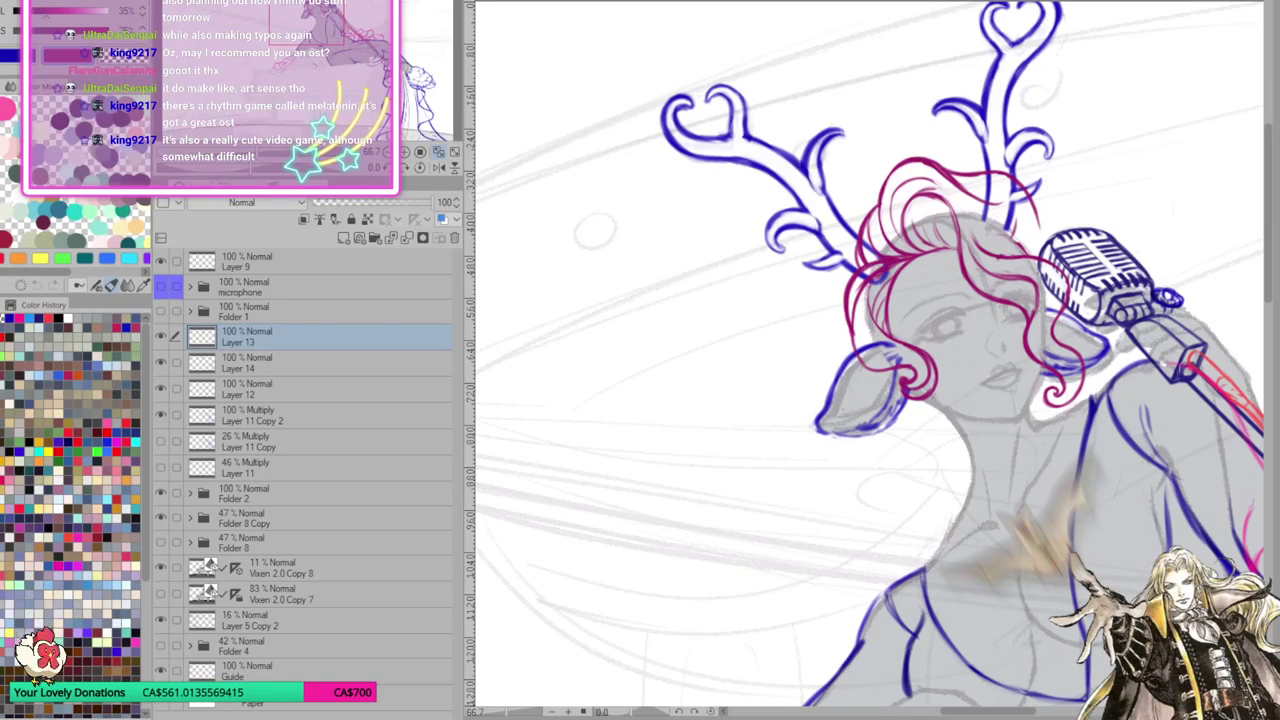
scroll(868, 360, "down", 3)
Zoom in on the head, pan to show more antlers, and rotate the canvas view
scroll(868, 360, "down", 1)
scroll(868, 360, "up", 2)
scroll(868, 360, "up", 2)
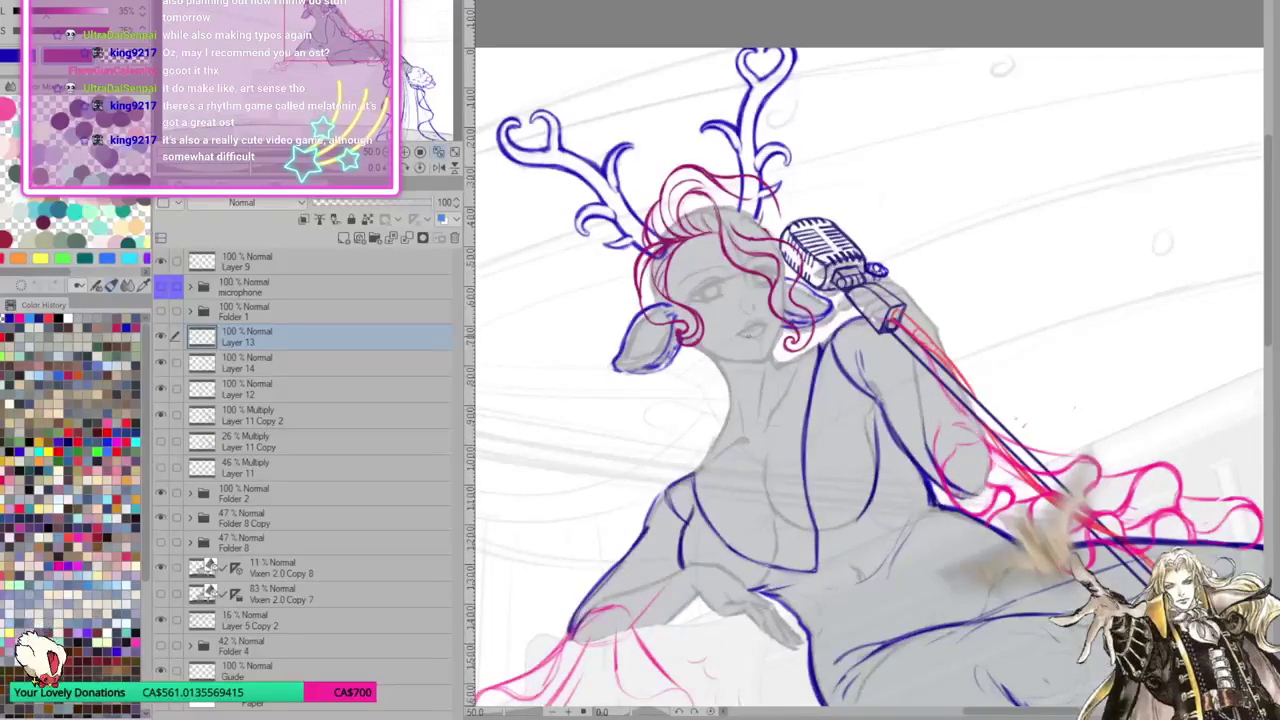
scroll(733, 362, "up", 2)
scroll(741, 353, "up", 1)
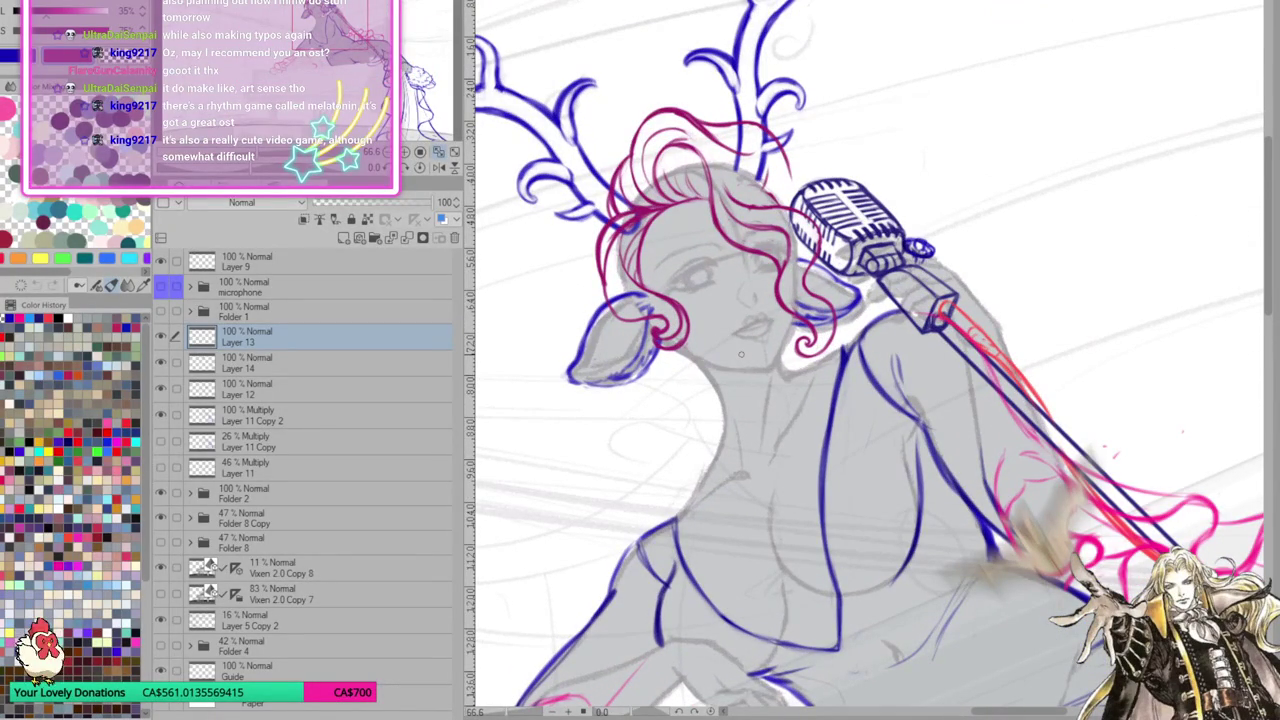
scroll(754, 458, "up", 1)
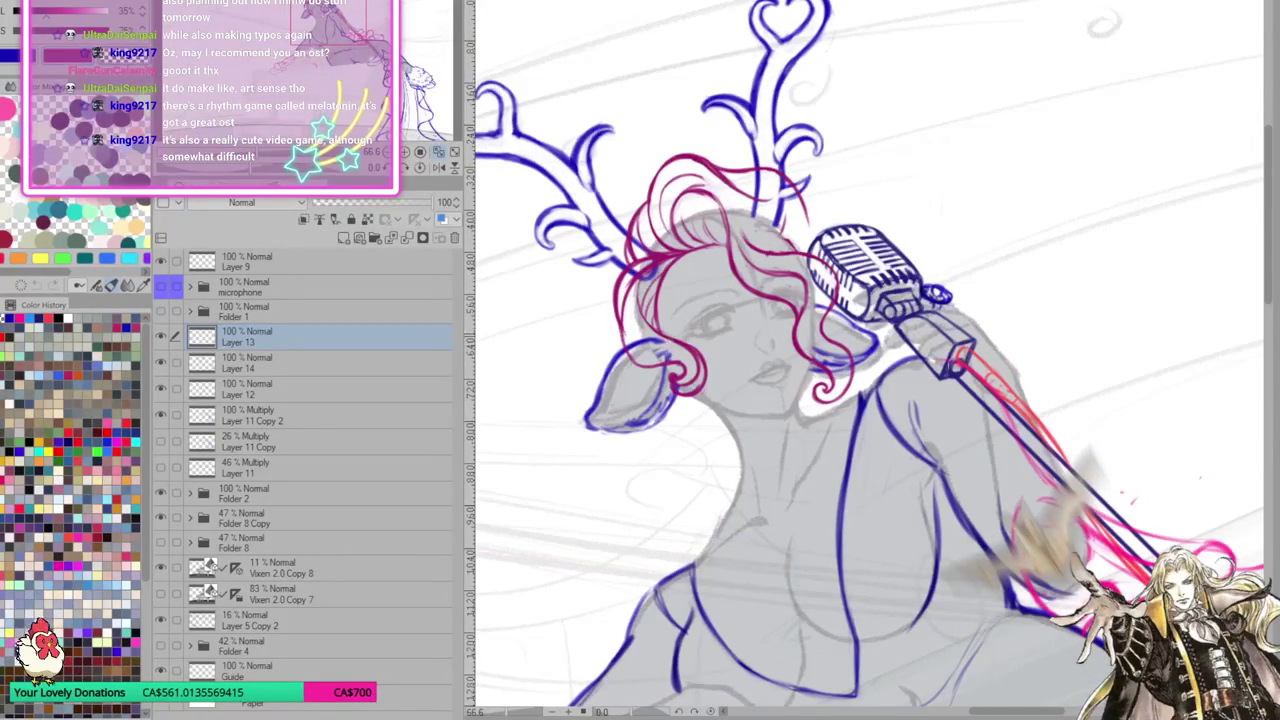
left_click_drag(623, 332, 551, 346)
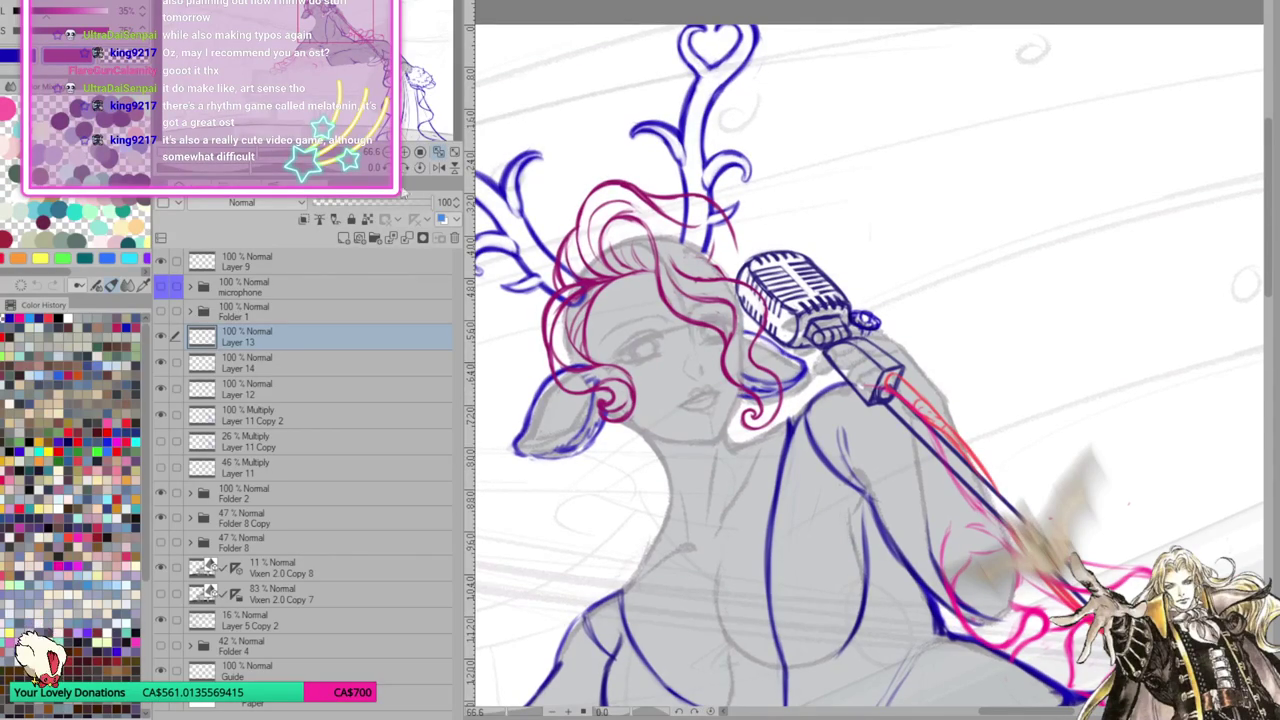
mouse_move(757, 459)
left_mouse_down()
mouse_move(1017, 497)
mouse_move(1007, 483)
left_mouse_up()
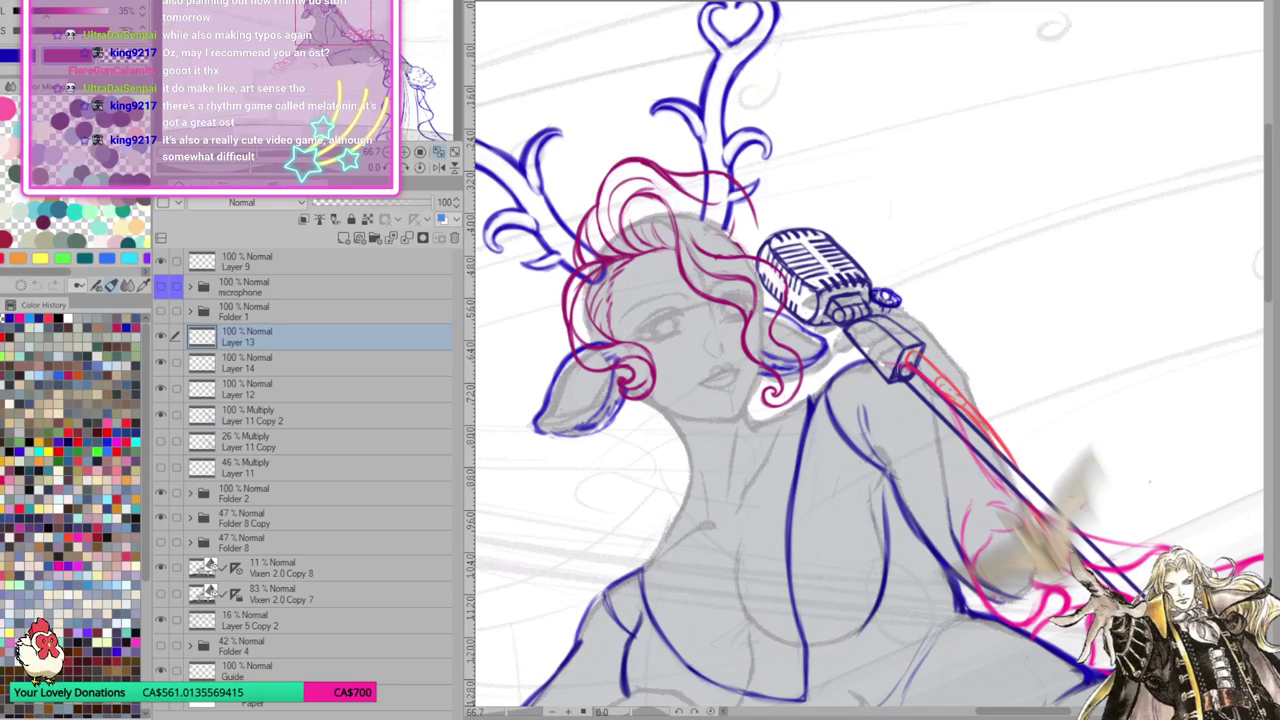
Tilt the canvas view and draw red hair strands along the top of the head
scroll(619, 420, "down", 3)
scroll(693, 322, "up", 3)
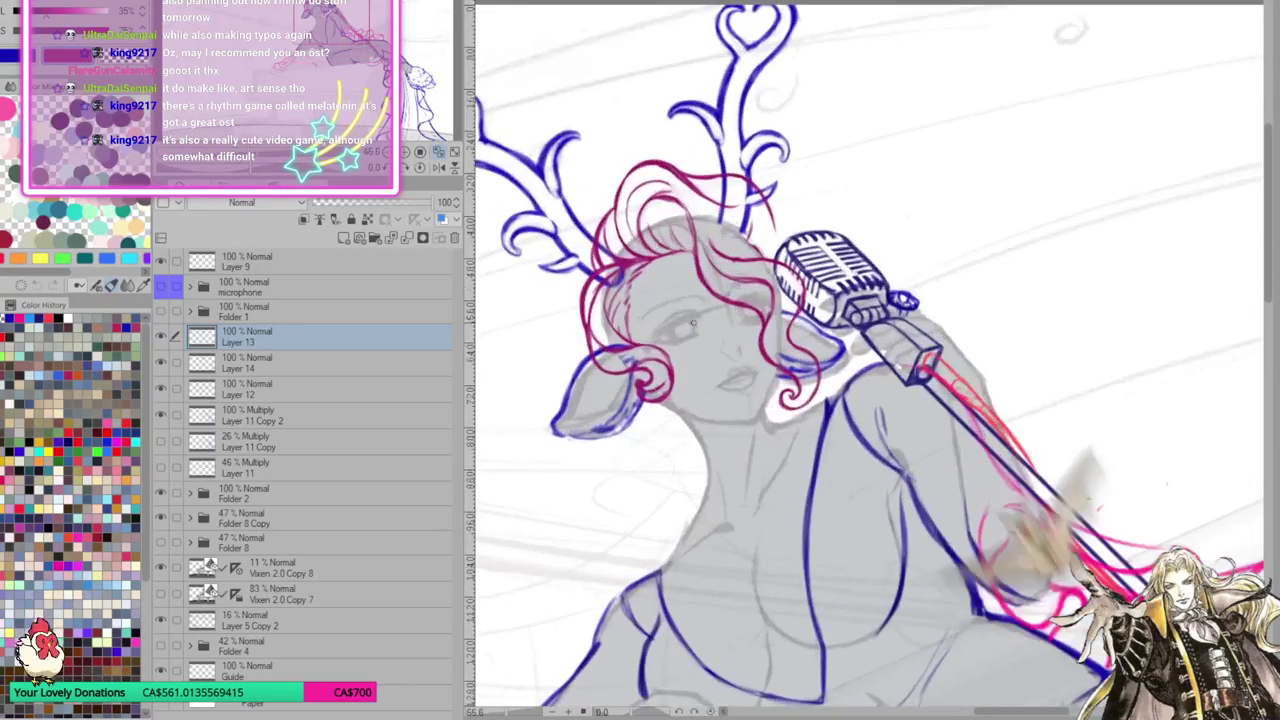
scroll(830, 240, "up", 1)
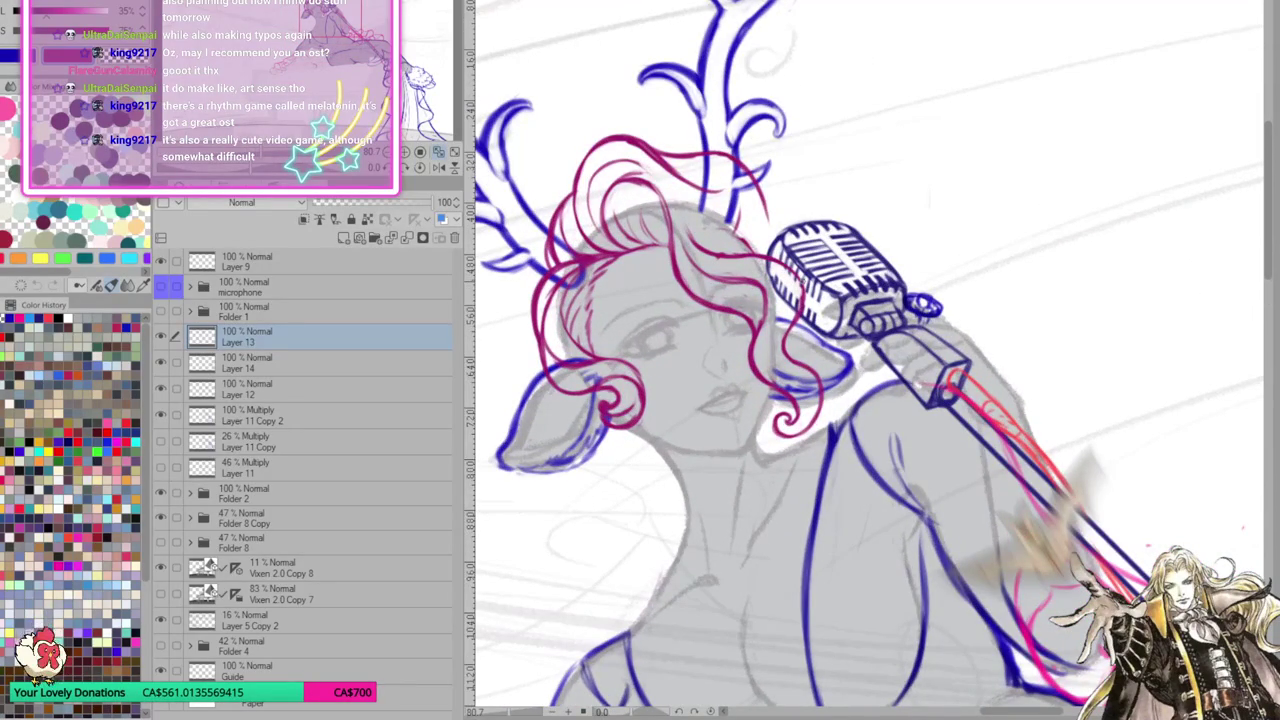
left_click_drag(901, 517, 741, 238)
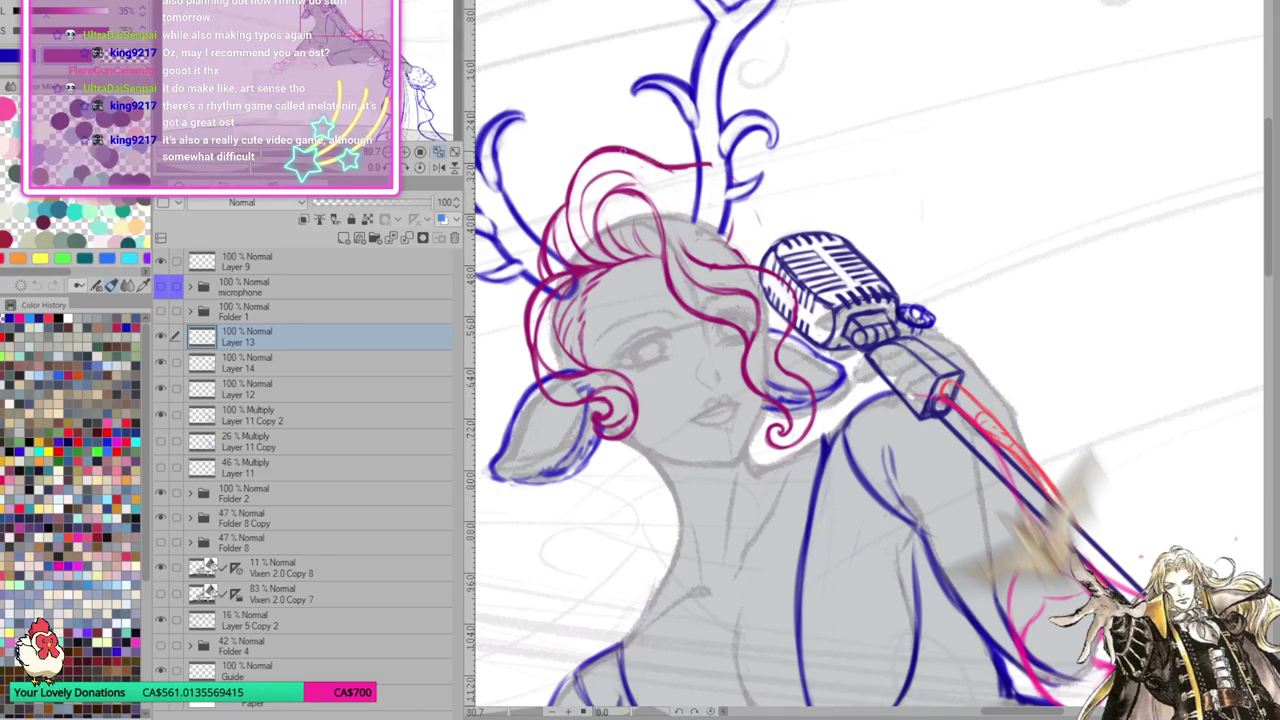
left_click_drag(694, 208, 676, 188)
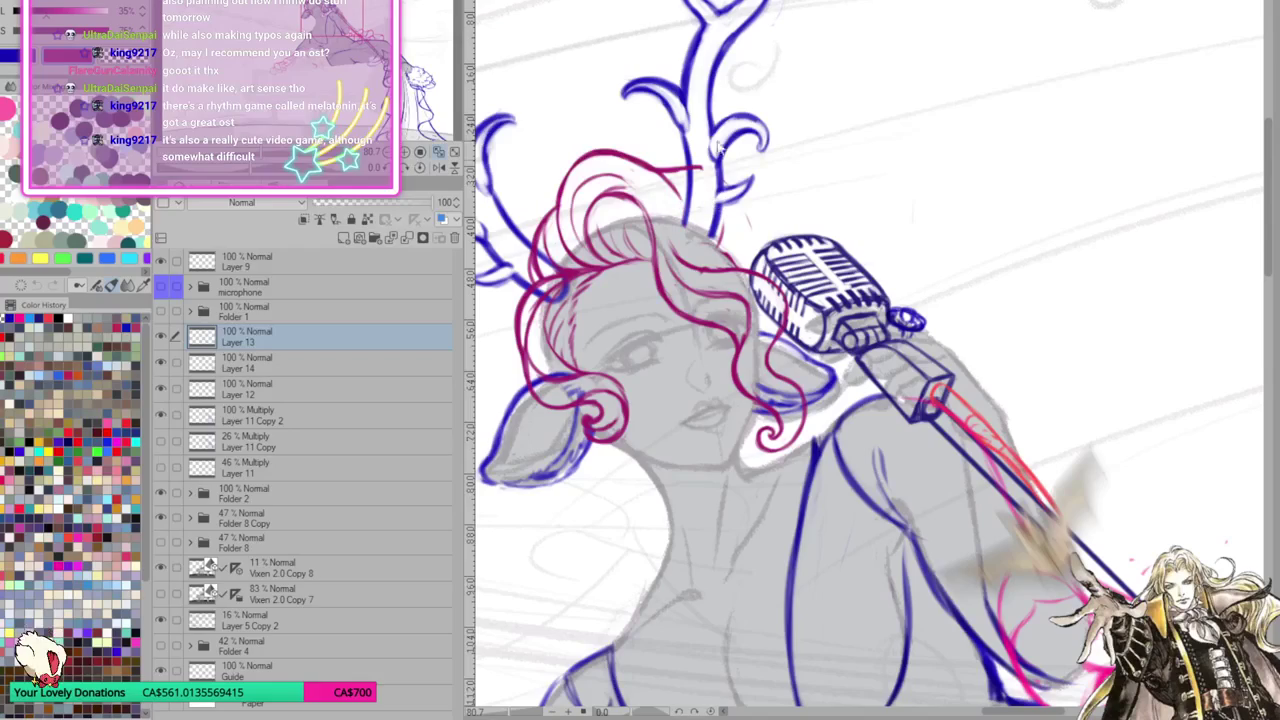
mouse_move(612, 150)
left_mouse_down()
mouse_move(672, 178)
mouse_move(708, 242)
mouse_move(806, 264)
mouse_move(818, 340)
left_mouse_up()
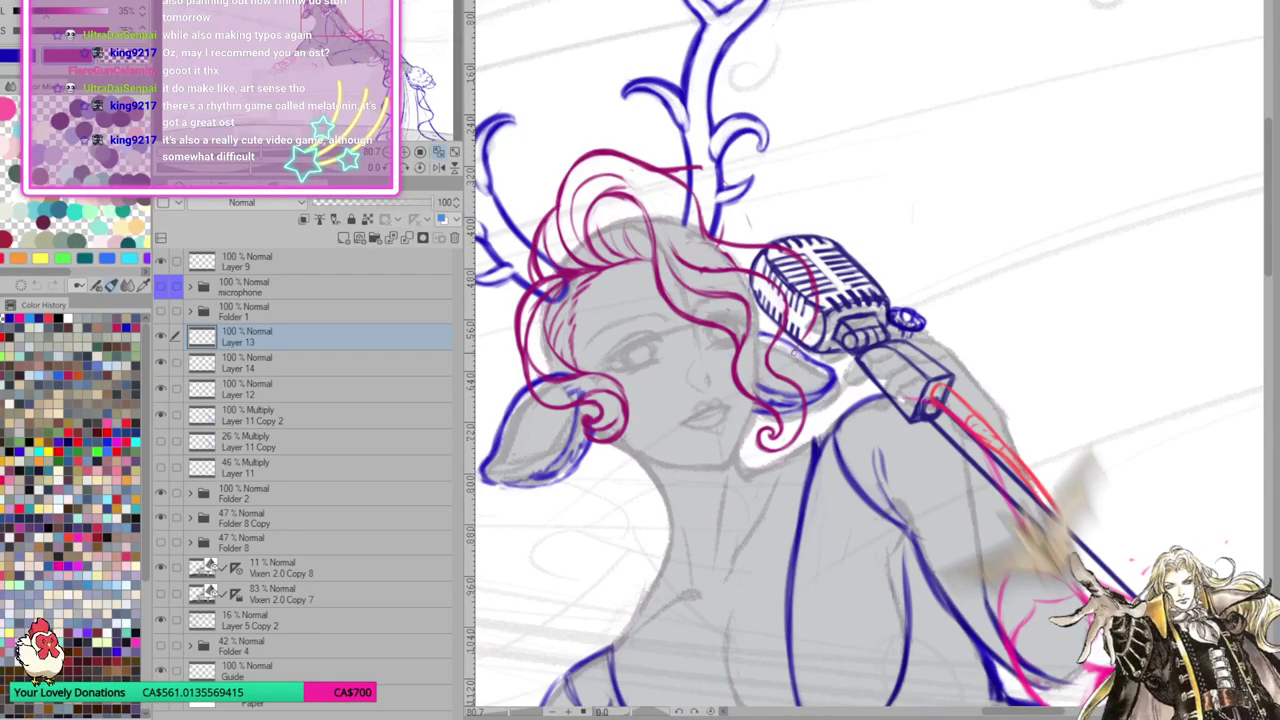
Undo the misplaced strokes and redraw the hair strands so they end at the microphone
key("ctrl+z")
key("ctrl+z")
key("ctrl+z")
key("ctrl+z")
left_click_drag(698, 204, 790, 268)
key("ctrl+z")
key("ctrl+z")
mouse_move(694, 204)
left_mouse_down()
mouse_move(788, 257)
mouse_move(802, 282)
mouse_move(768, 378)
left_mouse_up()
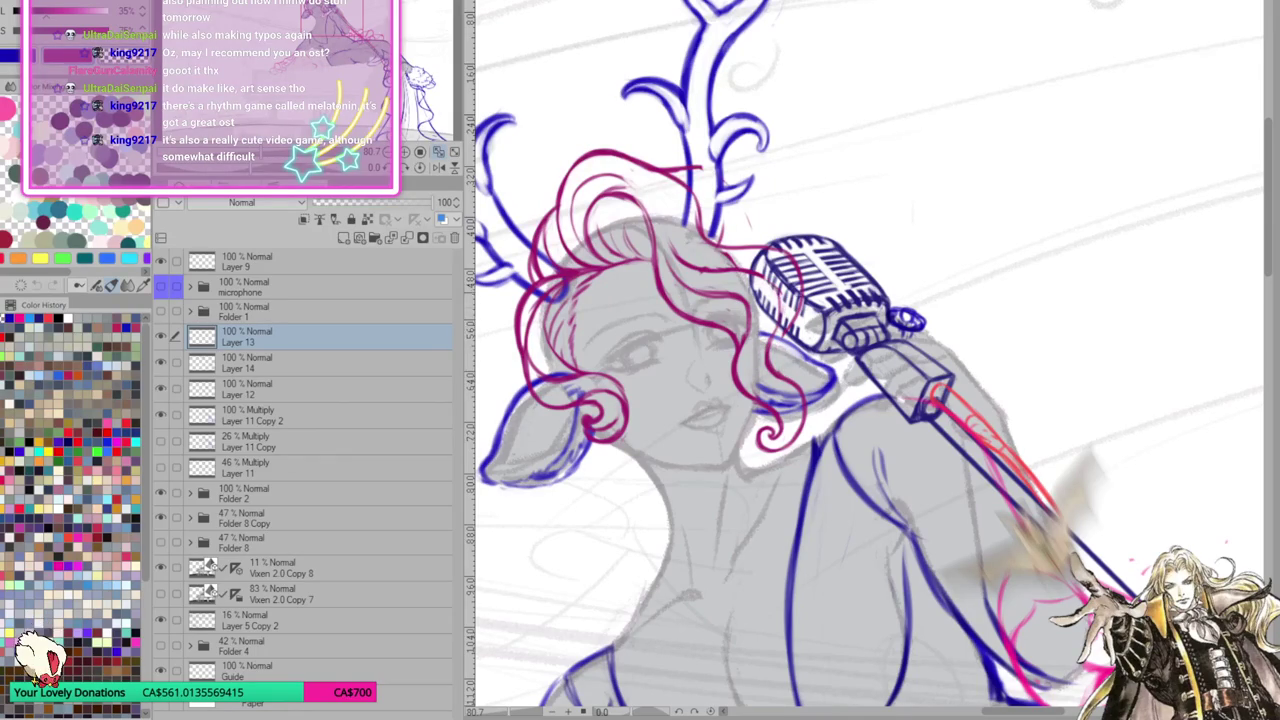
left_click_drag(794, 259, 791, 369)
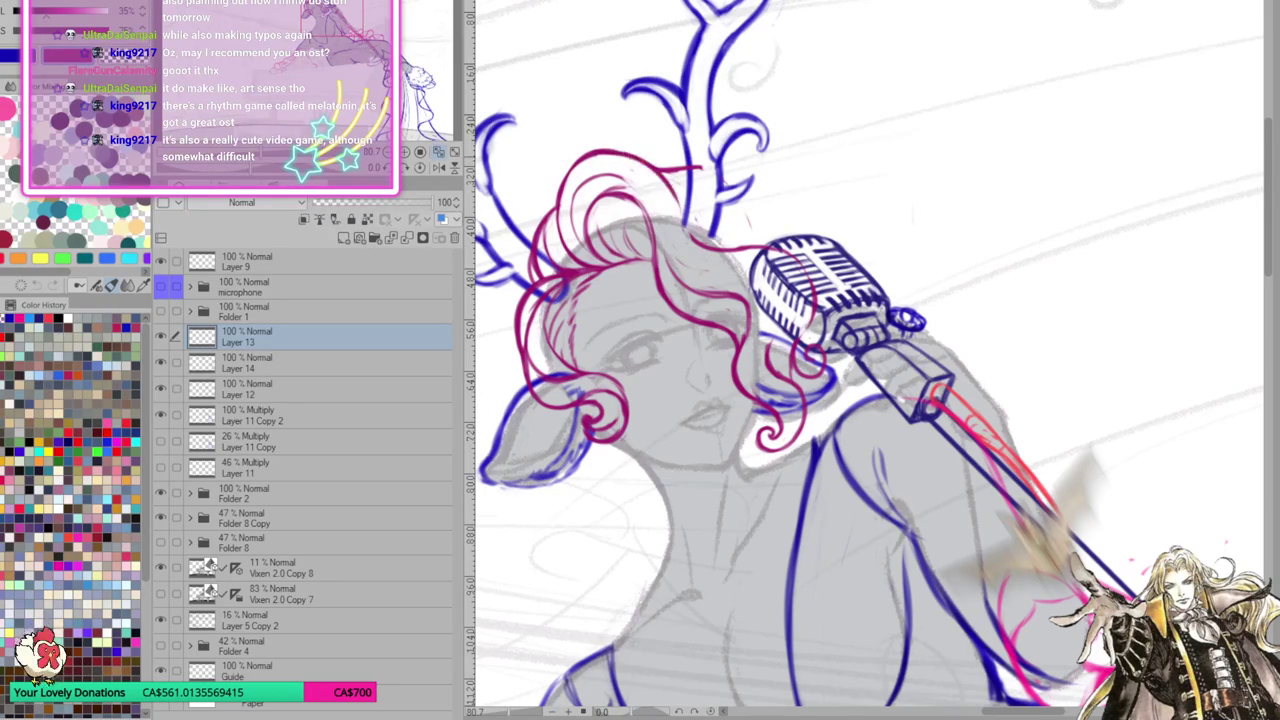
left_click_drag(660, 166, 748, 240)
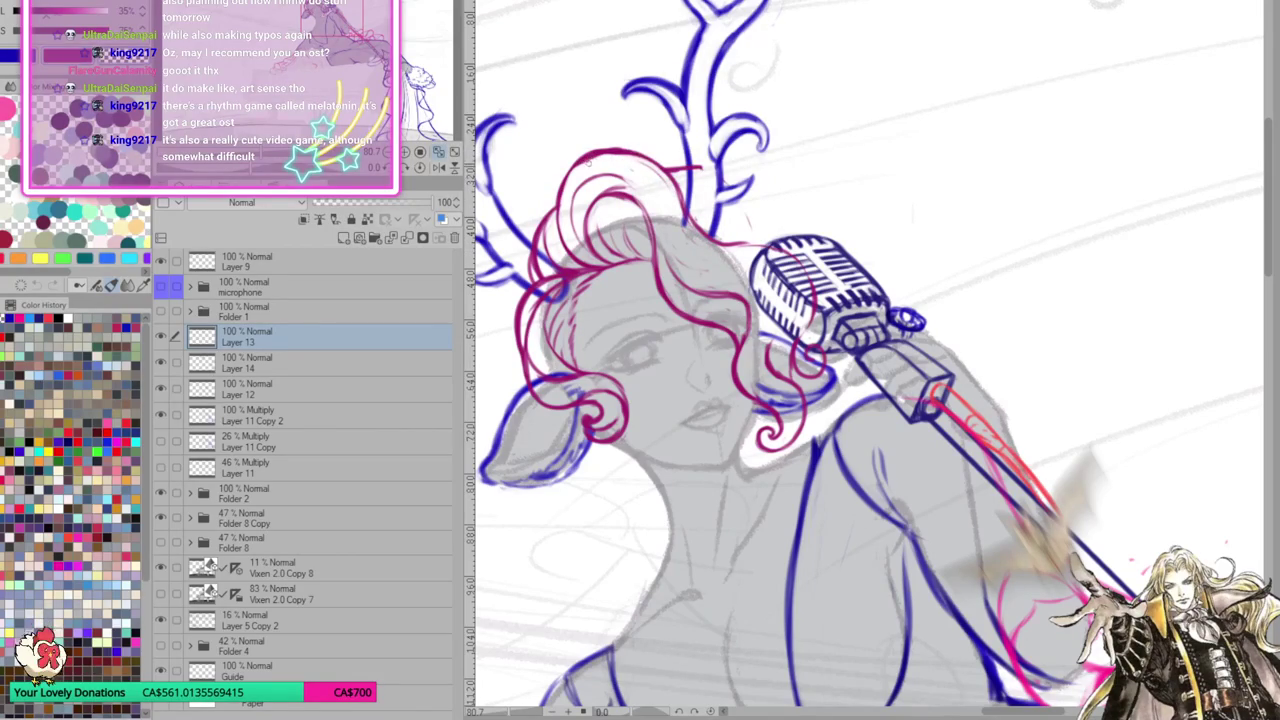
scroll(778, 241, "right", 2)
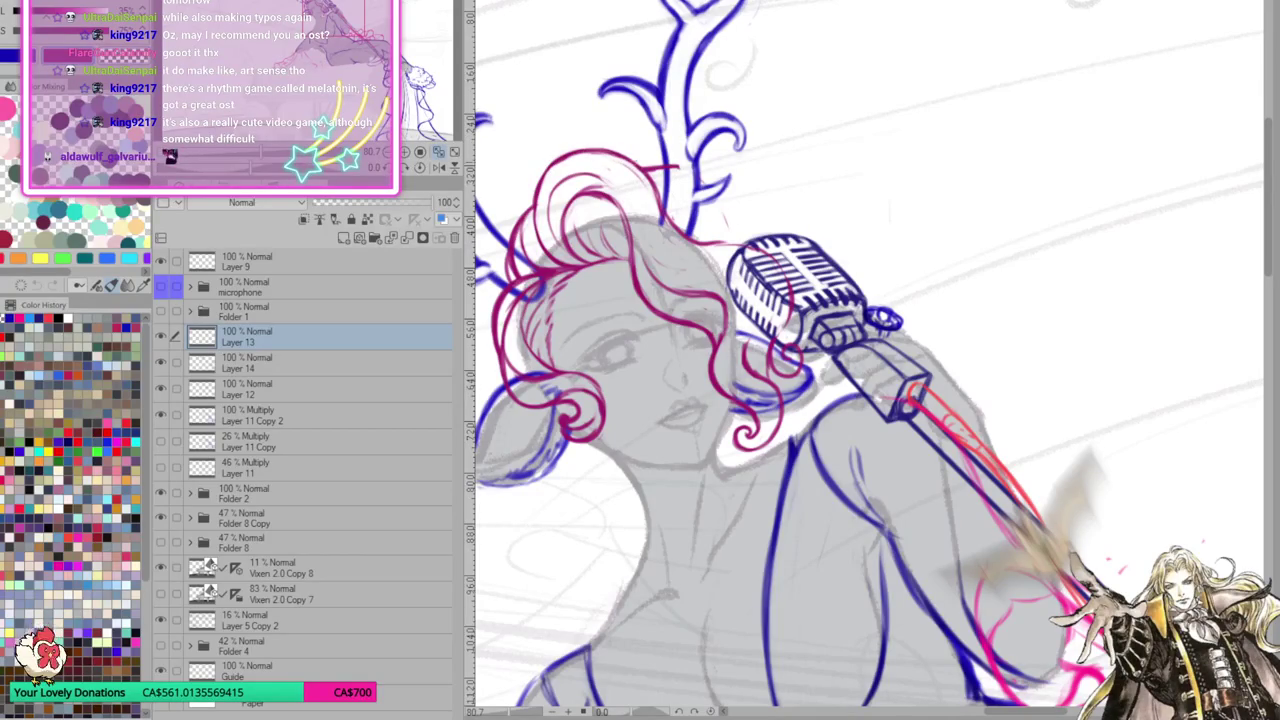
Sketch magenta strands over the microphone grille and hairline, plus a dark red line on the mic top
scroll(615, 157, "down", 1)
scroll(615, 157, "right", 1)
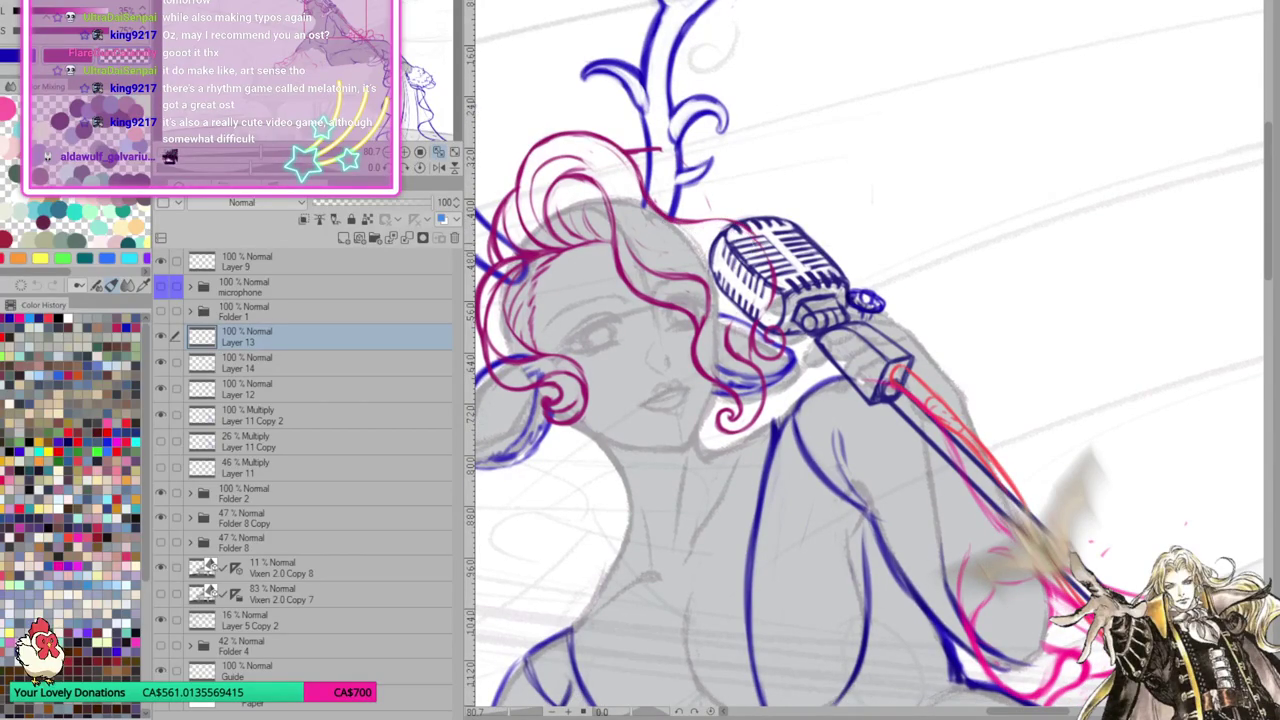
mouse_move(734, 224)
left_mouse_down()
mouse_move(770, 276)
mouse_move(748, 346)
mouse_move(770, 254)
left_mouse_up()
mouse_move(756, 352)
left_mouse_down()
mouse_move(752, 316)
mouse_move(744, 330)
mouse_move(770, 266)
left_mouse_up()
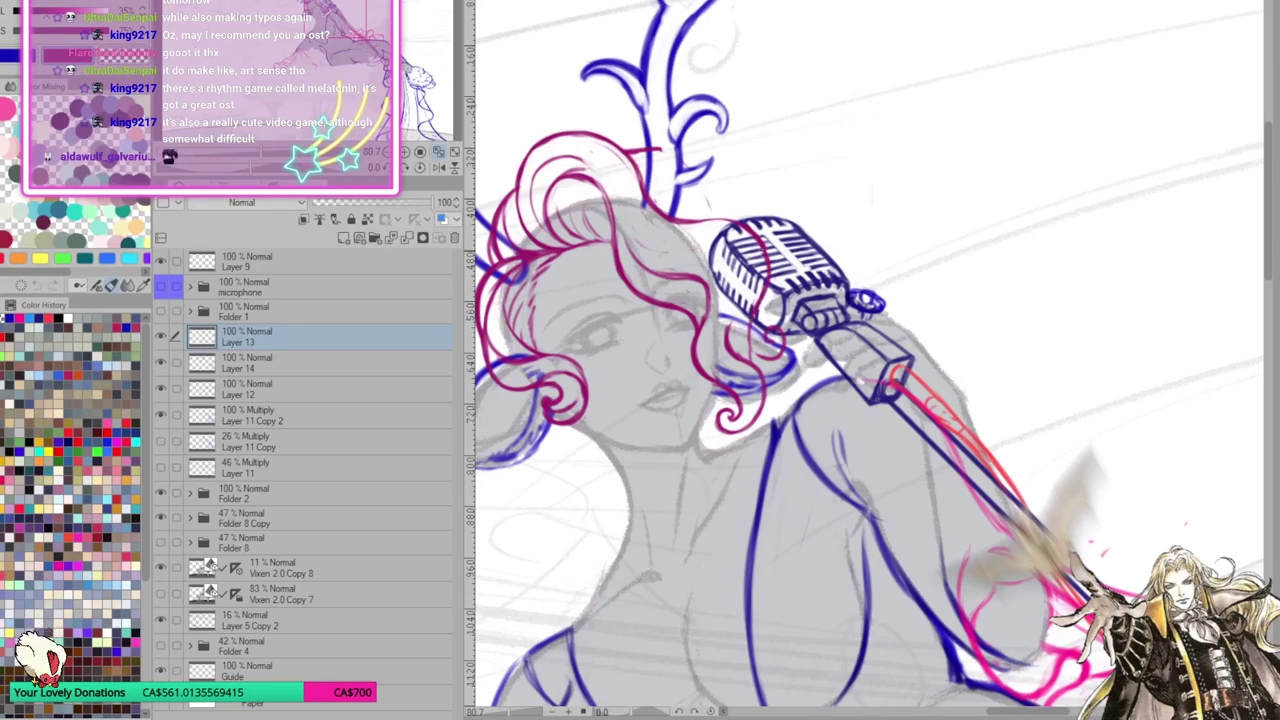
mouse_move(752, 312)
left_mouse_down()
mouse_move(696, 222)
mouse_move(680, 220)
left_mouse_up()
left_click_drag(800, 360, 818, 348)
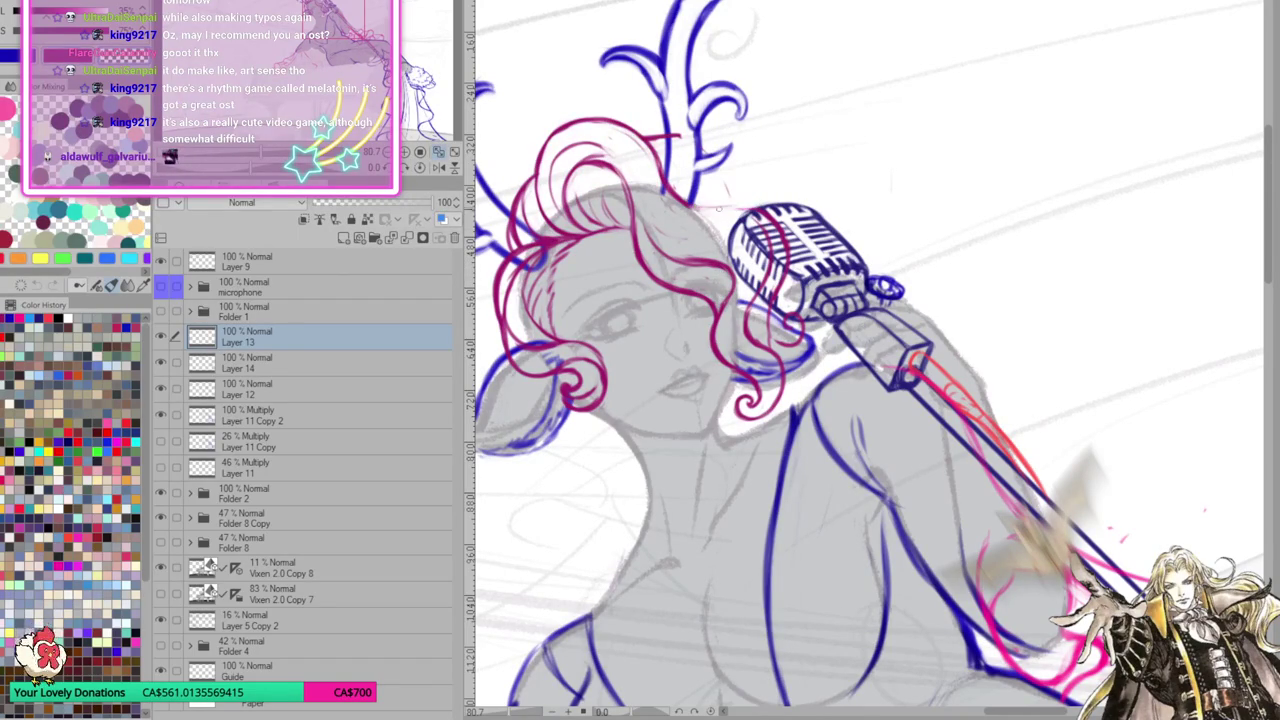
left_click_drag(682, 202, 758, 210)
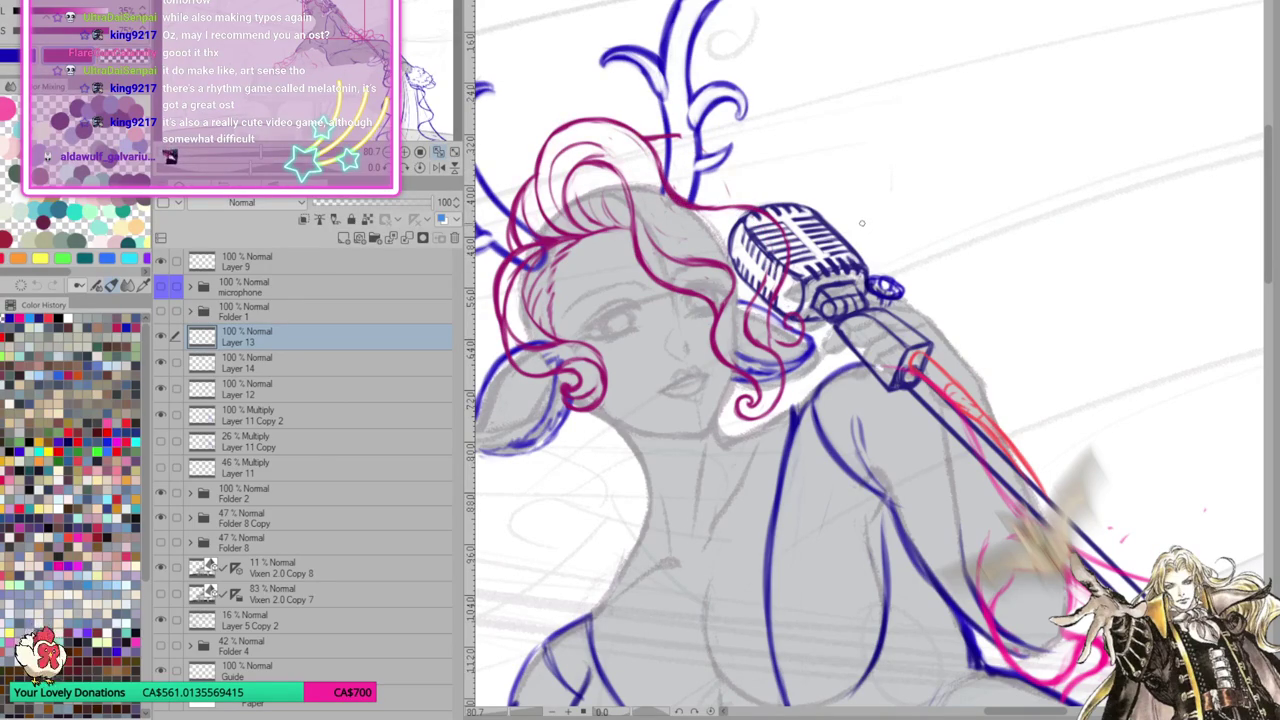
Rotate the view slightly counterclockwise, reposition it, and select Folder 2
key("minus")
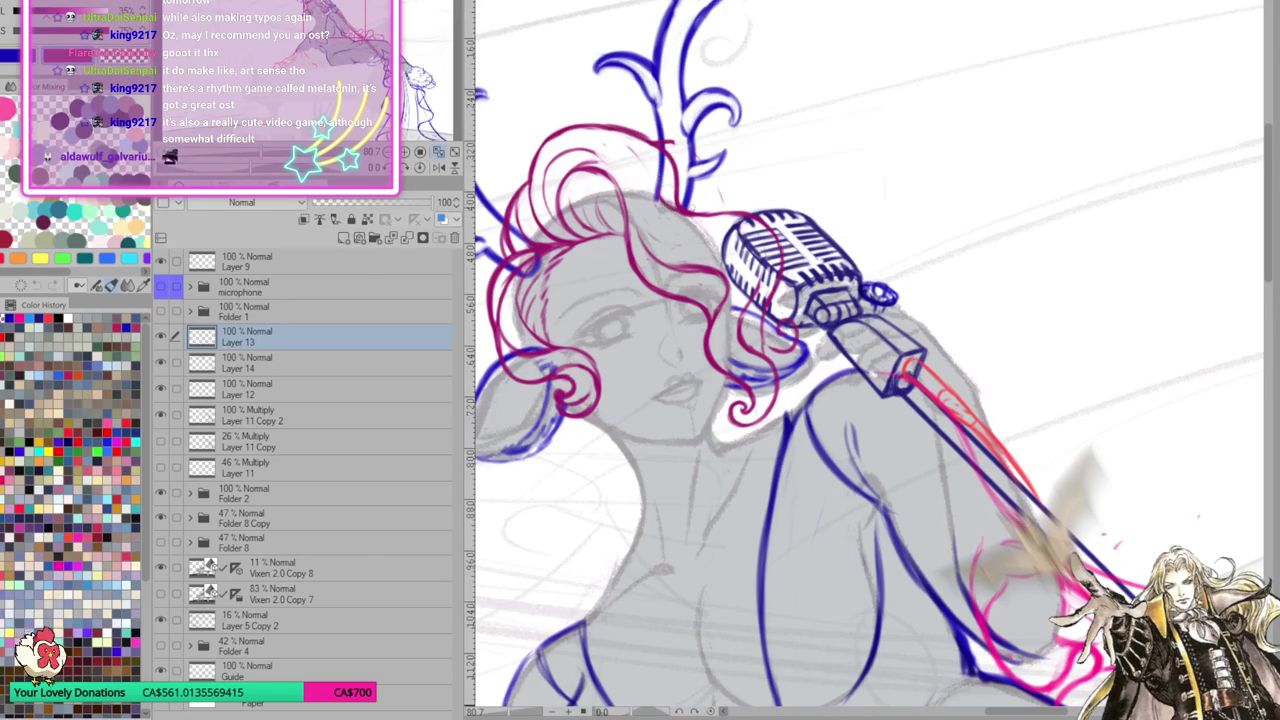
left_click_drag(804, 261, 810, 287)
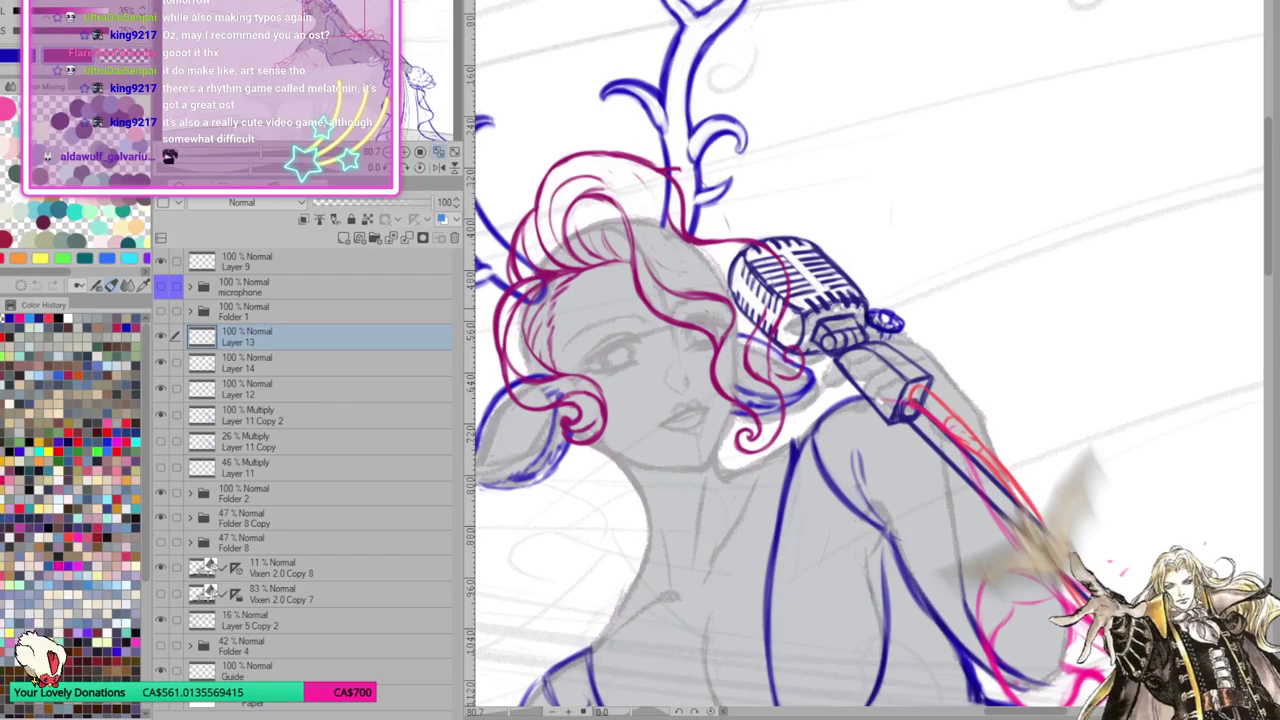
left_click_drag(827, 302, 892, 197)
mouse_move(1006, 214)
left_mouse_down()
mouse_move(978, 287)
mouse_move(1081, 250)
left_mouse_up()
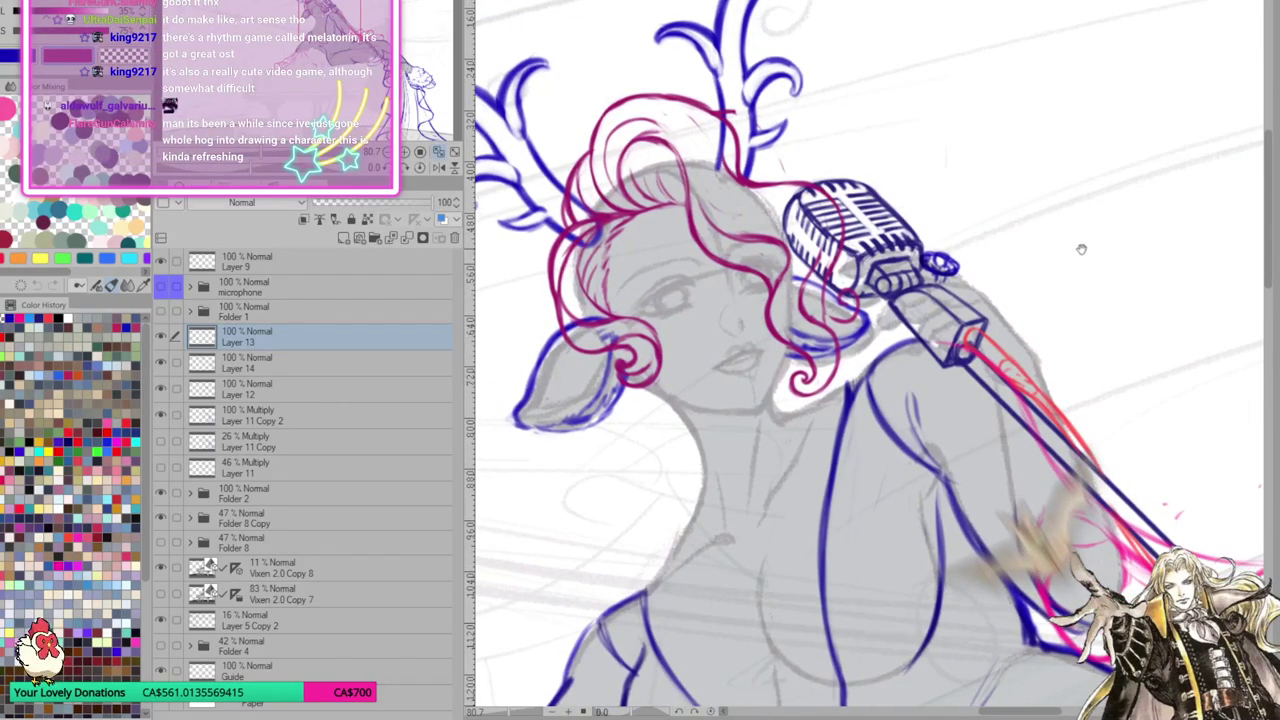
left_click(300, 492)
Fade Folder 2 to 17% opacity, return to Layer 13, and flip the view horizontally
left_click_drag(364, 199, 333, 206)
mouse_move(1043, 221)
left_mouse_down()
mouse_move(1023, 214)
mouse_move(1029, 183)
left_mouse_up()
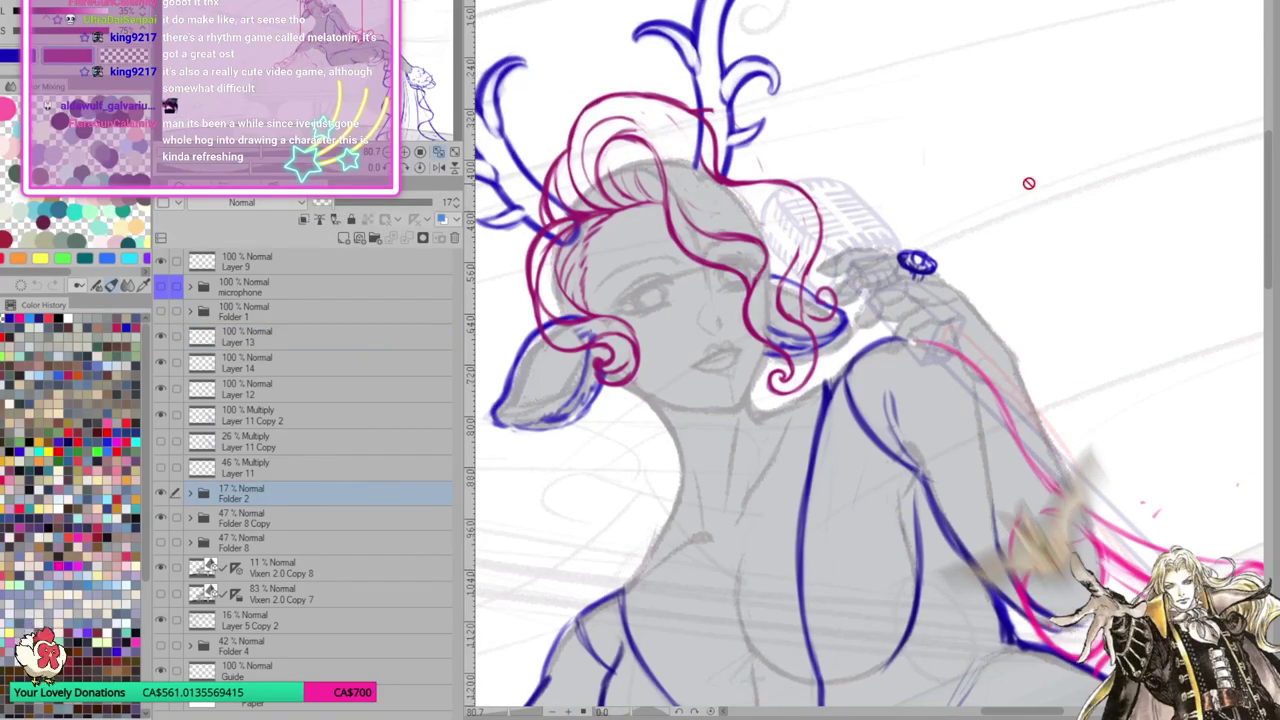
left_click(333, 337)
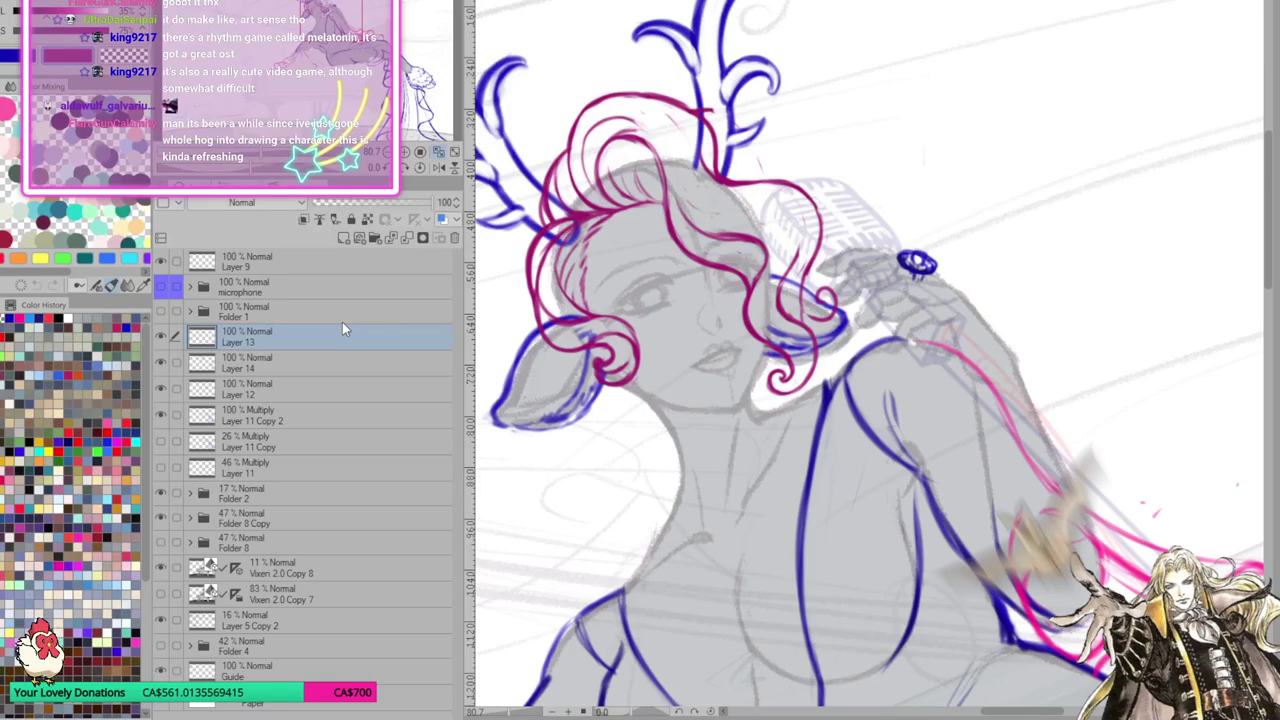
key("h")
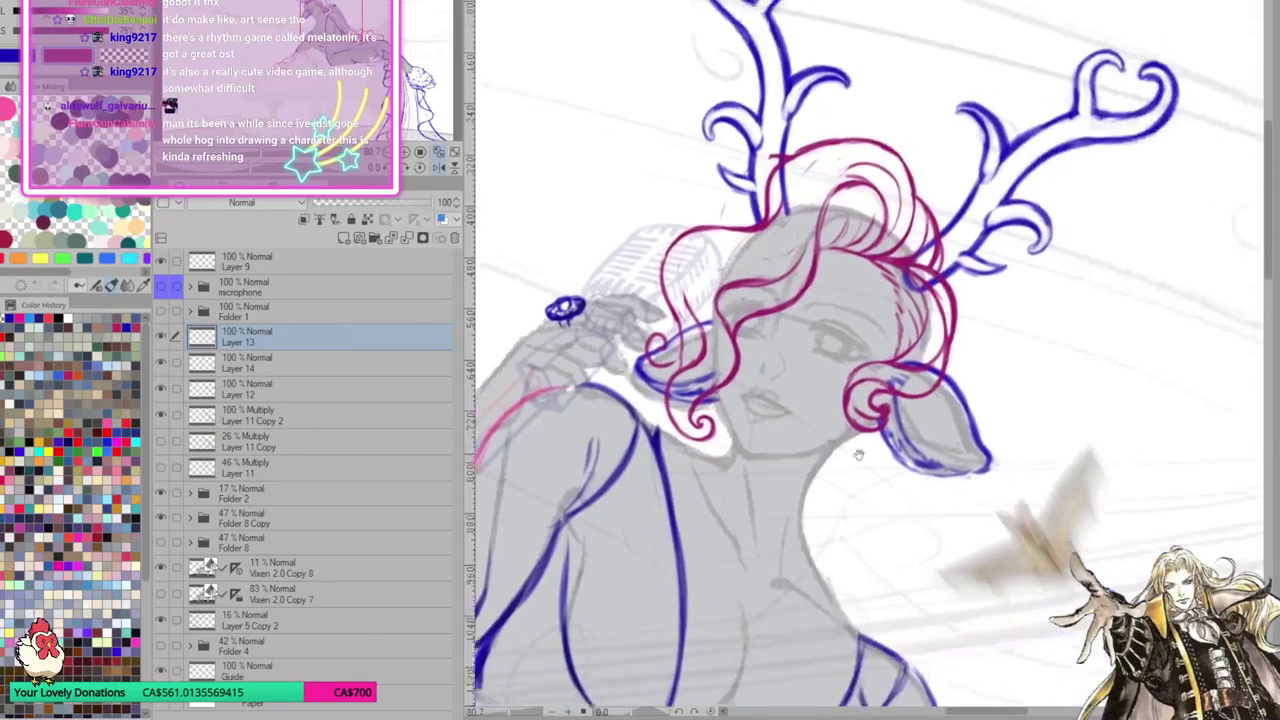
left_click_drag(858, 455, 822, 457)
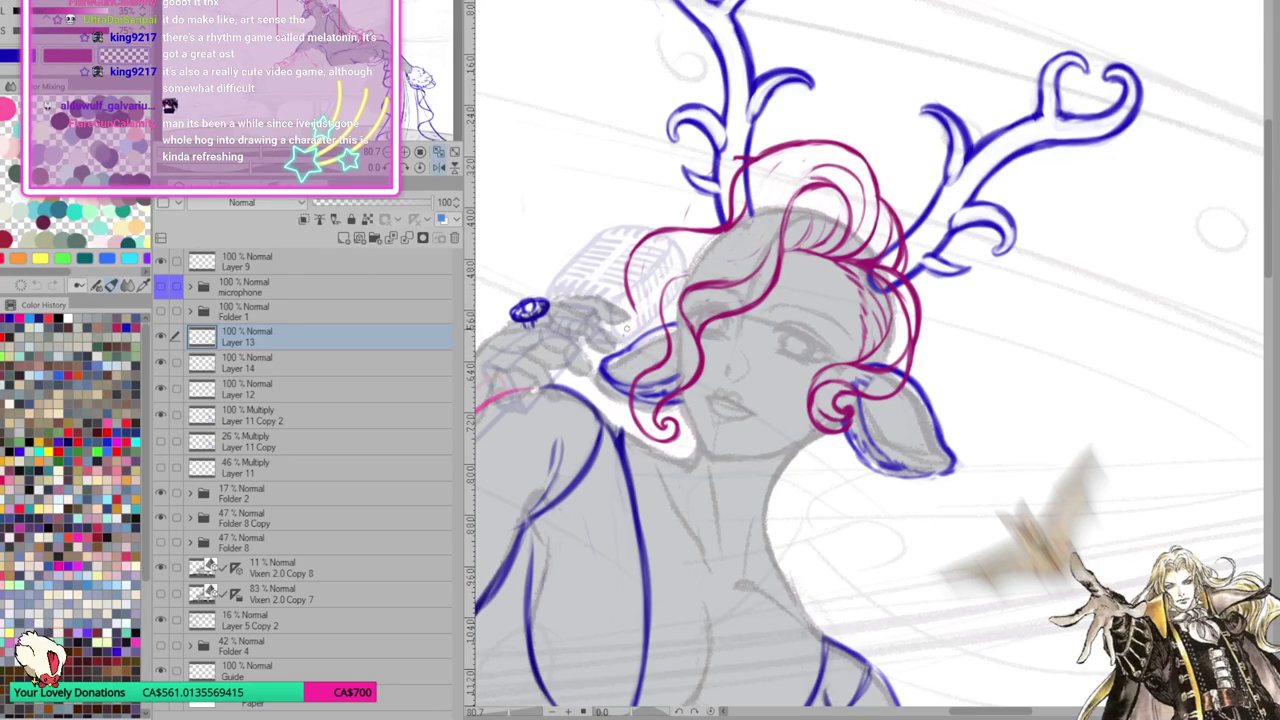
Add small blue strokes in the hair and shoulder, darken the magenta curl, and mirror-check the view
scroll(624, 318, "right", 1)
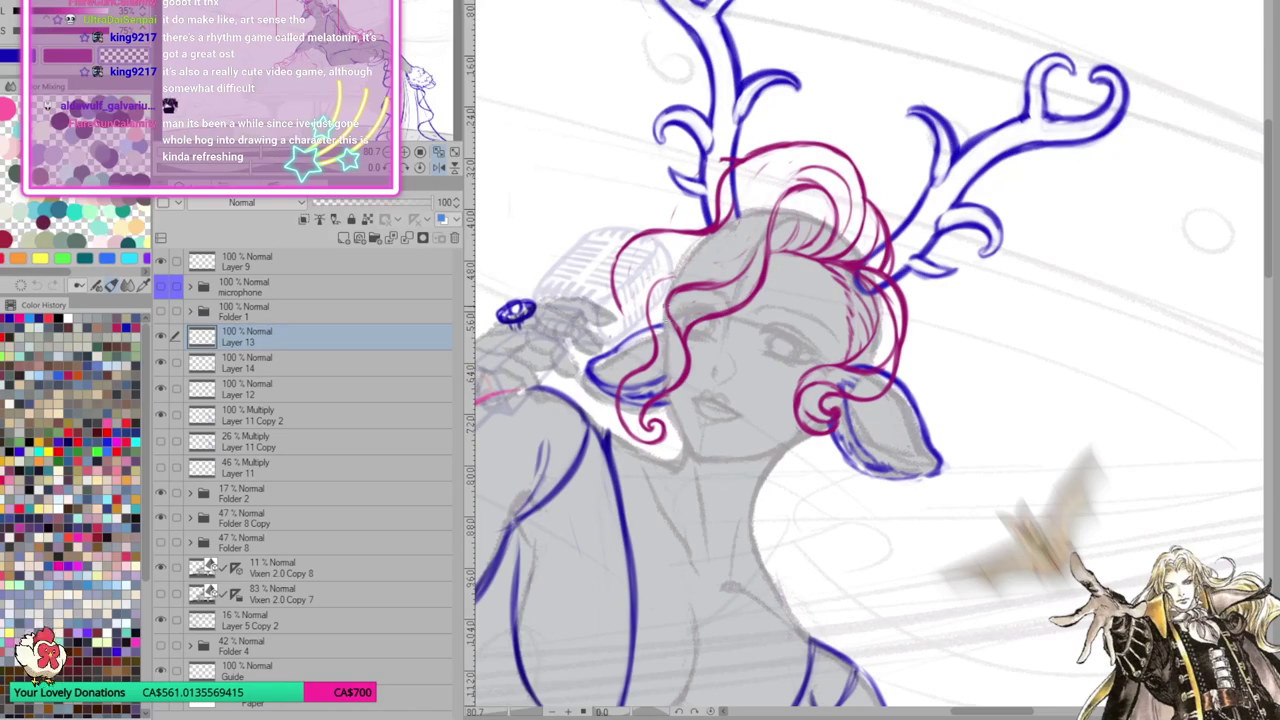
mouse_move(620, 304)
left_mouse_down()
mouse_move(624, 346)
mouse_move(588, 364)
mouse_move(592, 342)
mouse_move(588, 356)
left_mouse_up()
left_click_drag(628, 340, 602, 364)
mouse_move(628, 302)
left_mouse_down()
mouse_move(614, 340)
mouse_move(602, 318)
mouse_move(572, 352)
mouse_move(590, 378)
mouse_move(624, 382)
left_mouse_up()
mouse_move(578, 344)
left_mouse_down()
mouse_move(574, 358)
mouse_move(588, 316)
mouse_move(610, 352)
left_mouse_up()
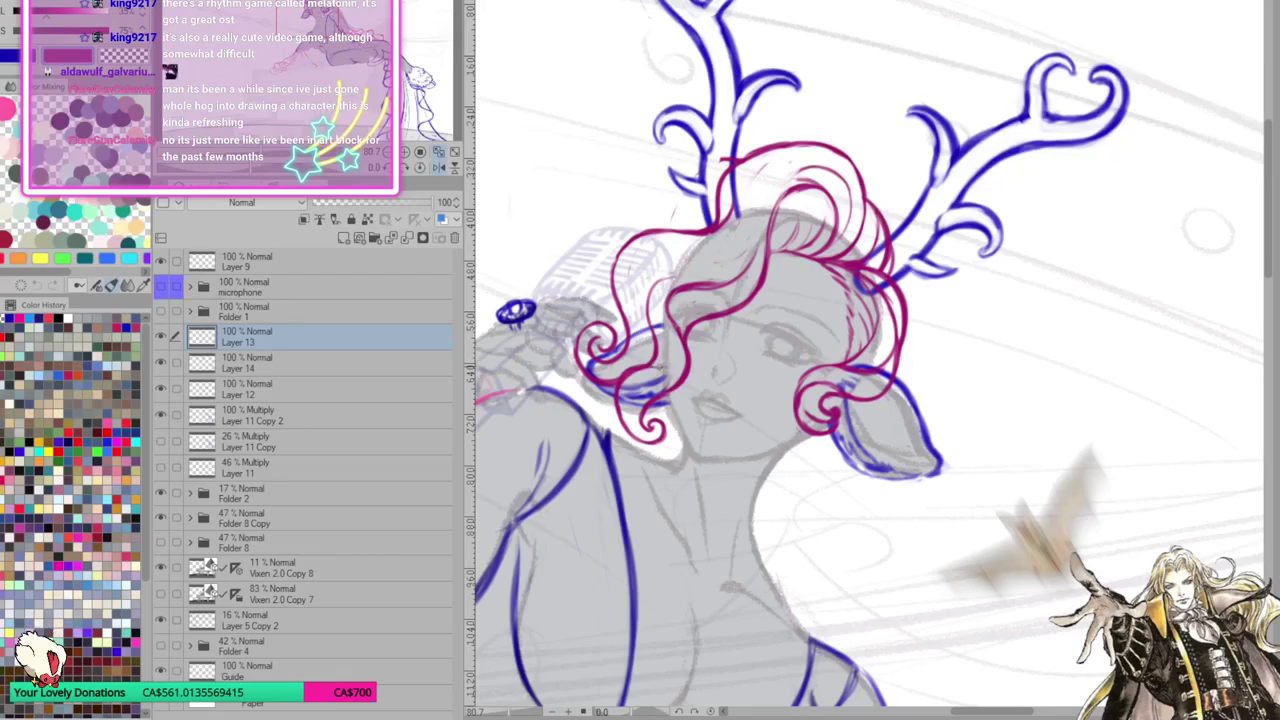
left_click_drag(968, 440, 949, 443)
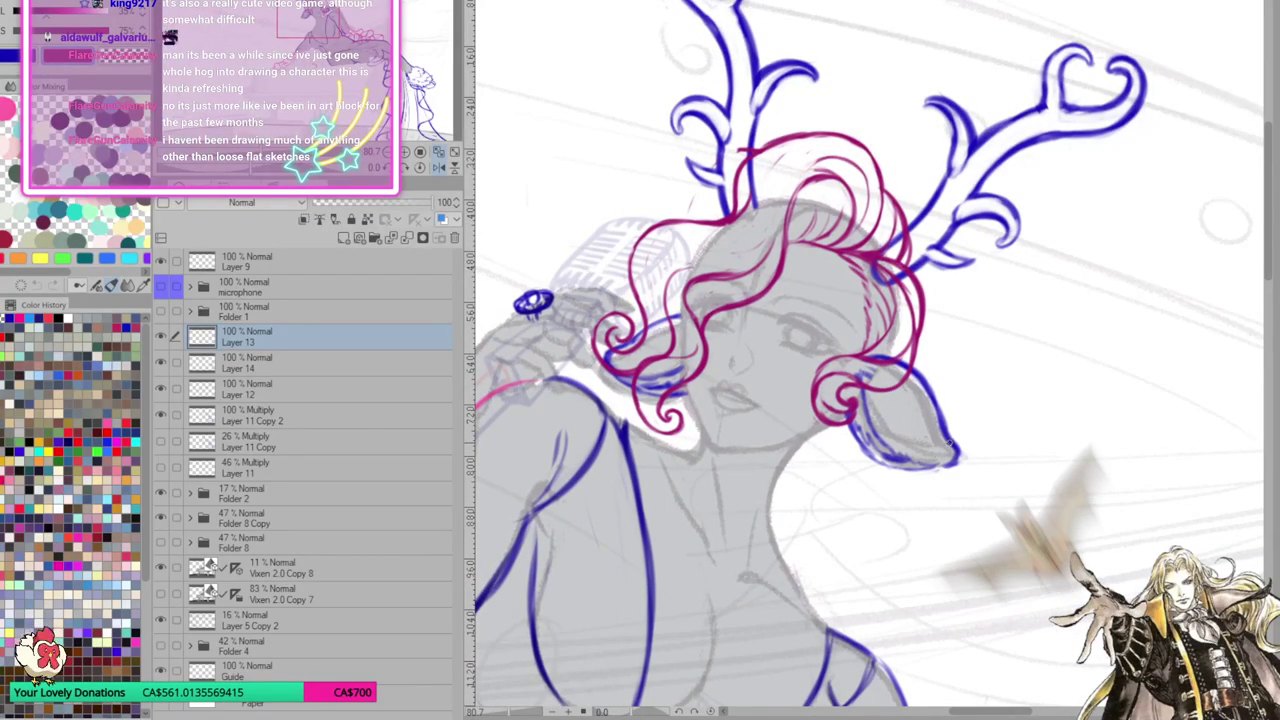
left_click_drag(950, 442, 768, 375)
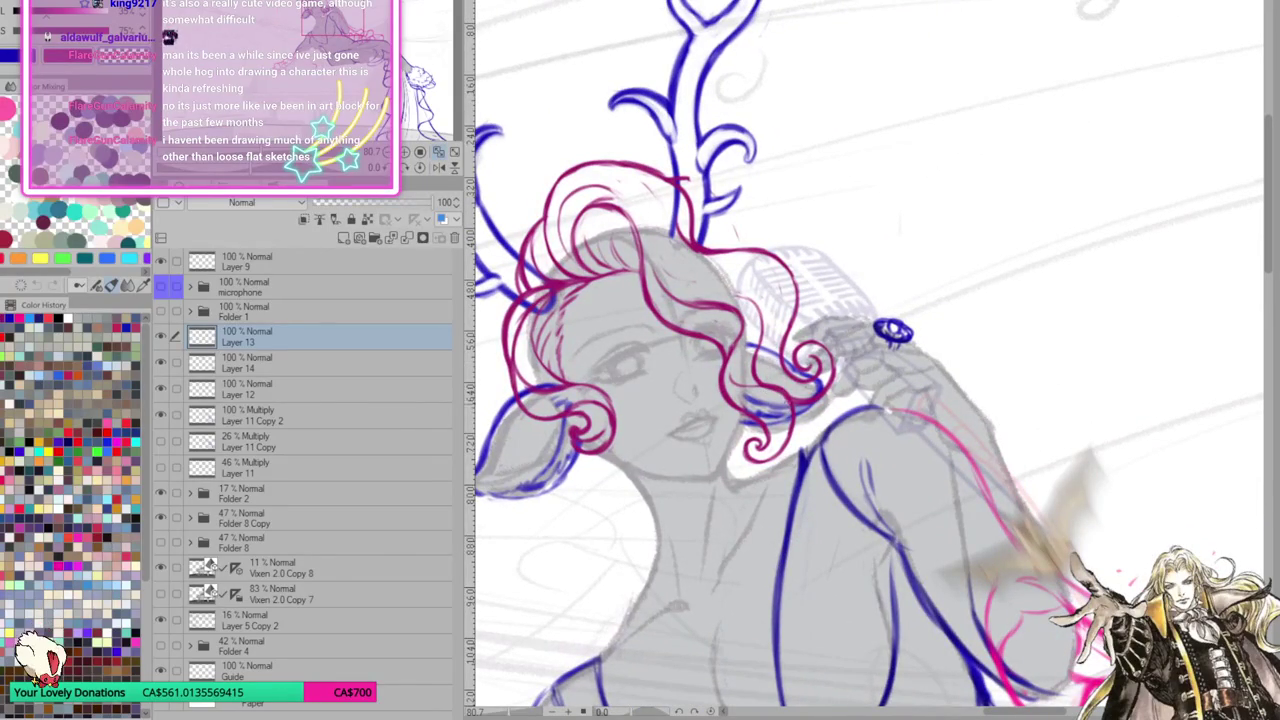
Erase the hair curl beside the microphone hand and redraw it, retrying the stroke twice
left_click_drag(778, 444, 790, 415)
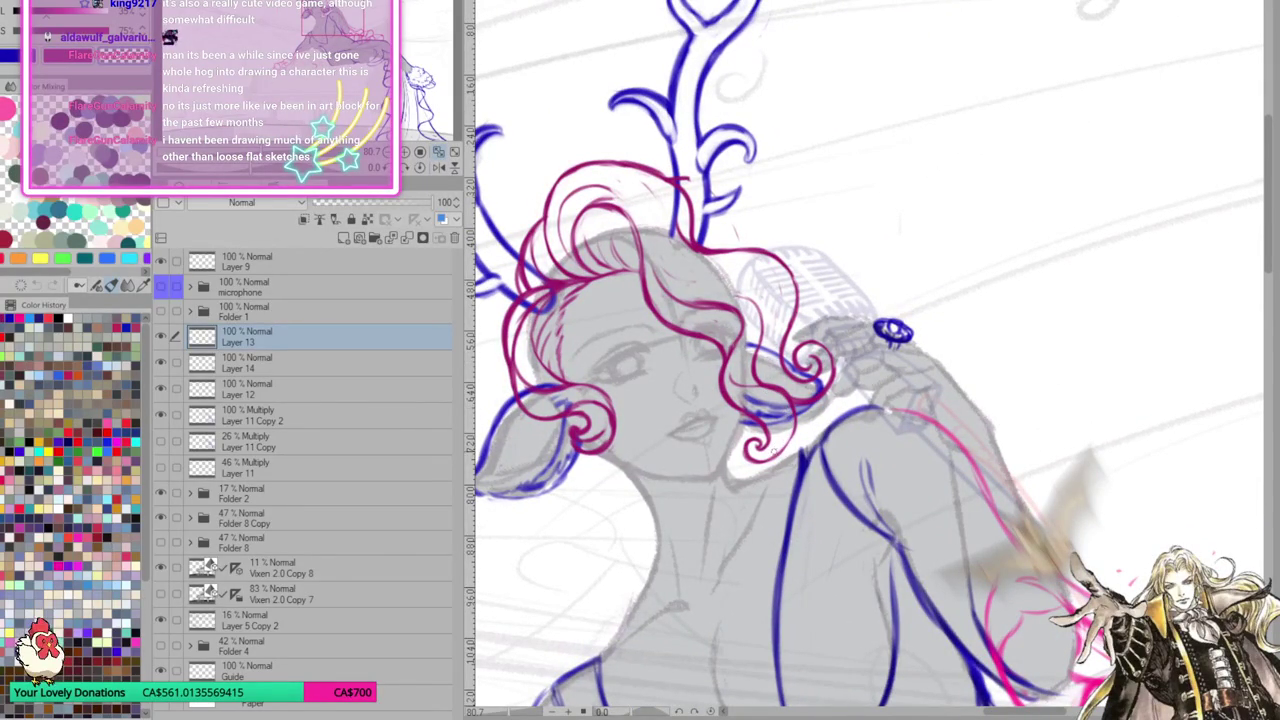
left_click_drag(800, 385, 782, 397)
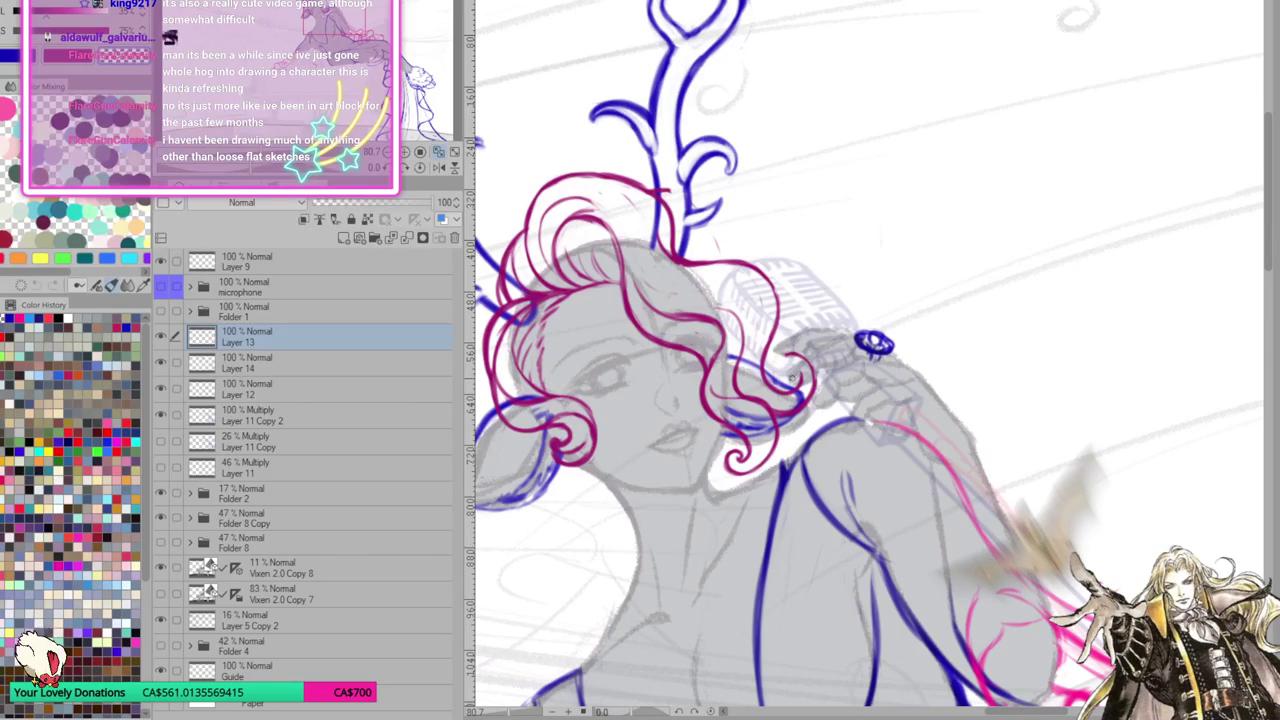
left_click_drag(790, 380, 797, 384)
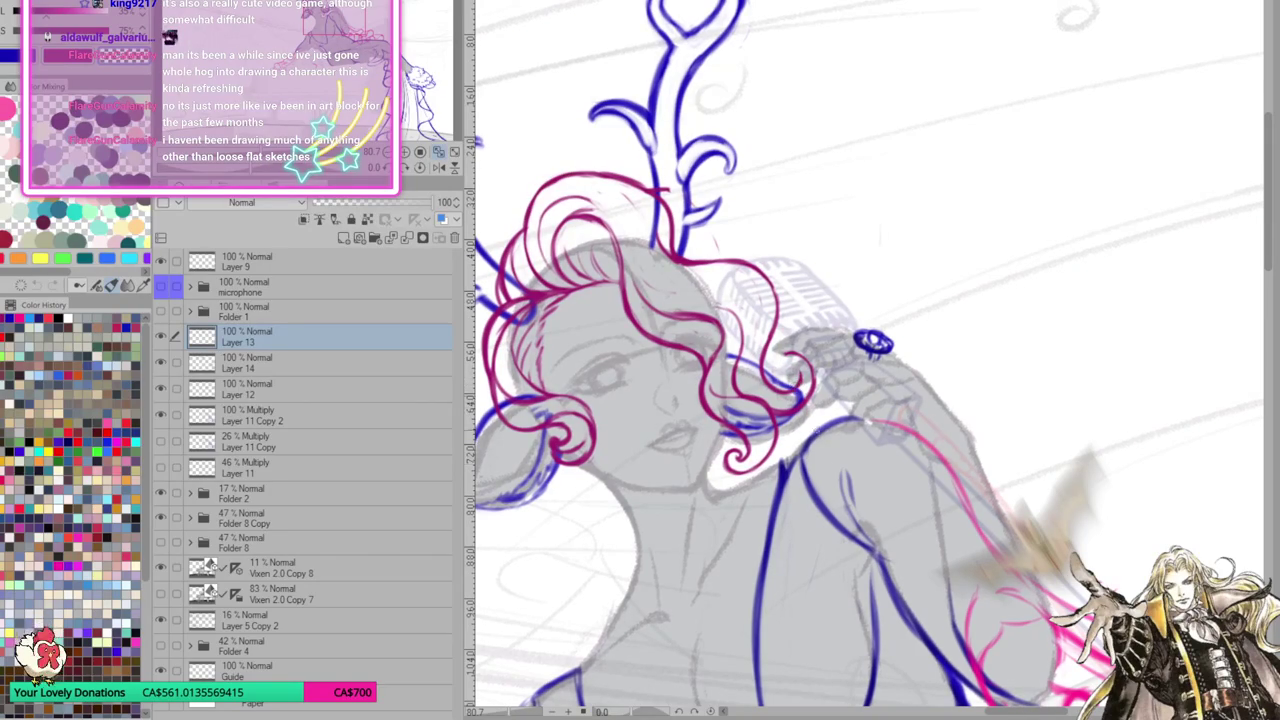
left_click_drag(825, 462, 862, 440)
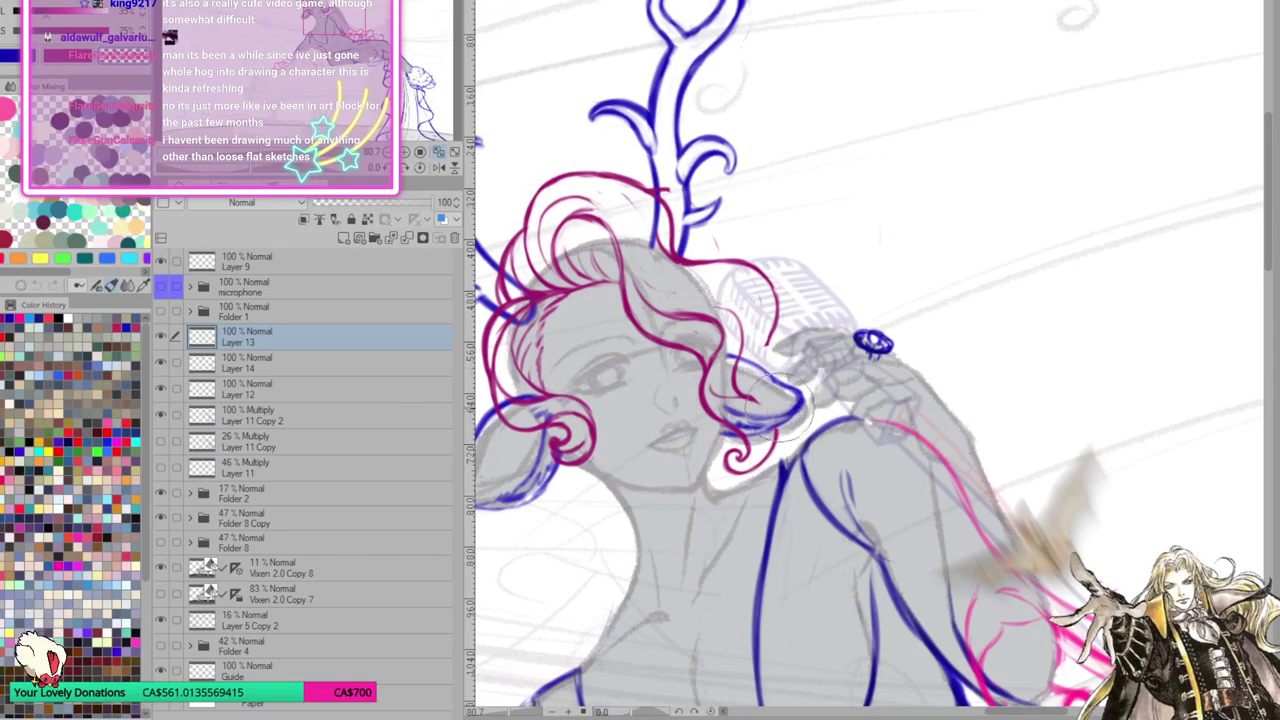
mouse_move(760, 400)
left_mouse_down()
mouse_move(776, 434)
mouse_move(794, 416)
mouse_move(766, 368)
left_mouse_up()
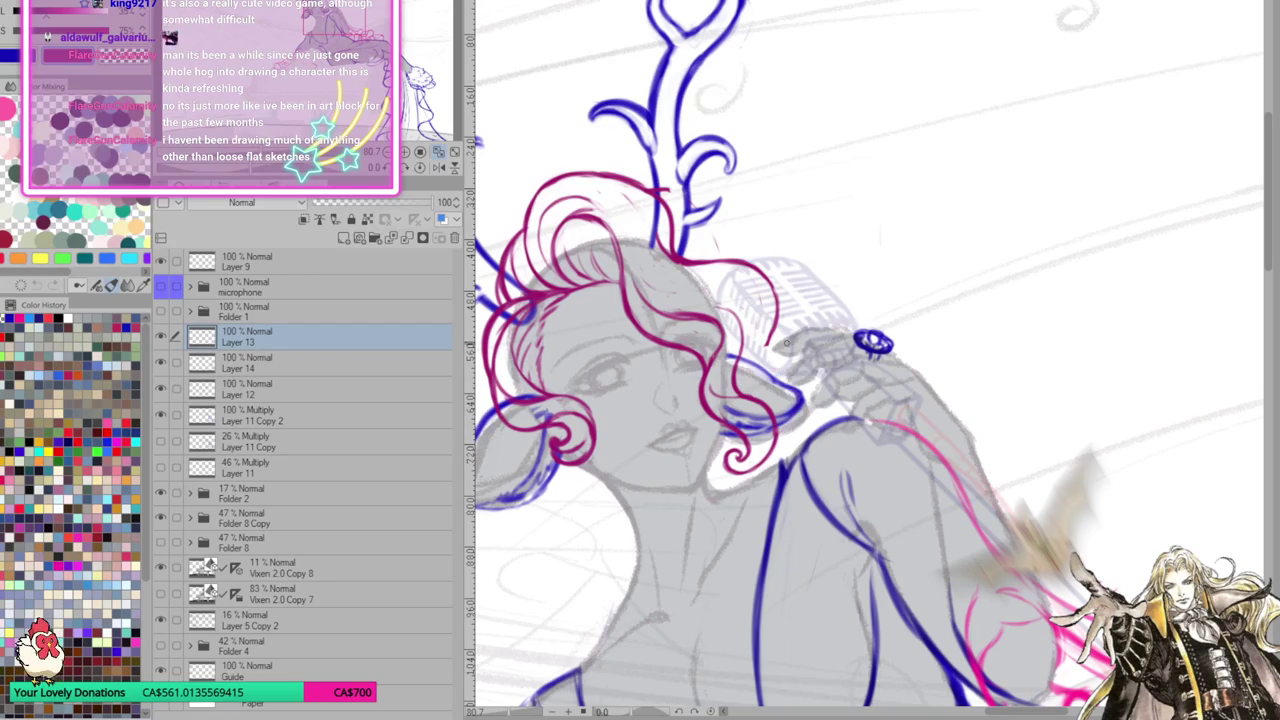
mouse_move(782, 423)
left_mouse_down()
mouse_move(792, 380)
mouse_move(748, 362)
left_mouse_up()
key("ctrl+z")
left_click_drag(788, 422, 766, 352)
key("ctrl+z")
left_click_drag(780, 432, 748, 352)
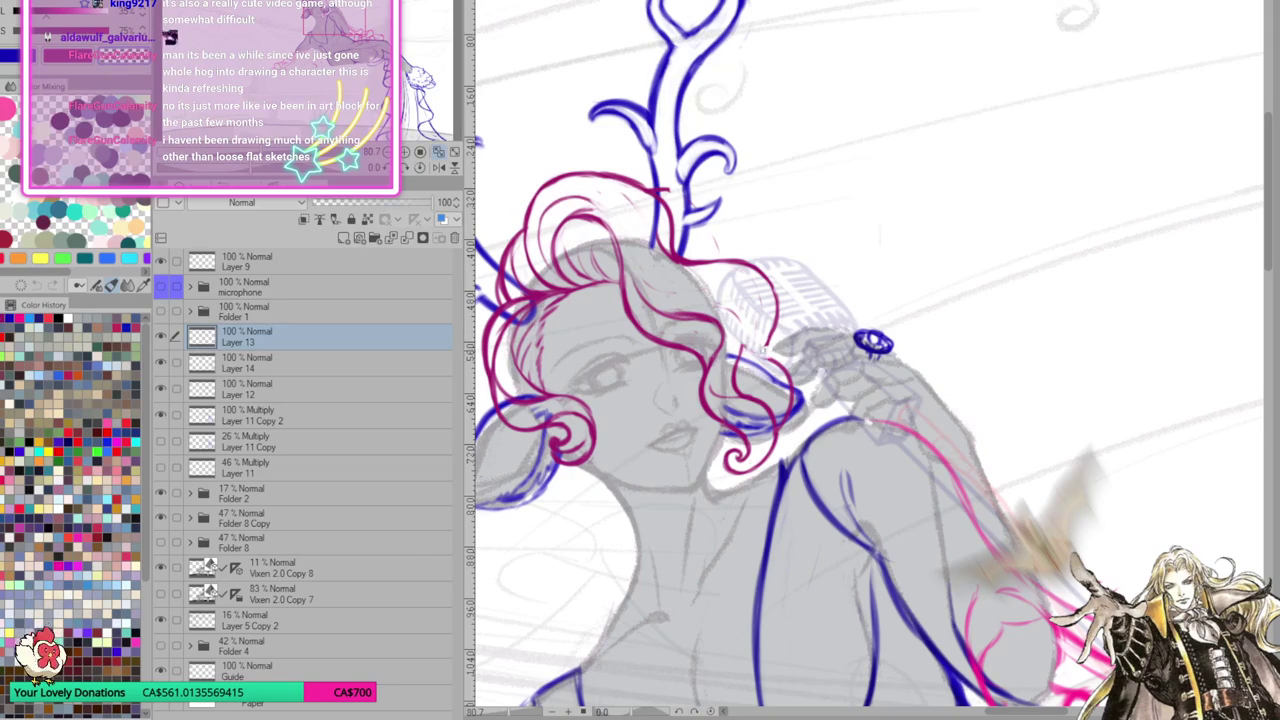
Rotate the view and lighten the faint stray stroke near the jawline
key("minus")
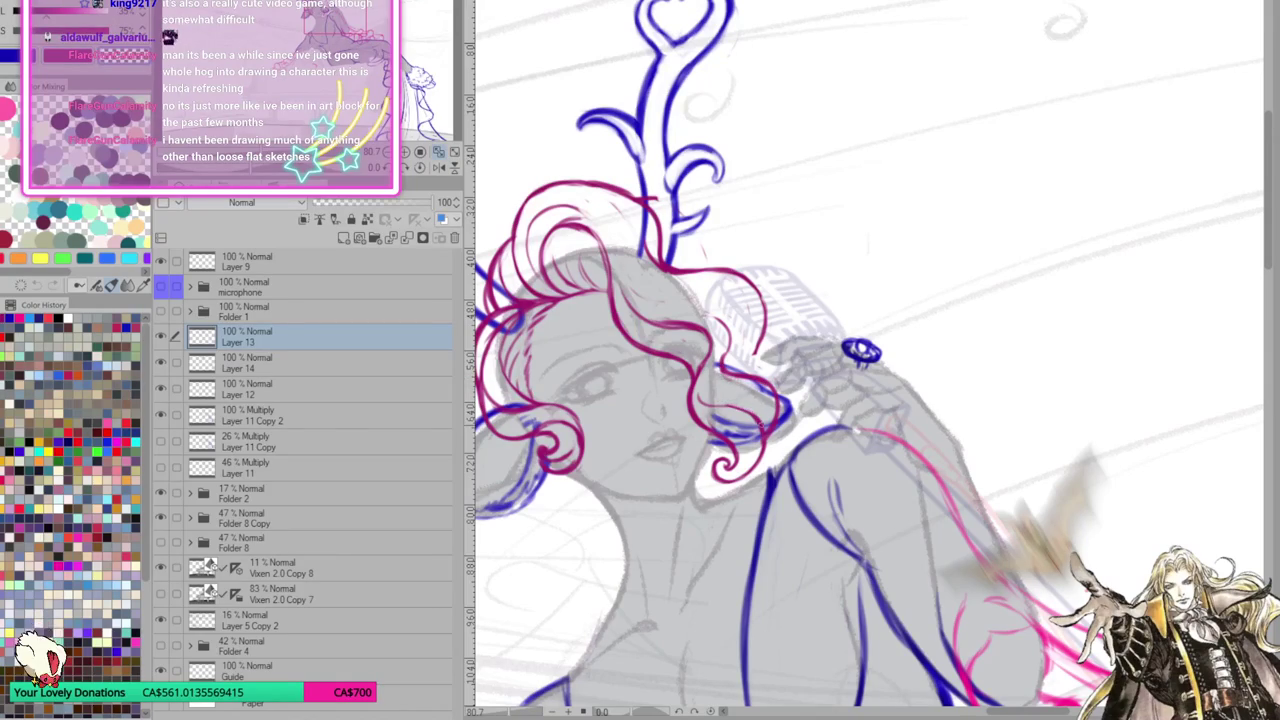
mouse_move(960, 442)
left_mouse_down()
mouse_move(1032, 384)
mouse_move(1002, 411)
left_mouse_up()
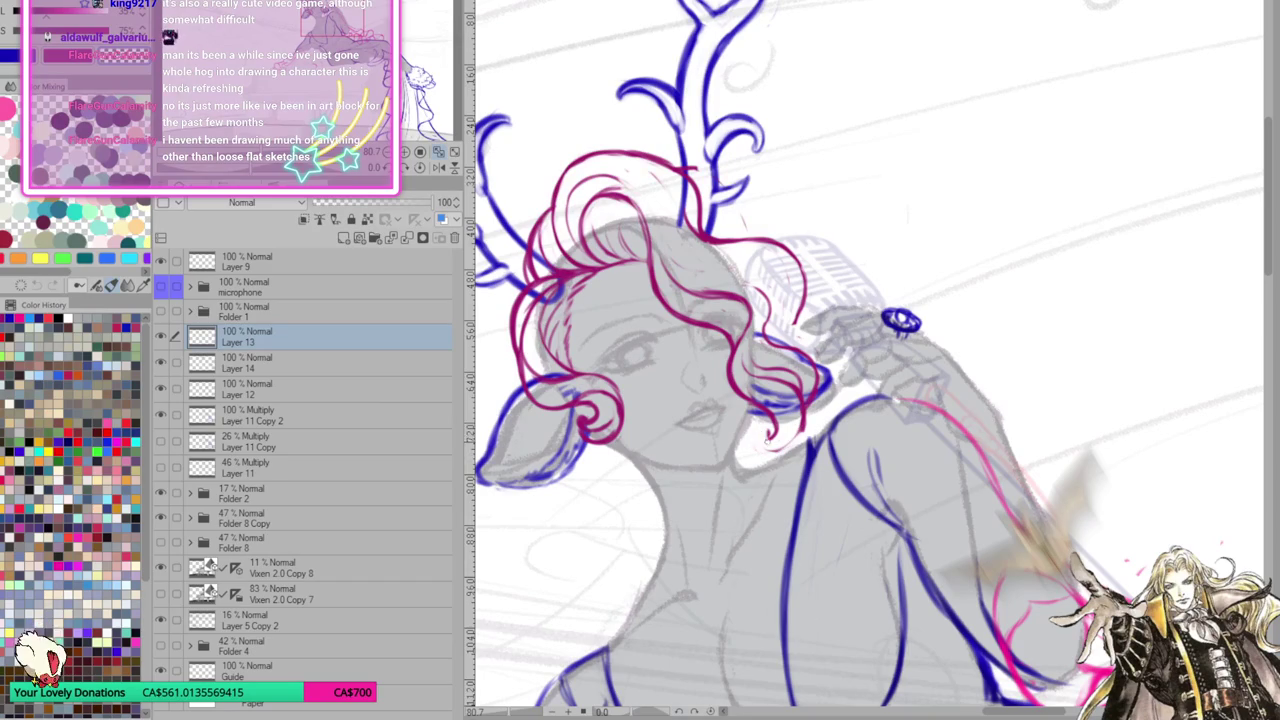
mouse_move(772, 449)
left_mouse_down()
mouse_move(801, 414)
mouse_move(766, 436)
mouse_move(804, 430)
mouse_move(790, 412)
mouse_move(804, 438)
mouse_move(766, 444)
mouse_move(768, 432)
mouse_move(762, 448)
mouse_move(790, 442)
left_mouse_up()
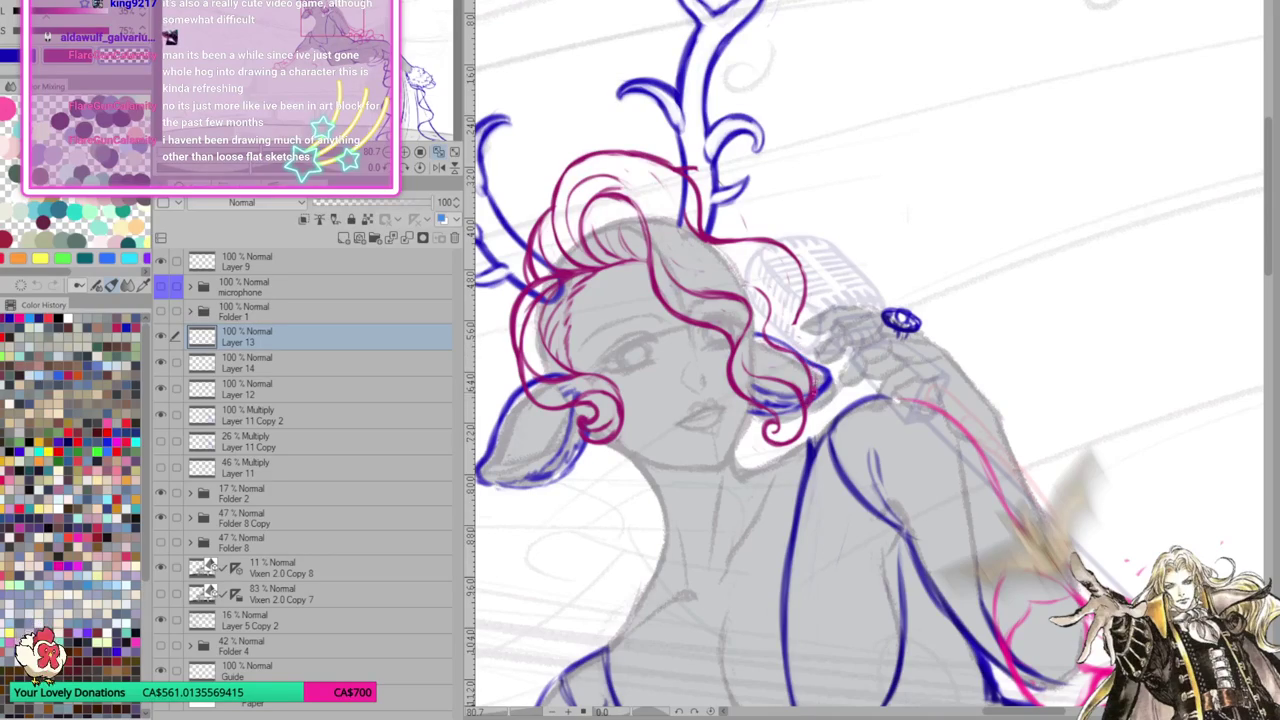
left_click(283, 410)
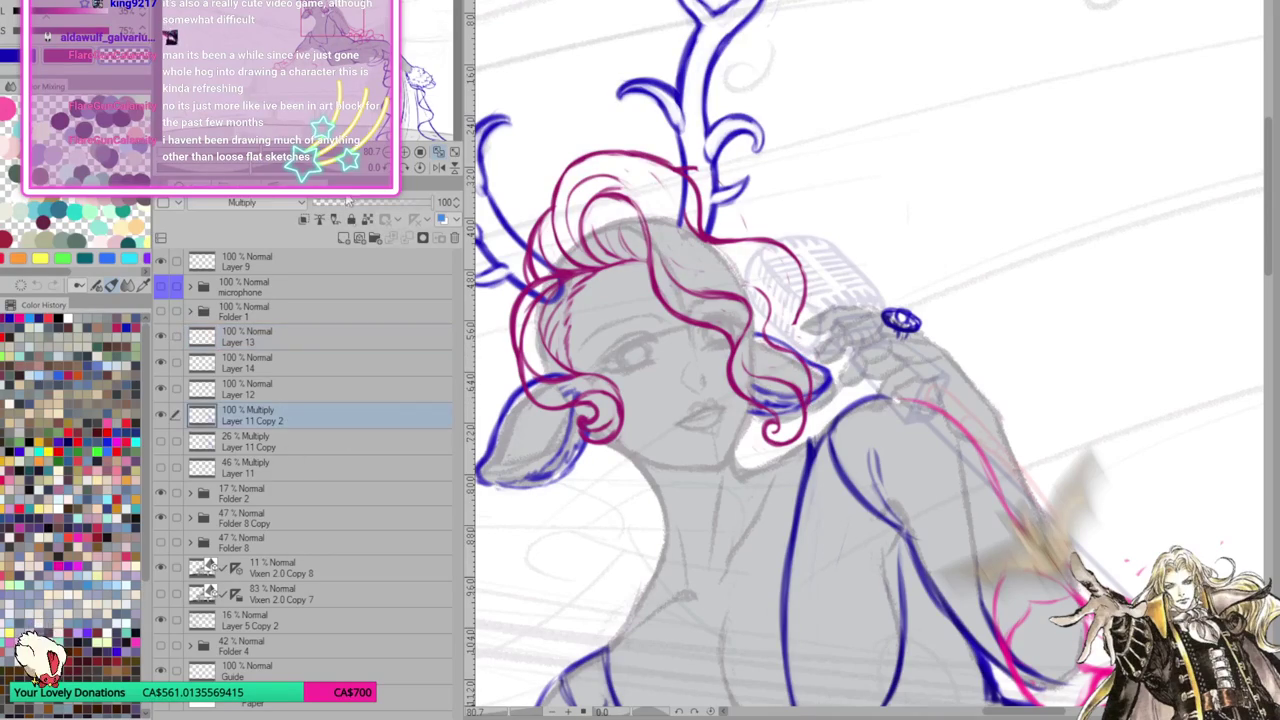
Set Layer 14 to 42% opacity and return to Layer 13
left_click(310, 389)
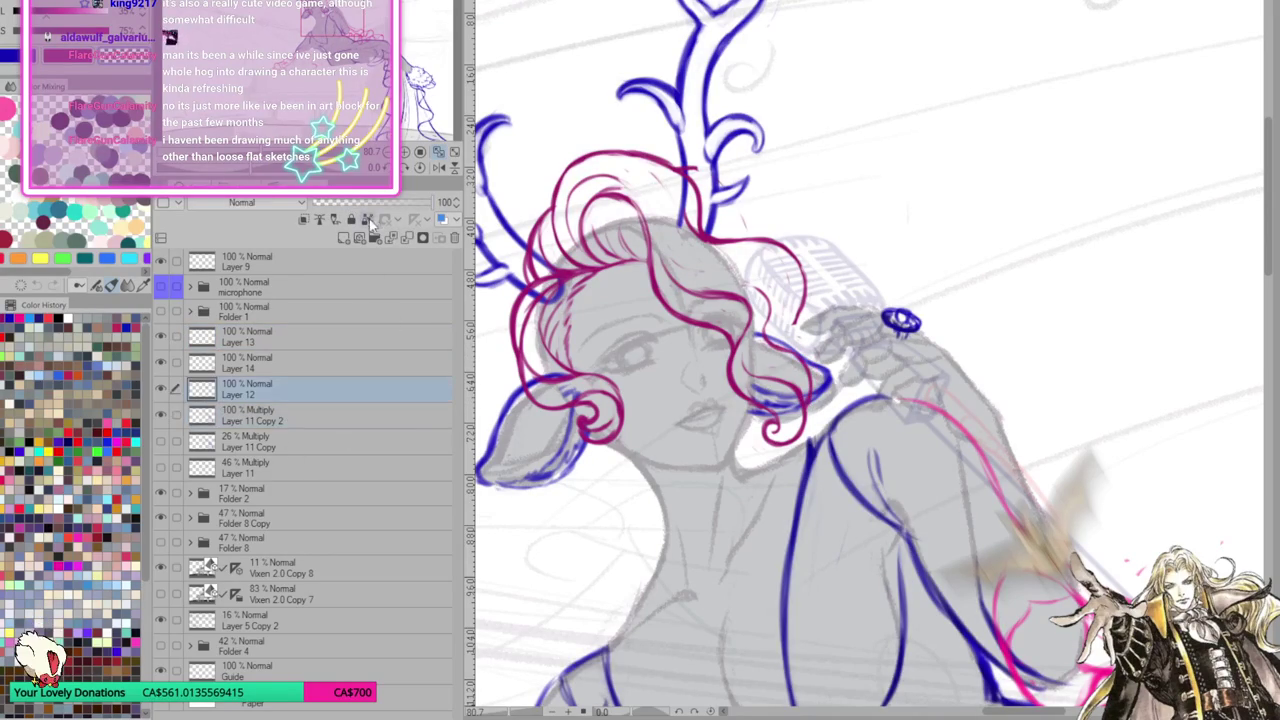
left_click(329, 359)
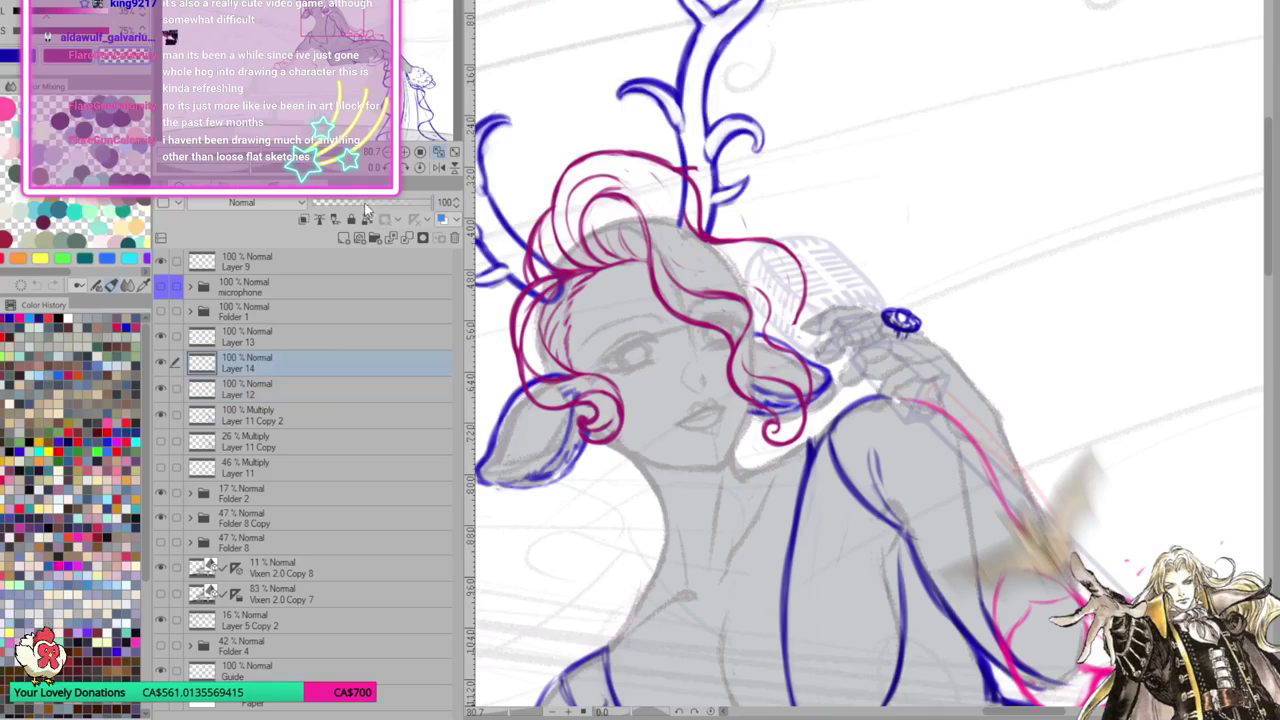
left_click(366, 203)
left_click(311, 337)
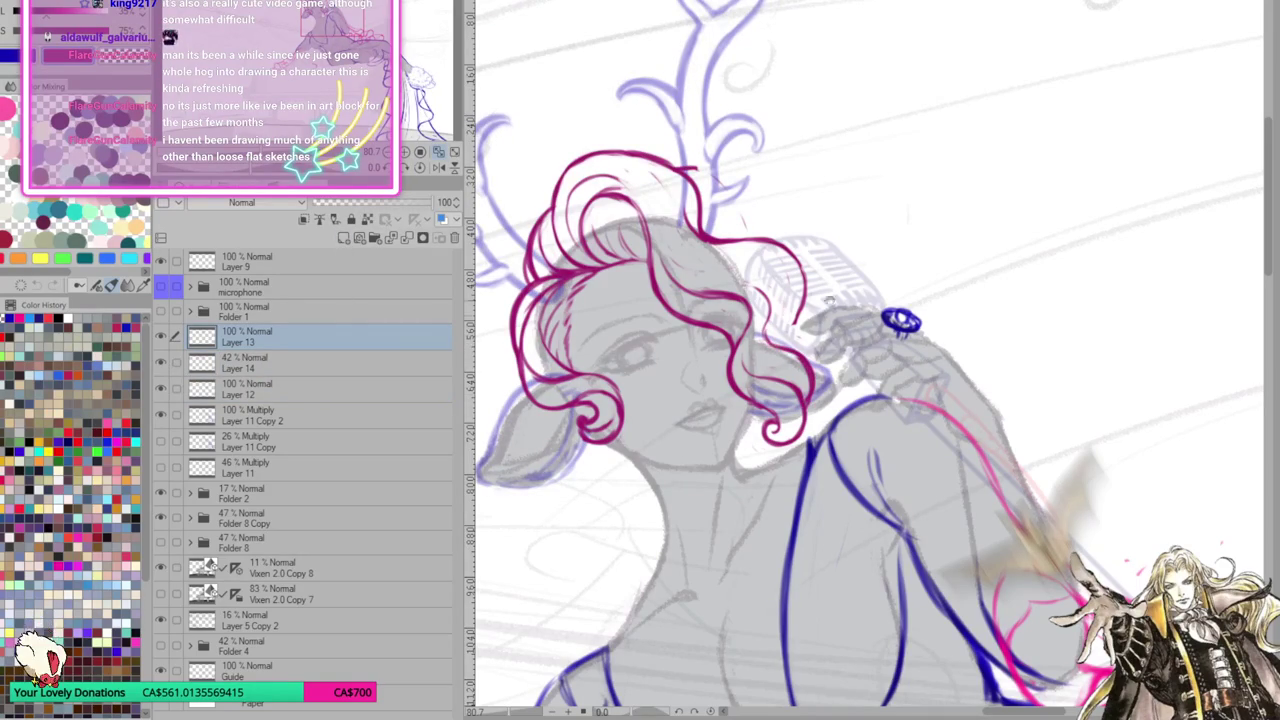
Erase the right-side hair strand near the microphone and redraw it as a new curve
left_click_drag(829, 314, 791, 316)
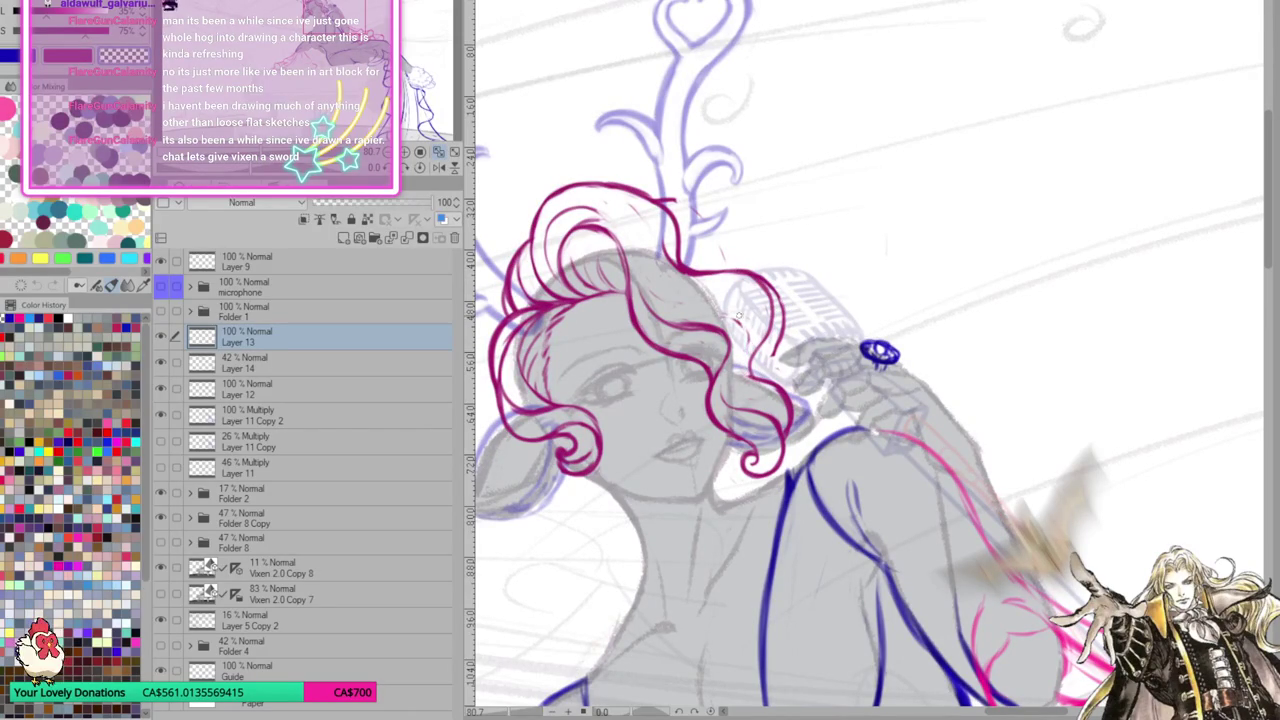
mouse_move(778, 356)
left_mouse_down()
mouse_move(776, 288)
mouse_move(736, 268)
mouse_move(766, 286)
mouse_move(780, 324)
left_mouse_up()
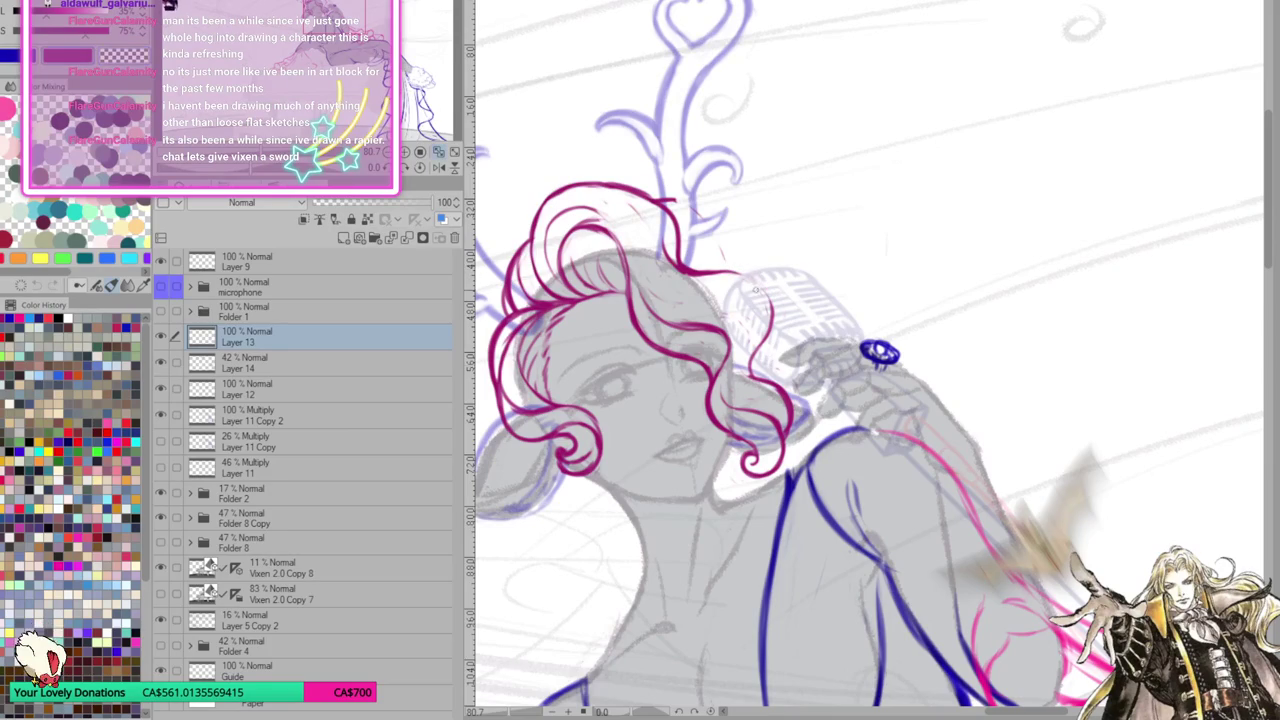
mouse_move(728, 272)
left_mouse_down()
mouse_move(770, 330)
mouse_move(700, 560)
left_mouse_up()
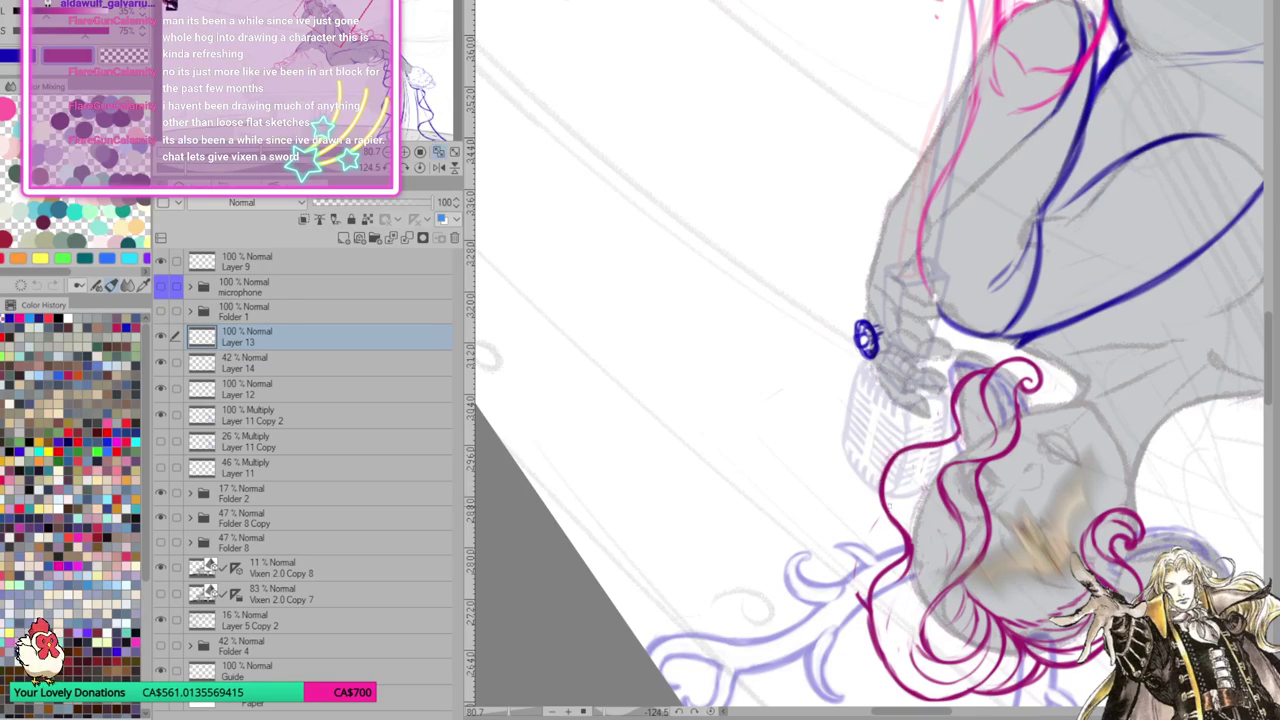
mouse_move(889, 510)
left_mouse_down()
mouse_move(984, 546)
mouse_move(815, 517)
mouse_move(870, 540)
mouse_move(856, 330)
left_mouse_up()
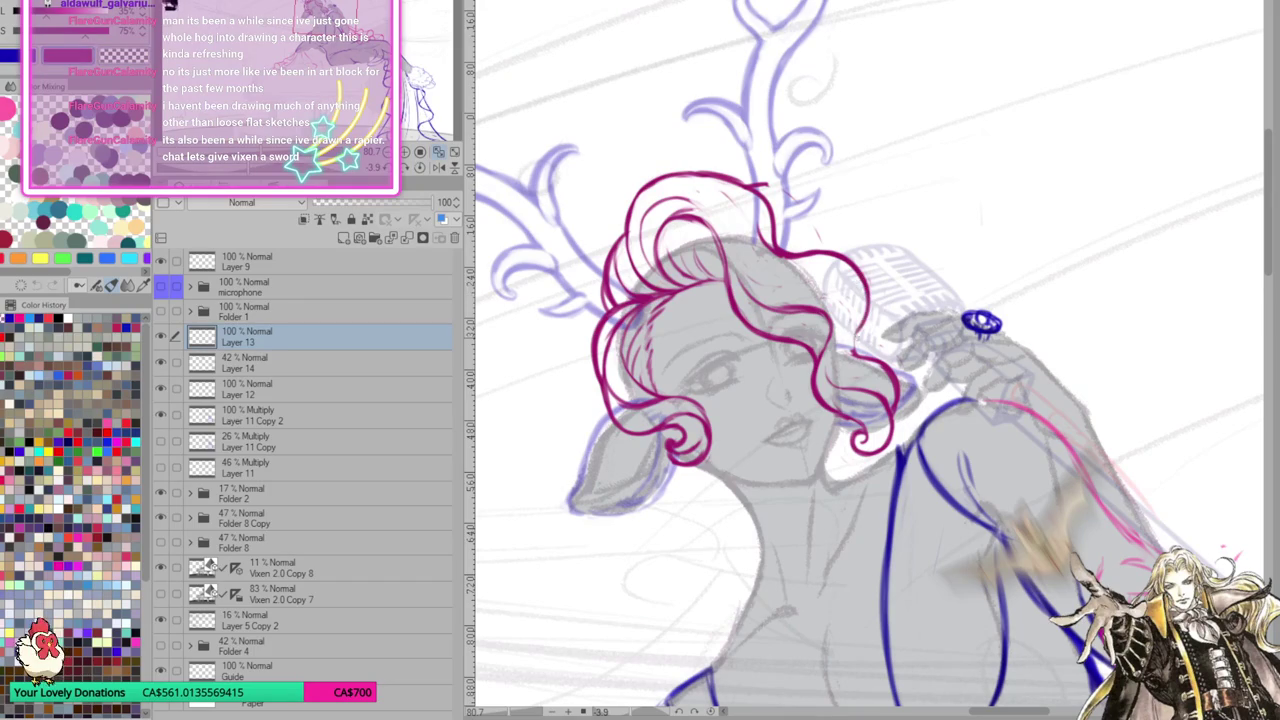
Straighten and enlarge the view, then extend the top hair curl rightward
left_click_drag(977, 463, 950, 520)
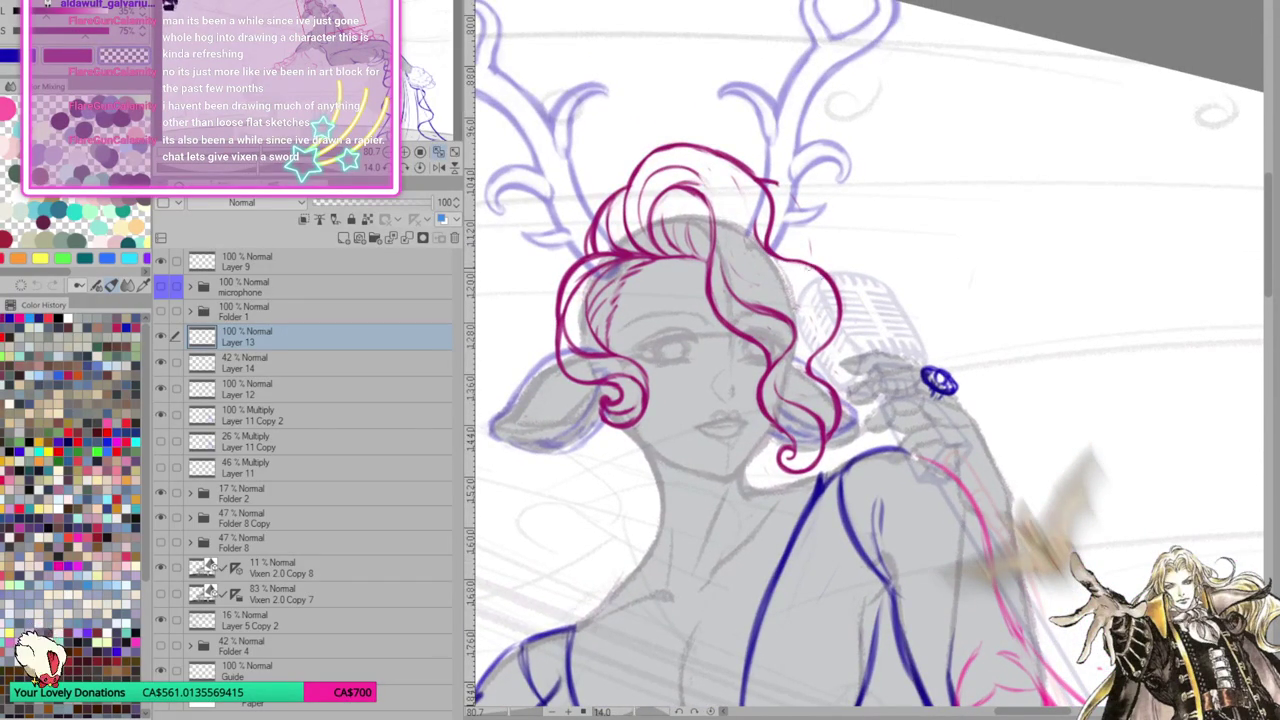
left_click_drag(924, 458, 1020, 512)
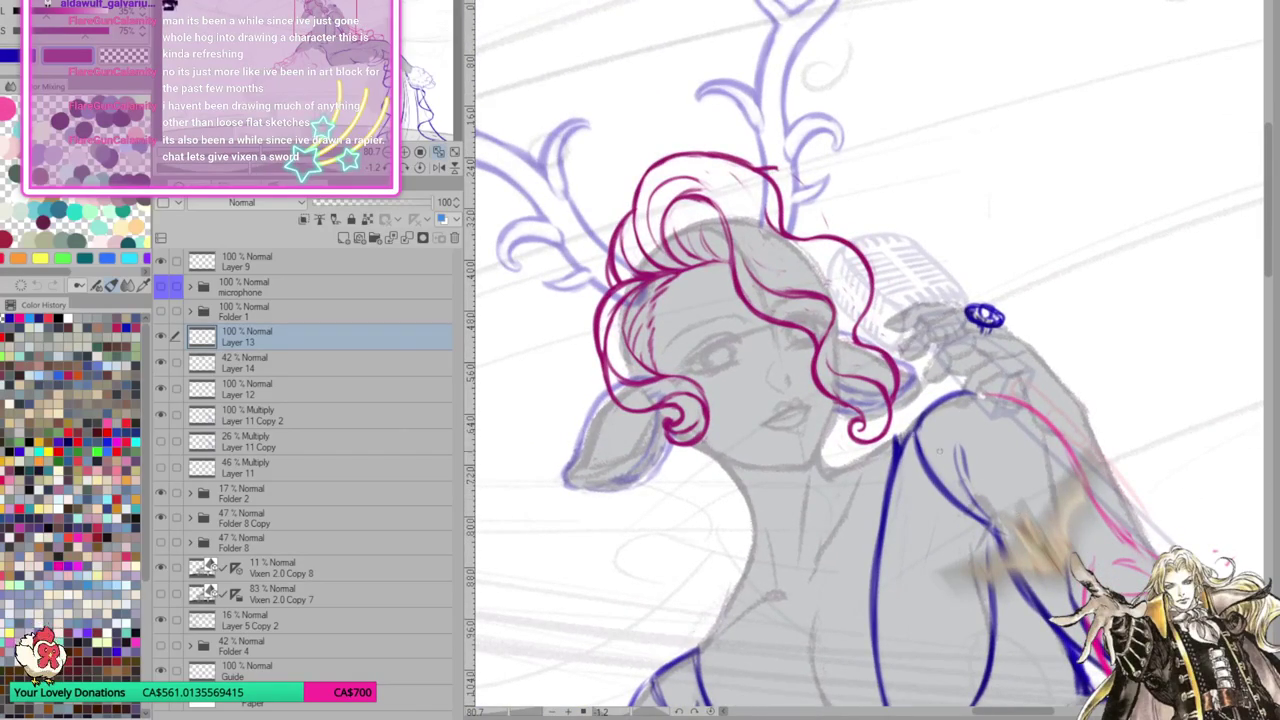
mouse_move(745, 170)
left_mouse_down()
mouse_move(815, 198)
mouse_move(827, 232)
left_mouse_up()
left_click_drag(898, 263, 881, 263)
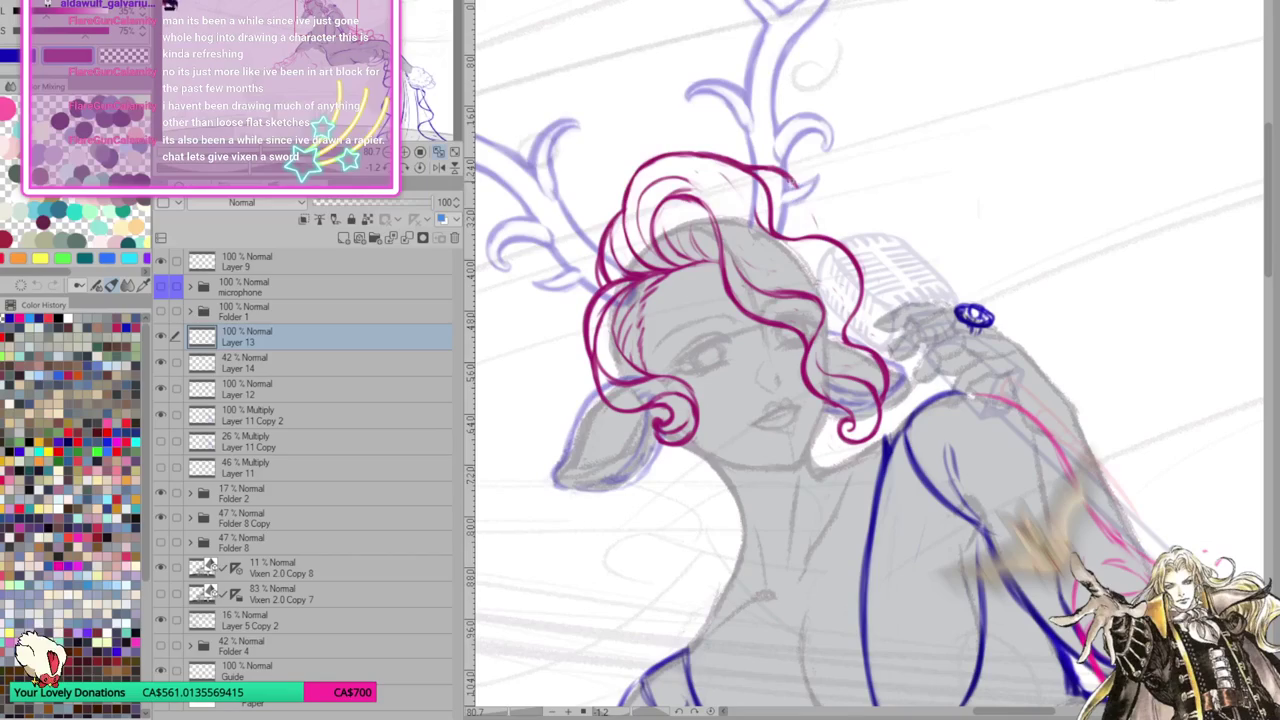
mouse_move(829, 210)
left_mouse_down()
mouse_move(890, 266)
mouse_move(892, 310)
left_mouse_up()
Redraw the right-edge stroke and extend the top-right strand into a full spiral curl
key("ctrl+z")
key("ctrl+z")
key("ctrl+z")
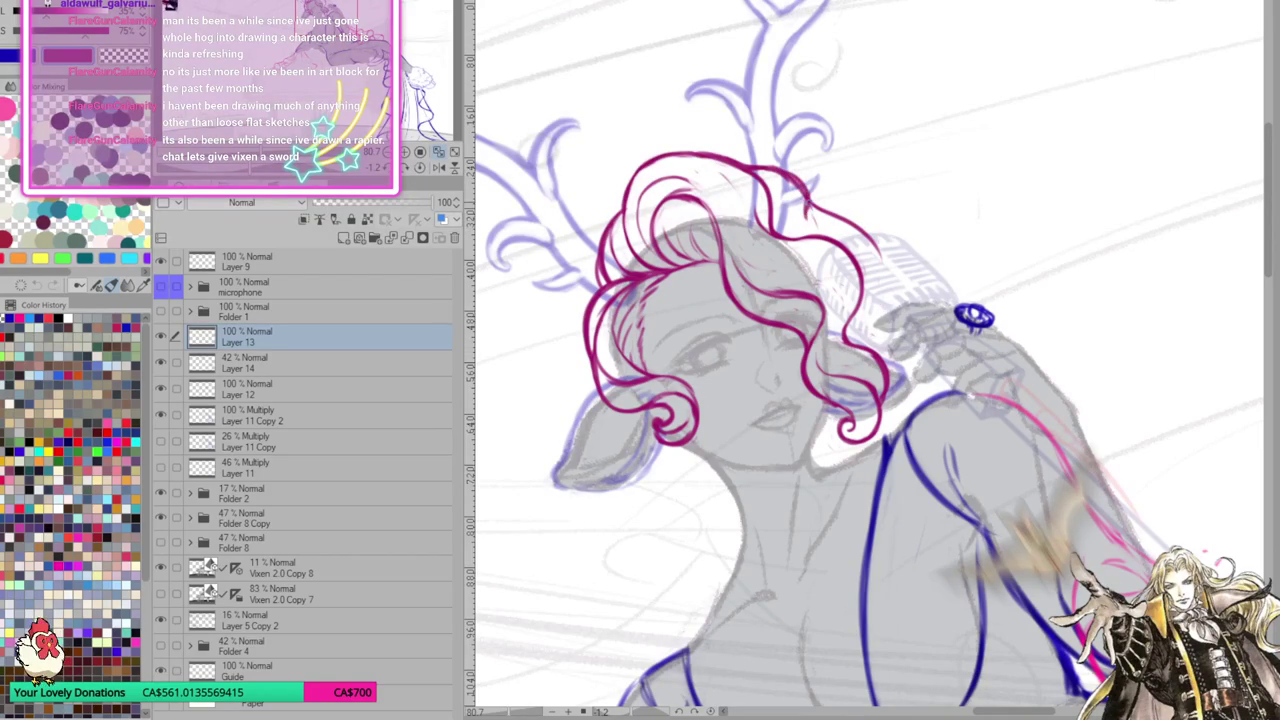
left_click_drag(822, 200, 887, 262)
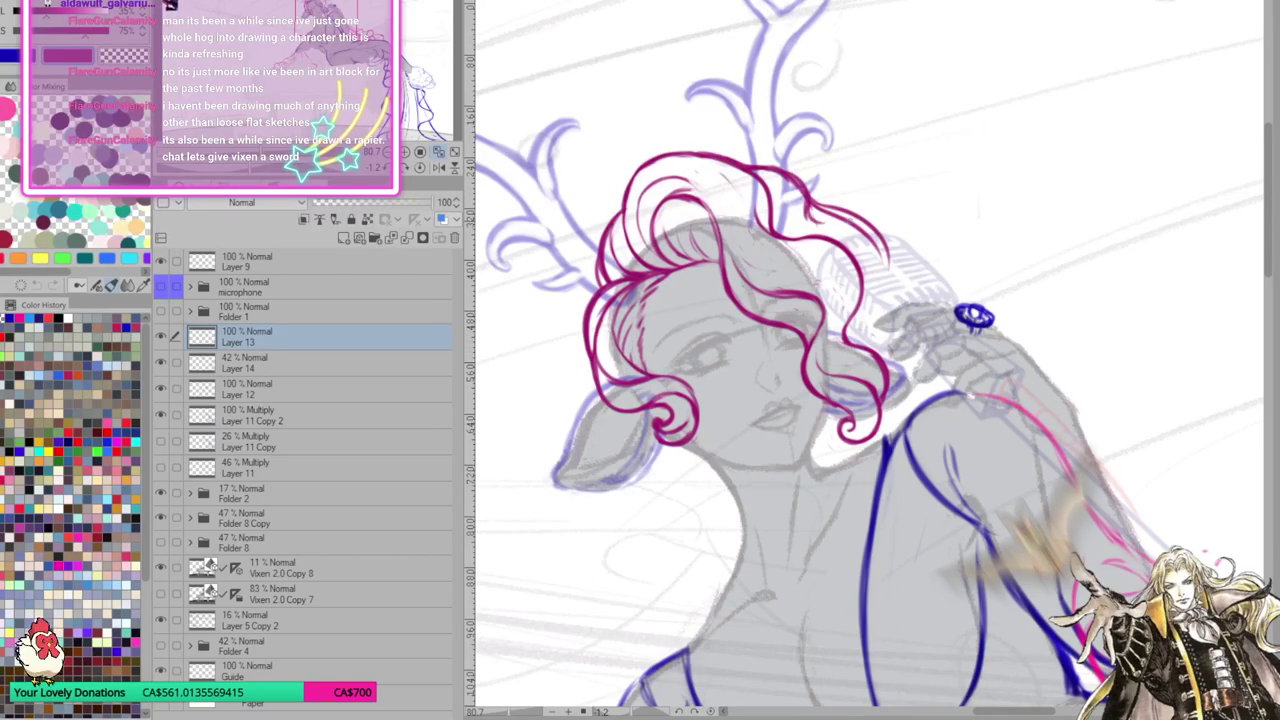
left_click_drag(900, 215, 919, 203)
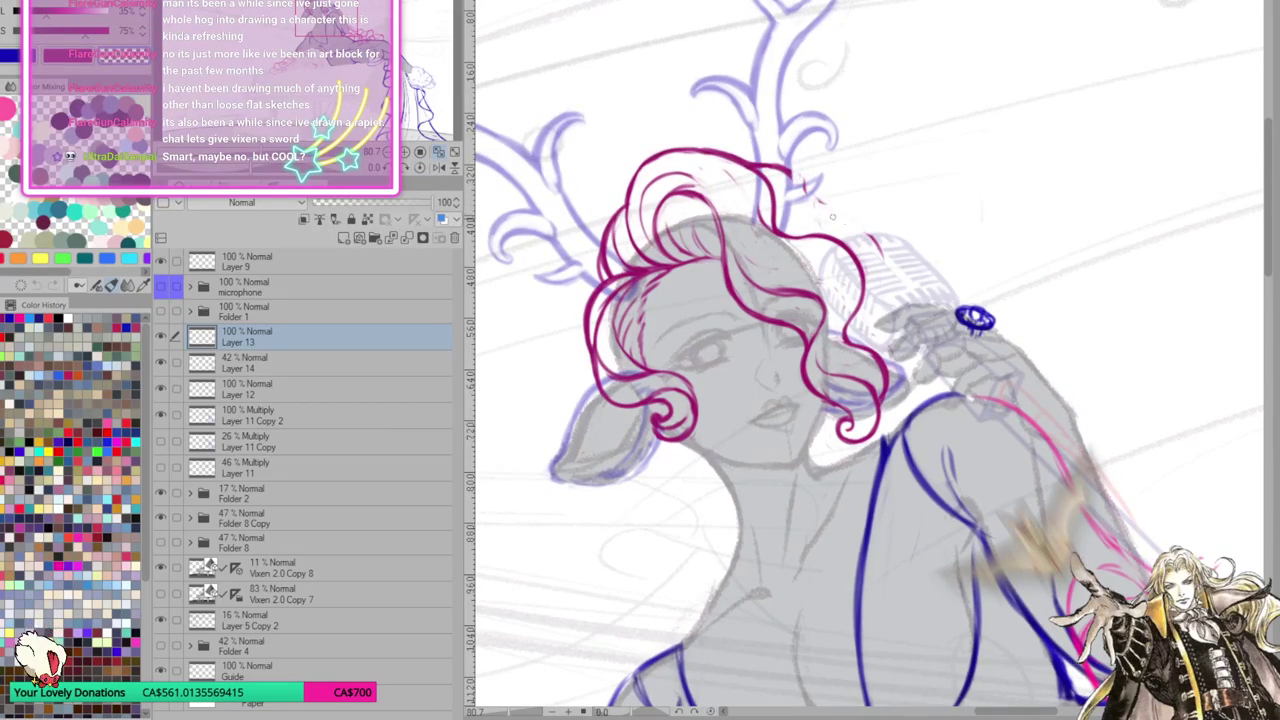
mouse_move(790, 178)
left_mouse_down()
mouse_move(810, 204)
mouse_move(872, 222)
mouse_move(890, 244)
mouse_move(888, 300)
left_mouse_up()
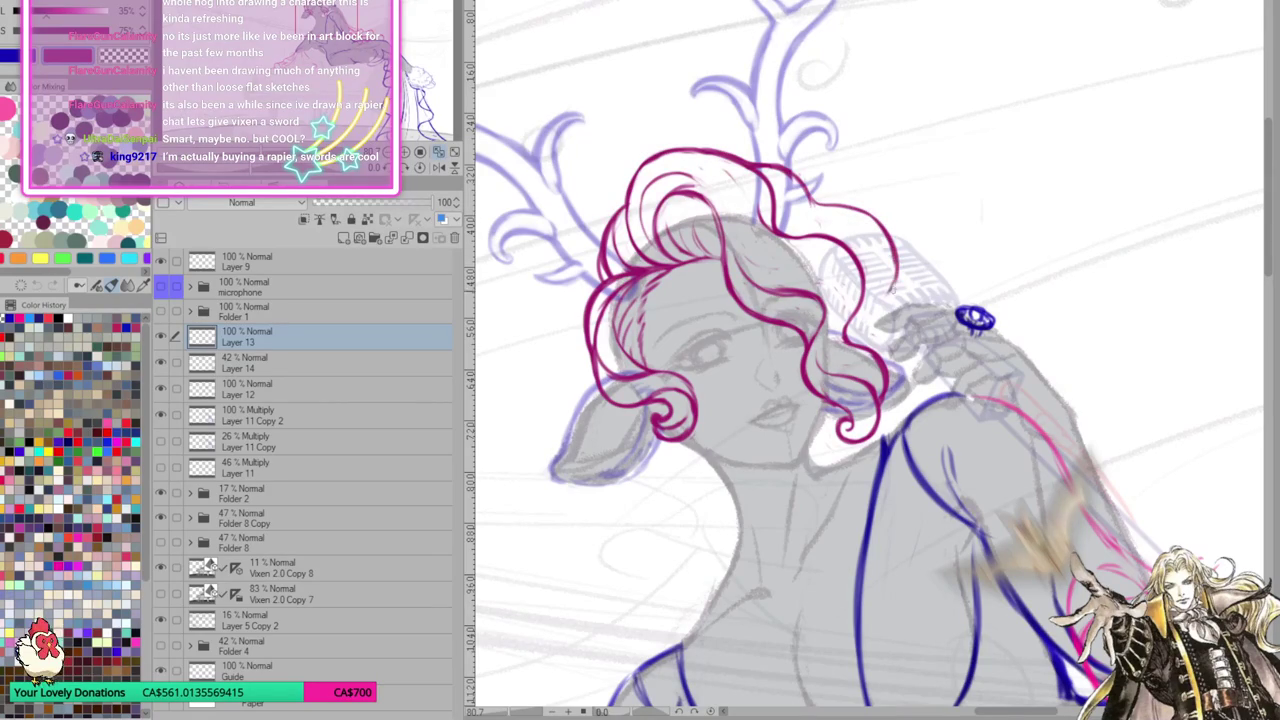
mouse_move(896, 254)
left_mouse_down()
mouse_move(876, 314)
mouse_move(900, 302)
left_mouse_up()
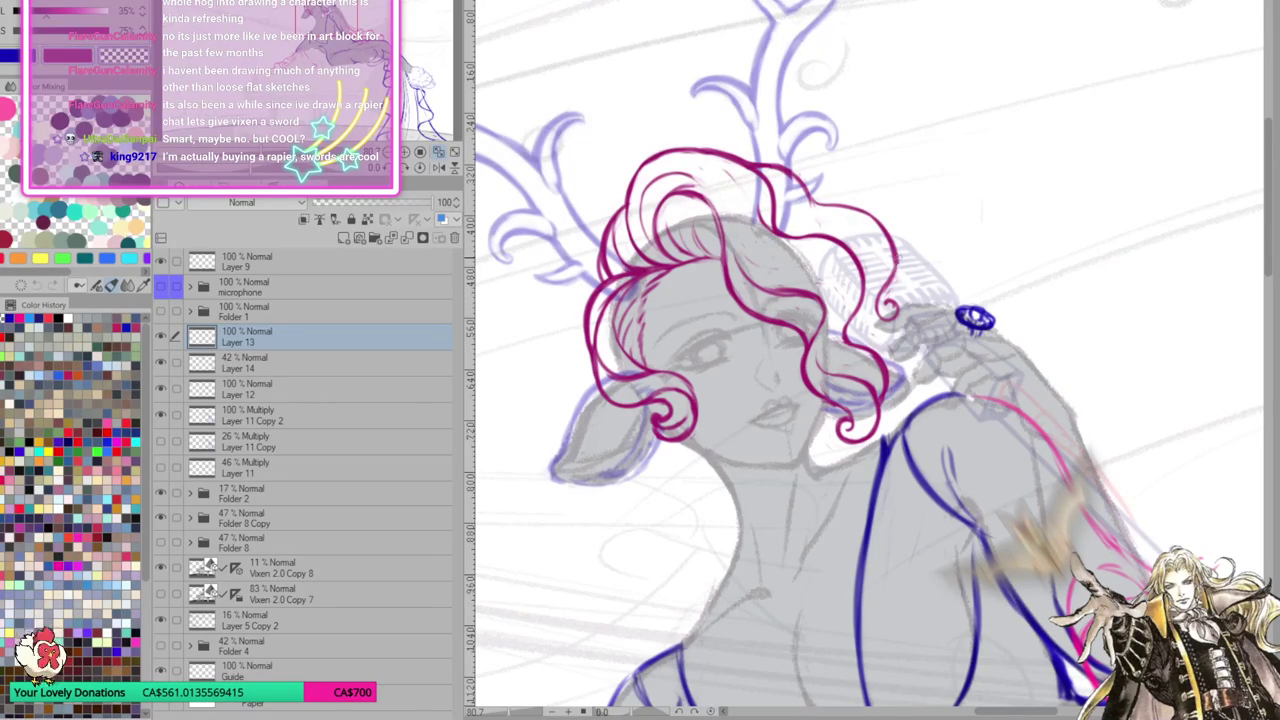
mouse_move(884, 292)
left_mouse_down()
mouse_move(904, 308)
mouse_move(878, 328)
left_mouse_up()
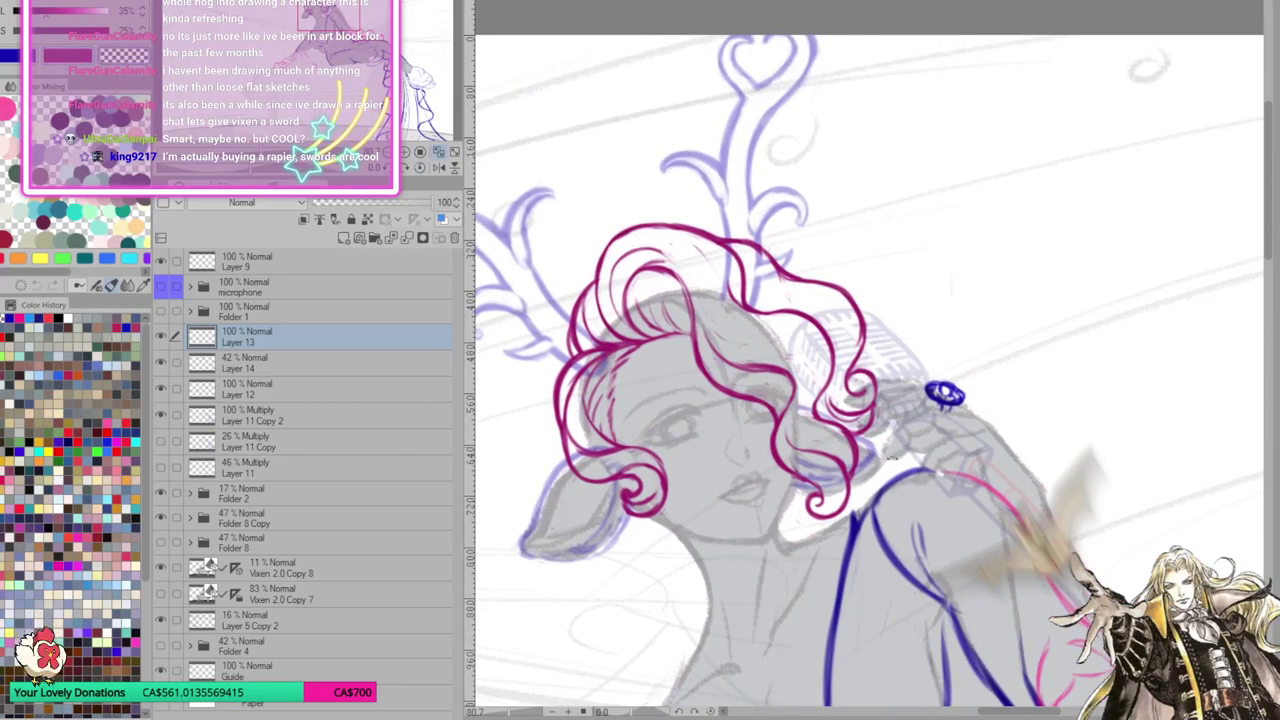
Add short darker strokes to the left and top hair outline and inside a curl, then turn the view upright
left_click_drag(868, 360, 868, 500)
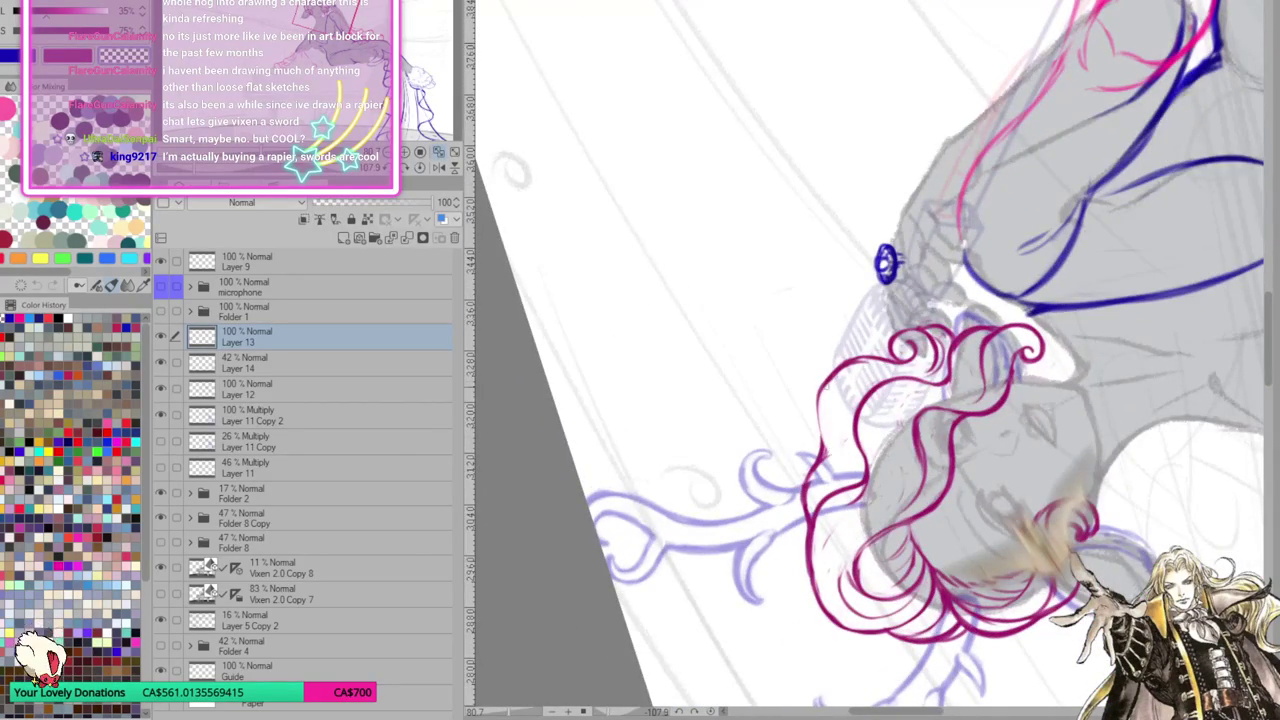
left_click_drag(830, 366, 796, 530)
left_click_drag(822, 452, 796, 536)
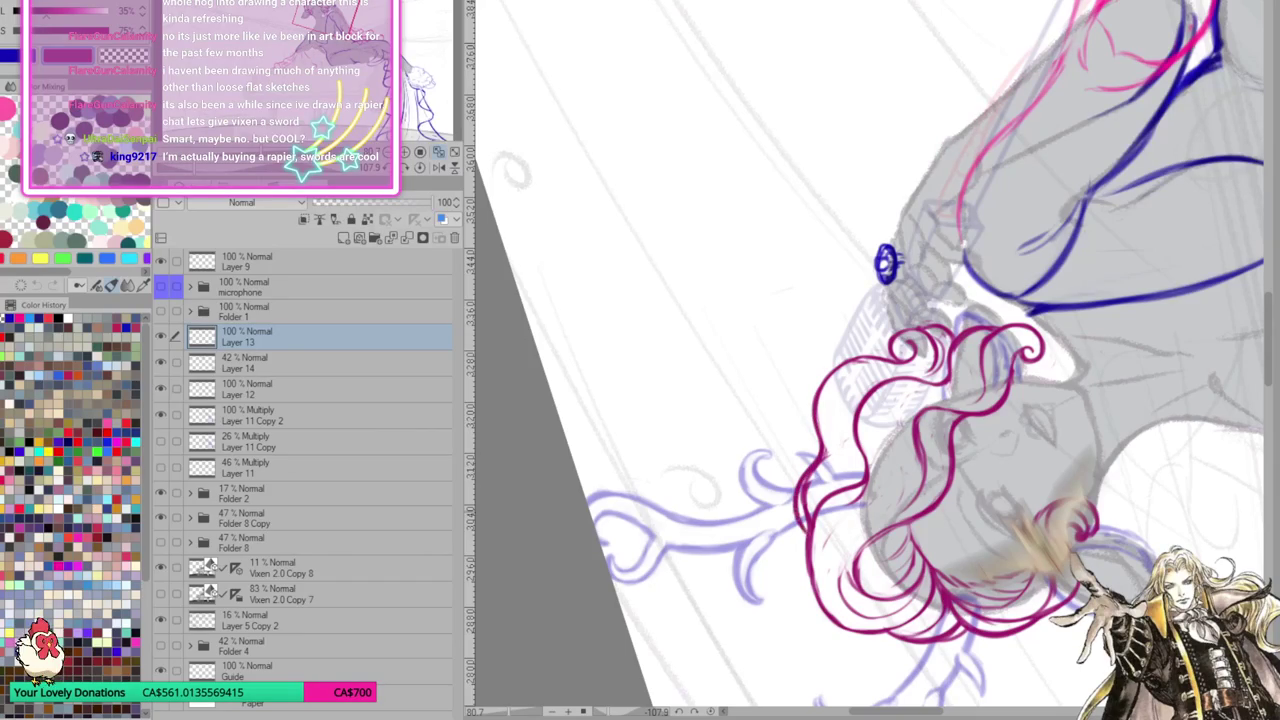
key("ctrl+z")
key("ctrl+z")
key("ctrl+z")
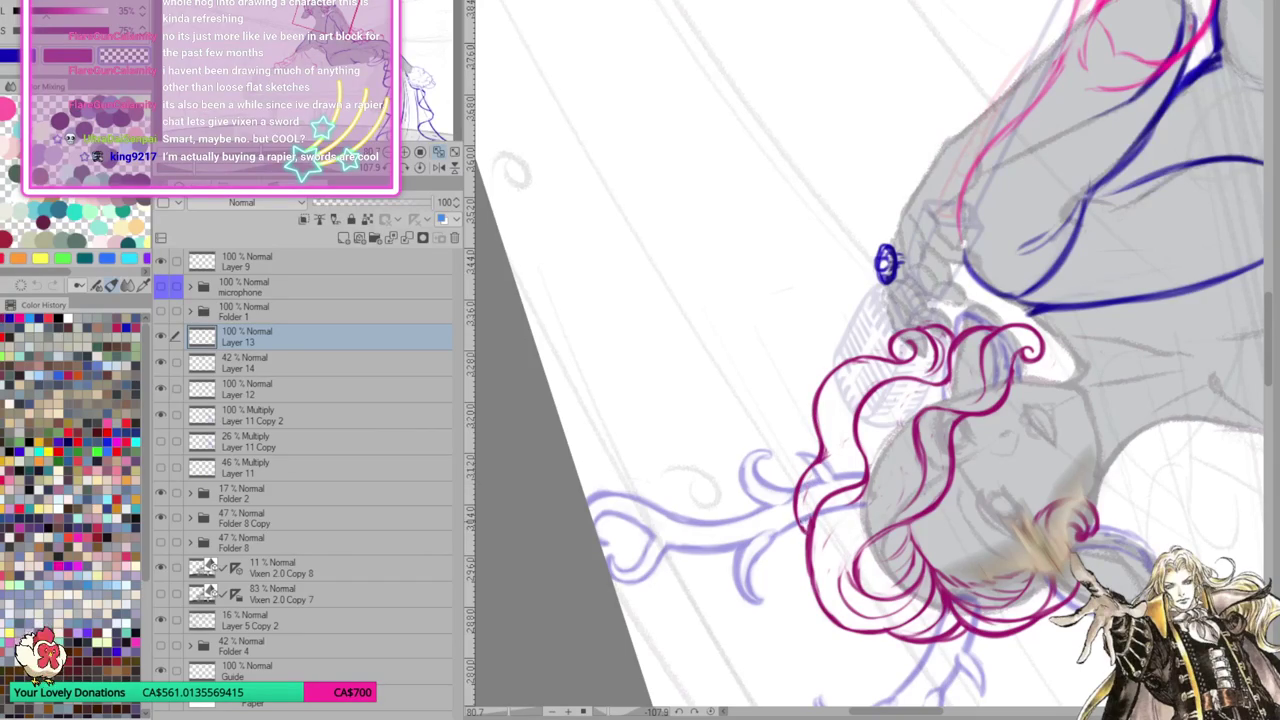
mouse_move(828, 420)
left_mouse_down()
mouse_move(813, 466)
mouse_move(817, 454)
left_mouse_up()
mouse_move(806, 514)
left_mouse_down()
mouse_move(794, 536)
mouse_move(940, 474)
left_mouse_up()
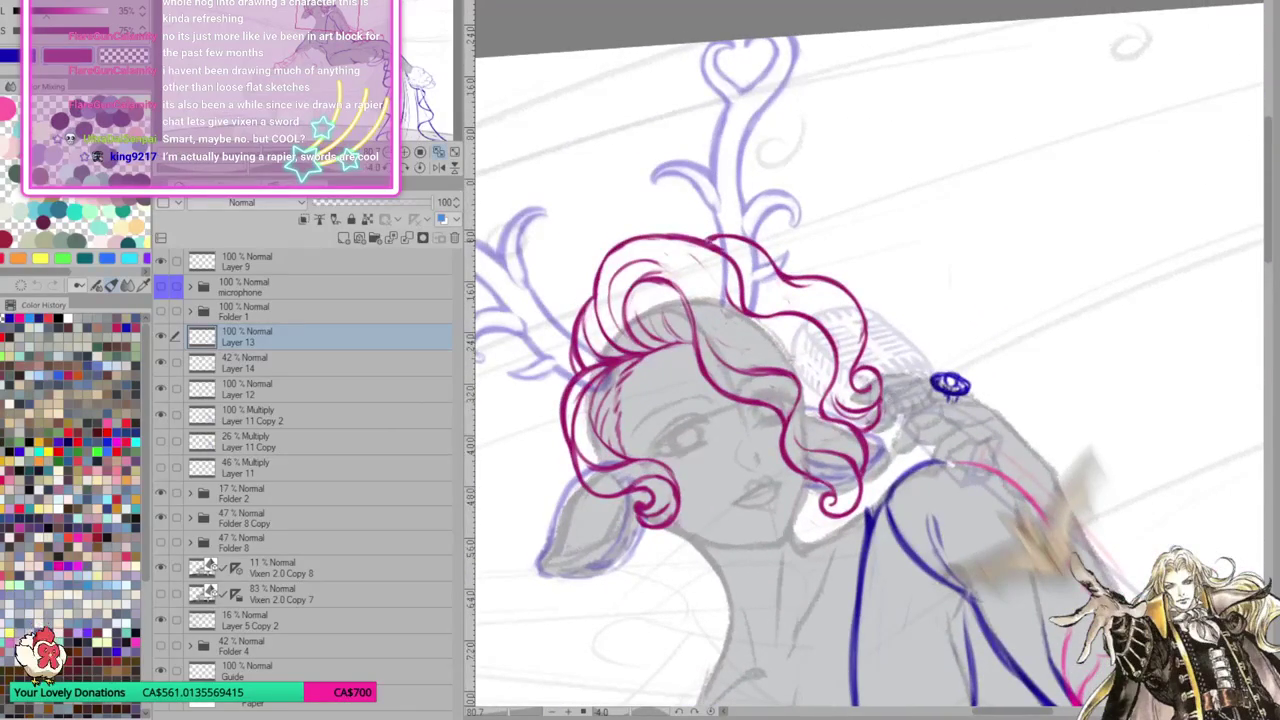
left_click_drag(696, 240, 740, 237)
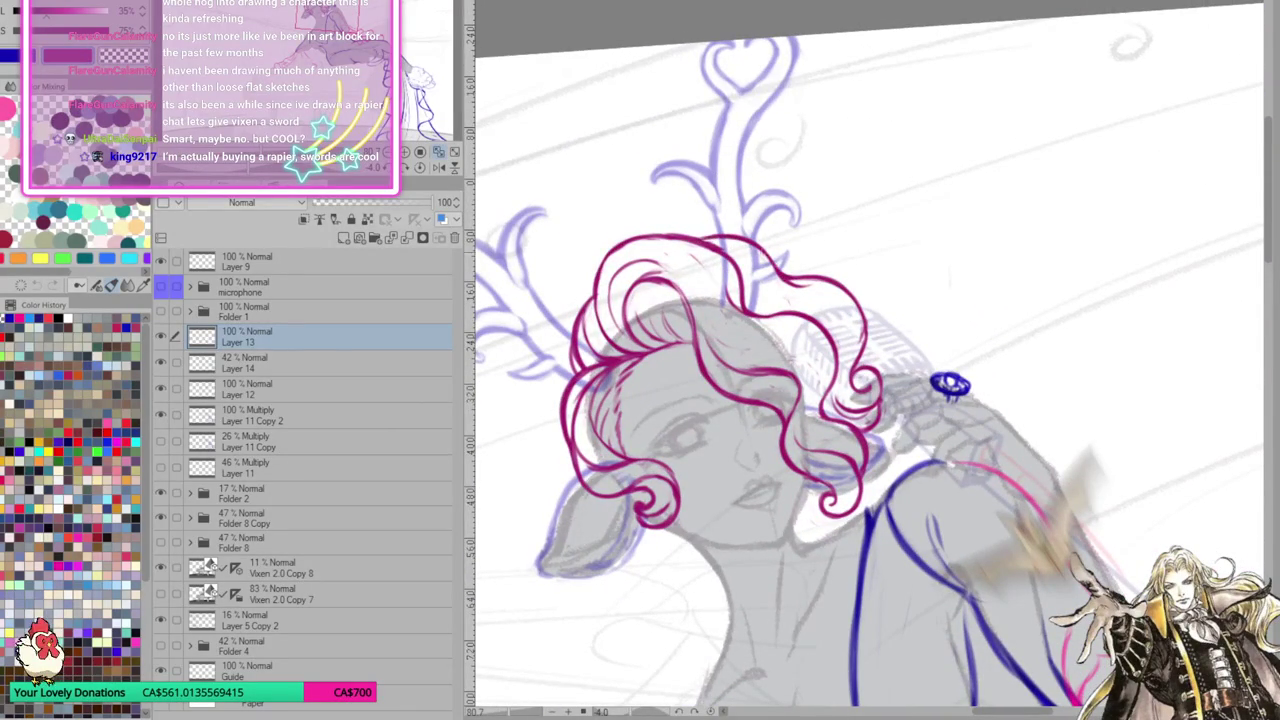
scroll(968, 485, "down", 1)
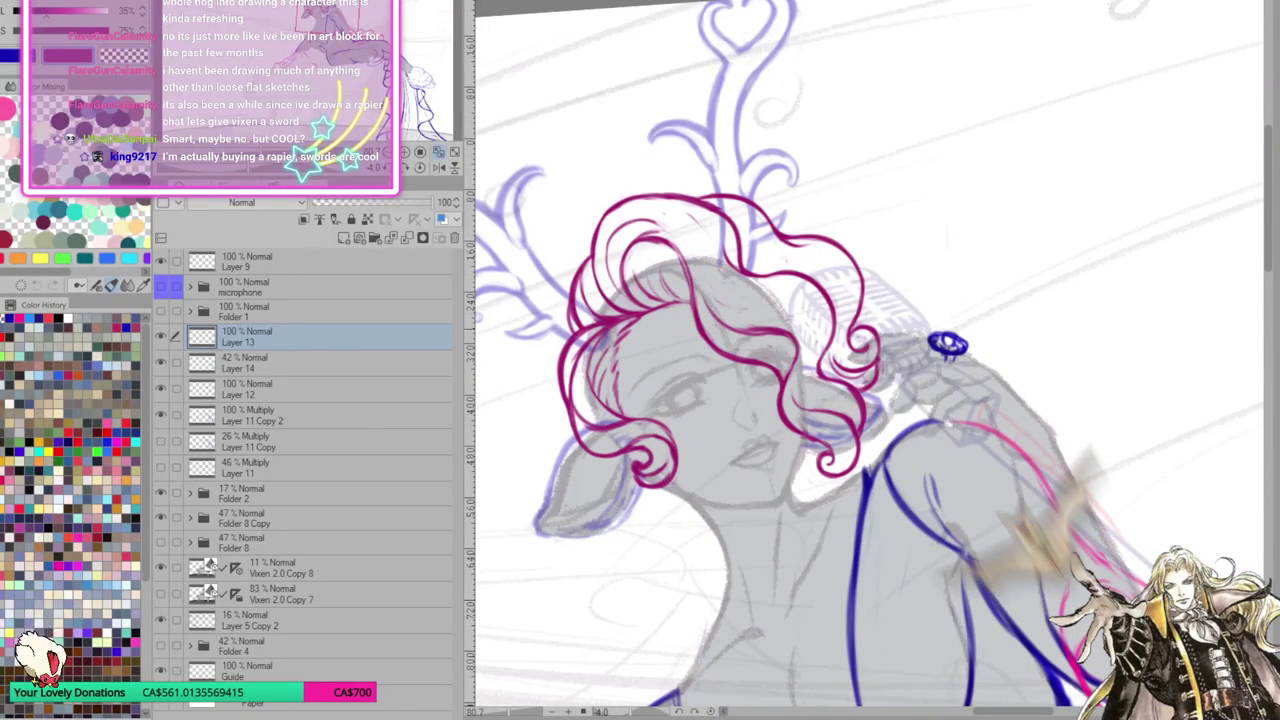
left_click_drag(822, 354, 821, 374)
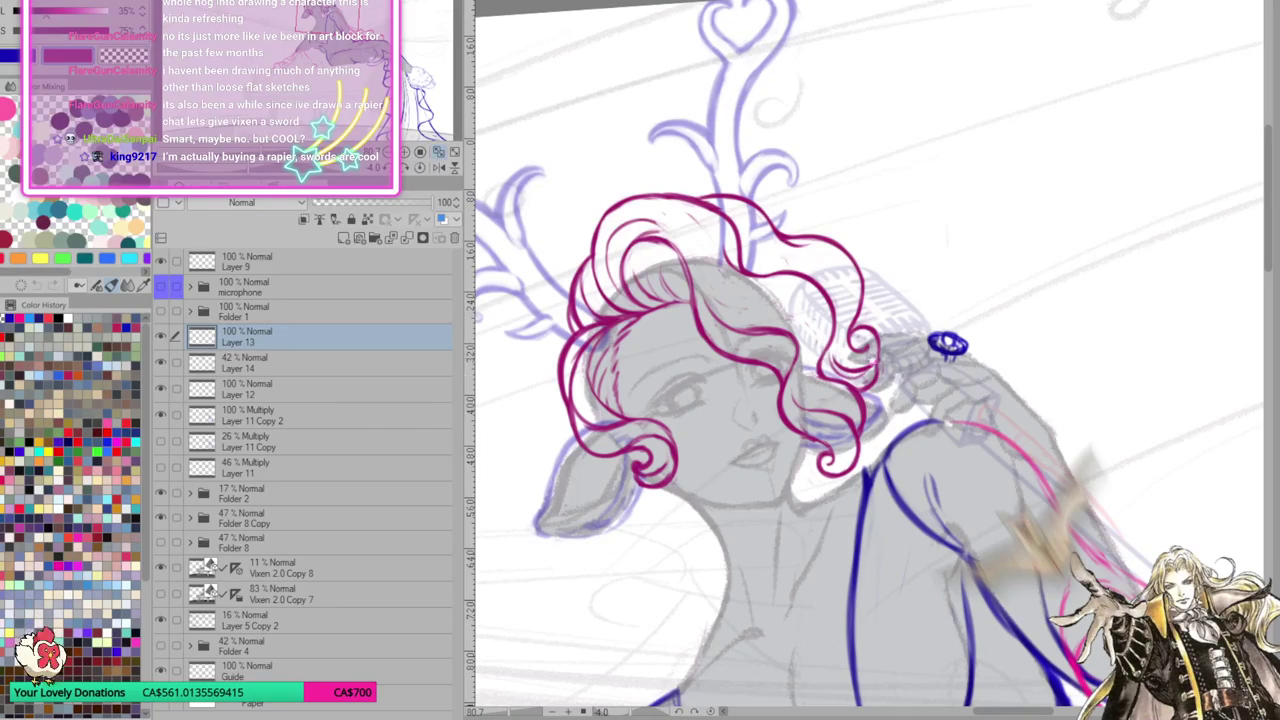
key("asciicircum")
key("asciicircum")
key("asciicircum")
key("asciicircum")
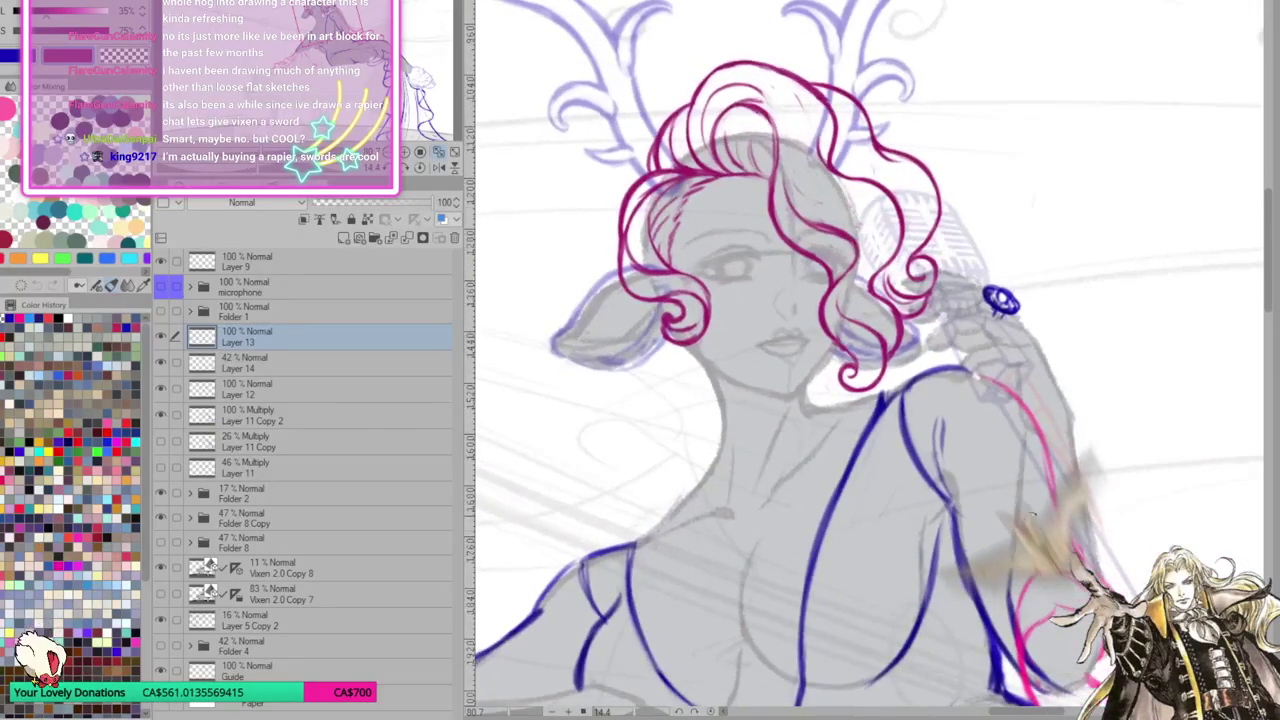
Rotate the view back one step and fit the whole grand-piano illustration to the window
key("minus")
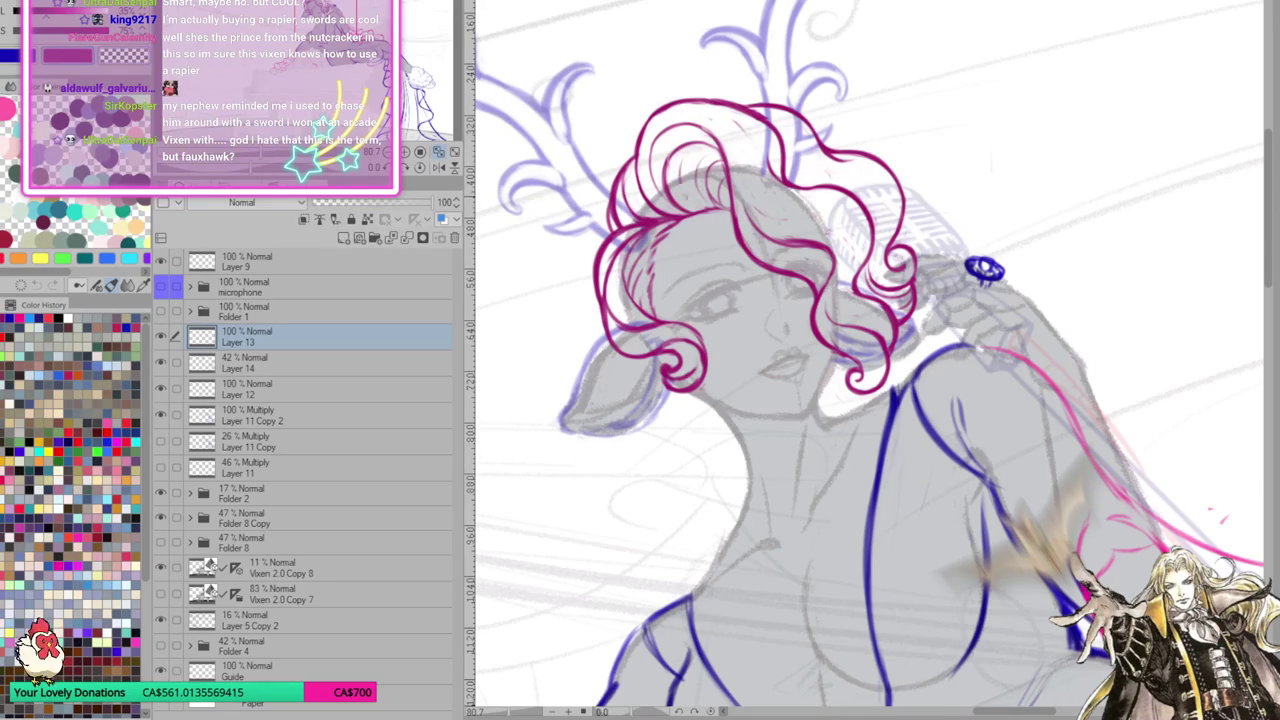
left_click(445, 168)
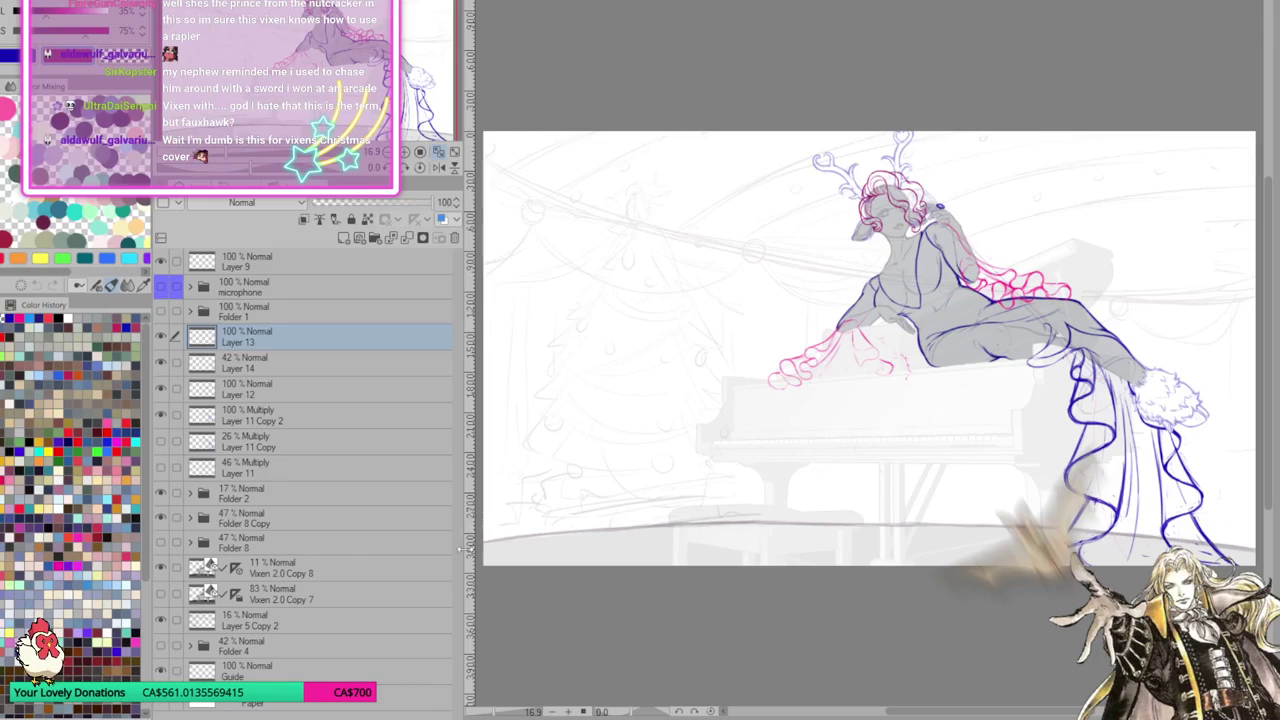
Zoom in on the head and add a new raster Layer 15 above Layer 13
scroll(943, 257, "down", 1)
scroll(960, 230, "up", 2)
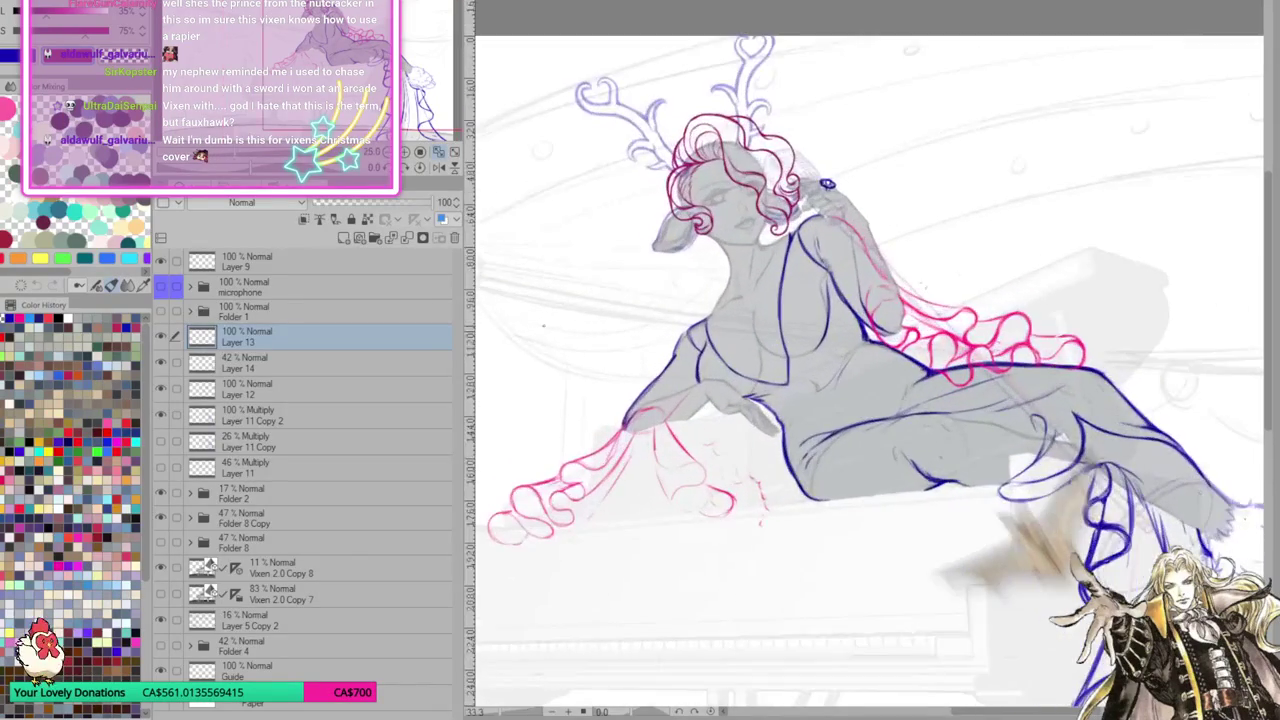
scroll(970, 215, "up", 1)
scroll(977, 209, "up", 1)
scroll(850, 160, "up", 2)
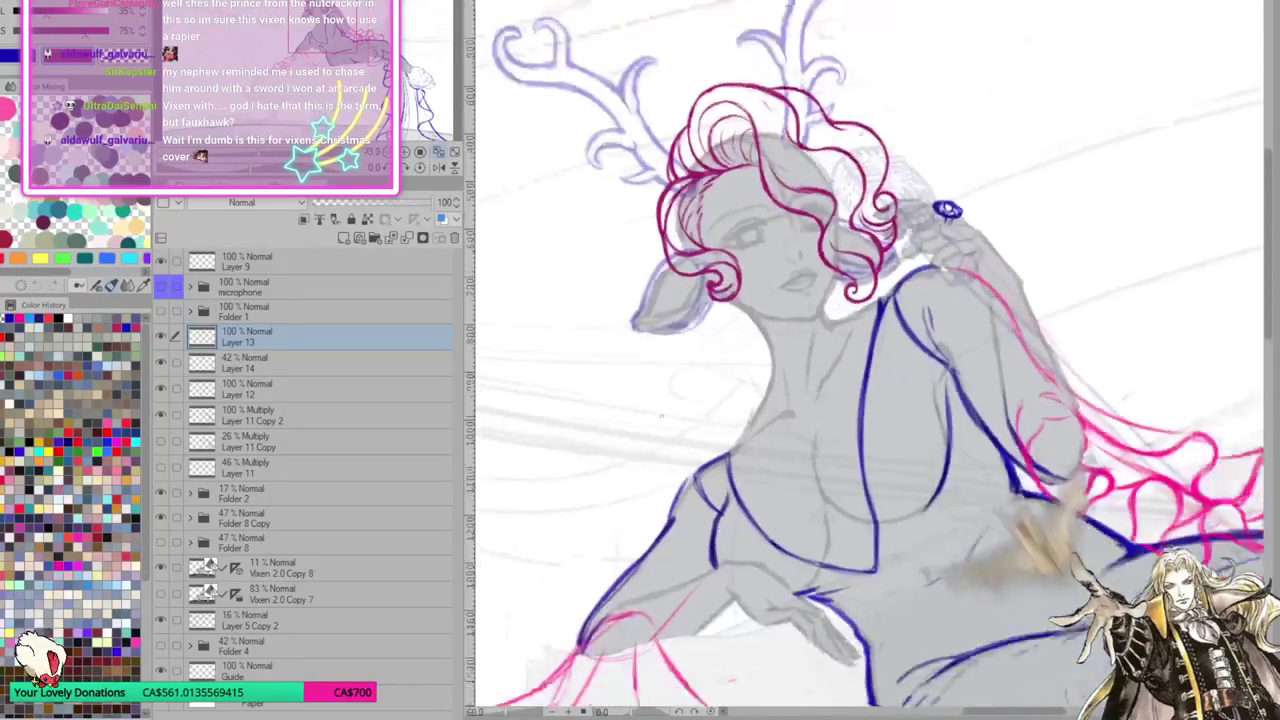
left_click(345, 240)
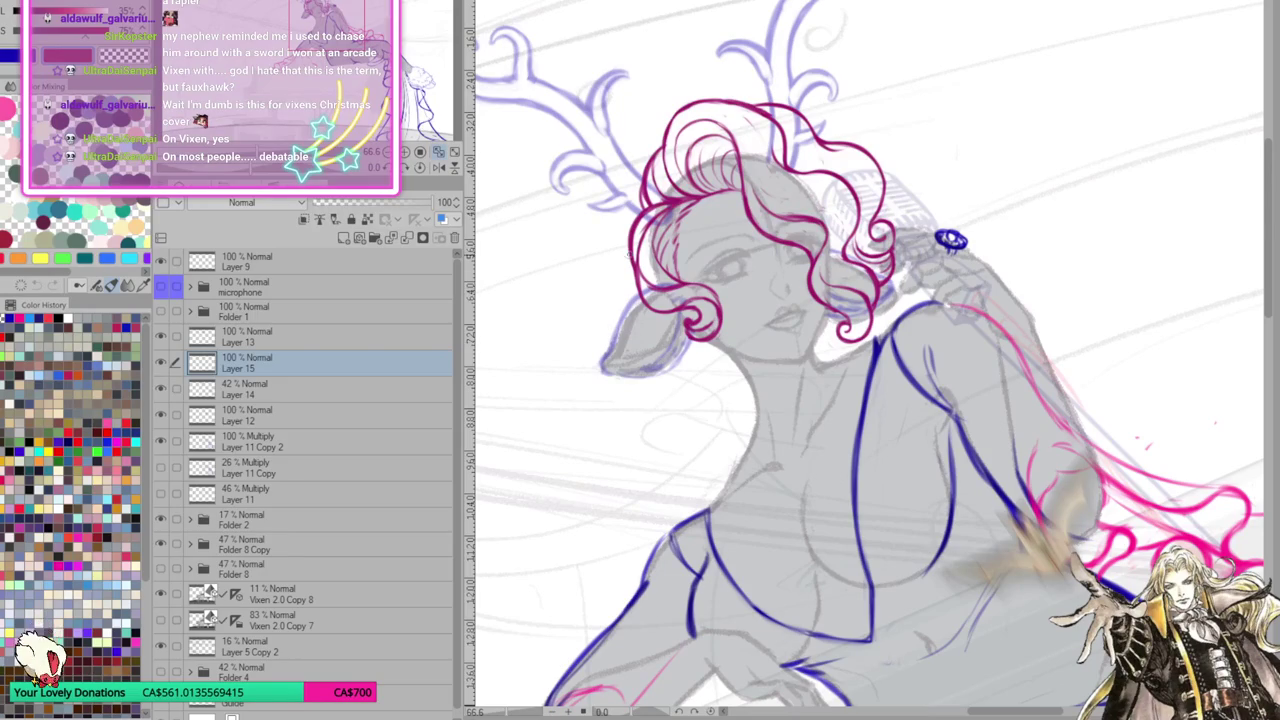
Sketch dark red curls over the ear and along the left hair edge on Layer 15, undoing a stray cheek stroke
mouse_move(640, 230)
left_mouse_down()
mouse_move(642, 310)
mouse_move(664, 356)
mouse_move(652, 366)
mouse_move(688, 352)
mouse_move(690, 370)
mouse_move(660, 350)
mouse_move(688, 372)
mouse_move(712, 348)
left_mouse_up()
key("ctrl+z")
left_click_drag(860, 360, 845, 348)
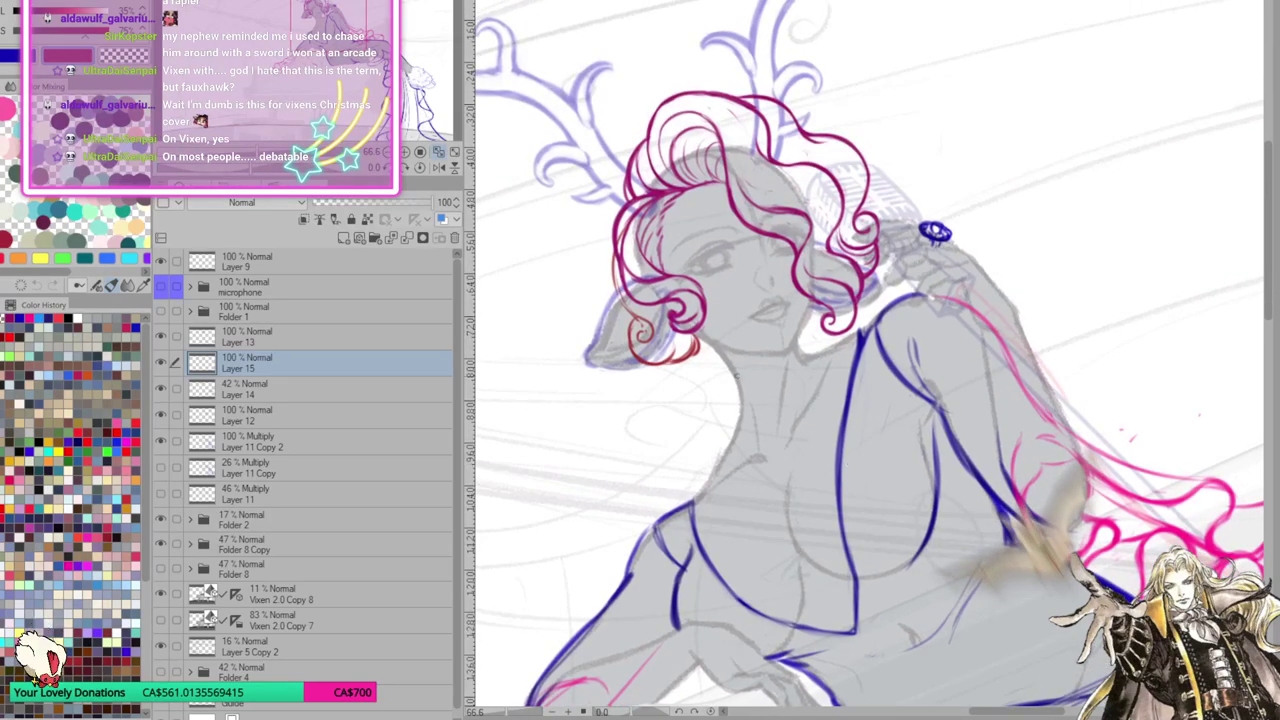
mouse_move(620, 312)
left_mouse_down()
mouse_move(636, 340)
mouse_move(656, 332)
mouse_move(640, 330)
mouse_move(634, 346)
mouse_move(676, 348)
mouse_move(690, 364)
mouse_move(670, 368)
left_mouse_up()
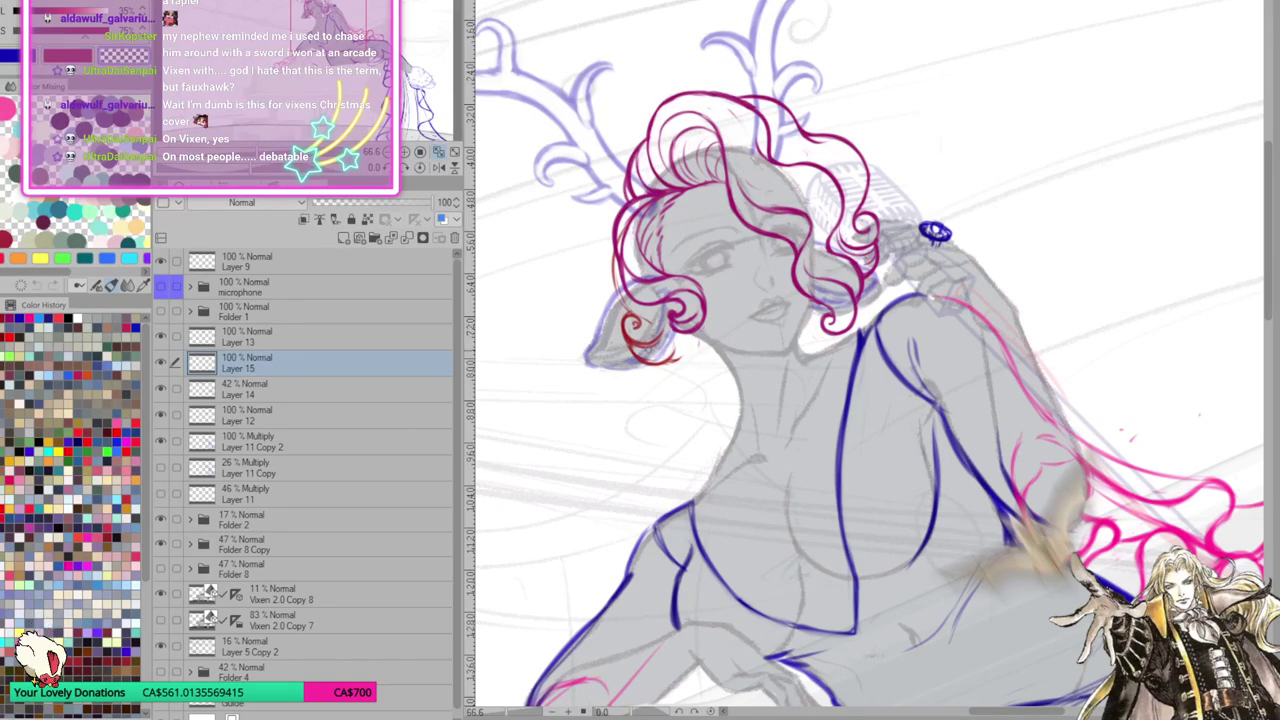
mouse_move(626, 330)
left_mouse_down()
mouse_move(648, 344)
mouse_move(626, 336)
left_mouse_up()
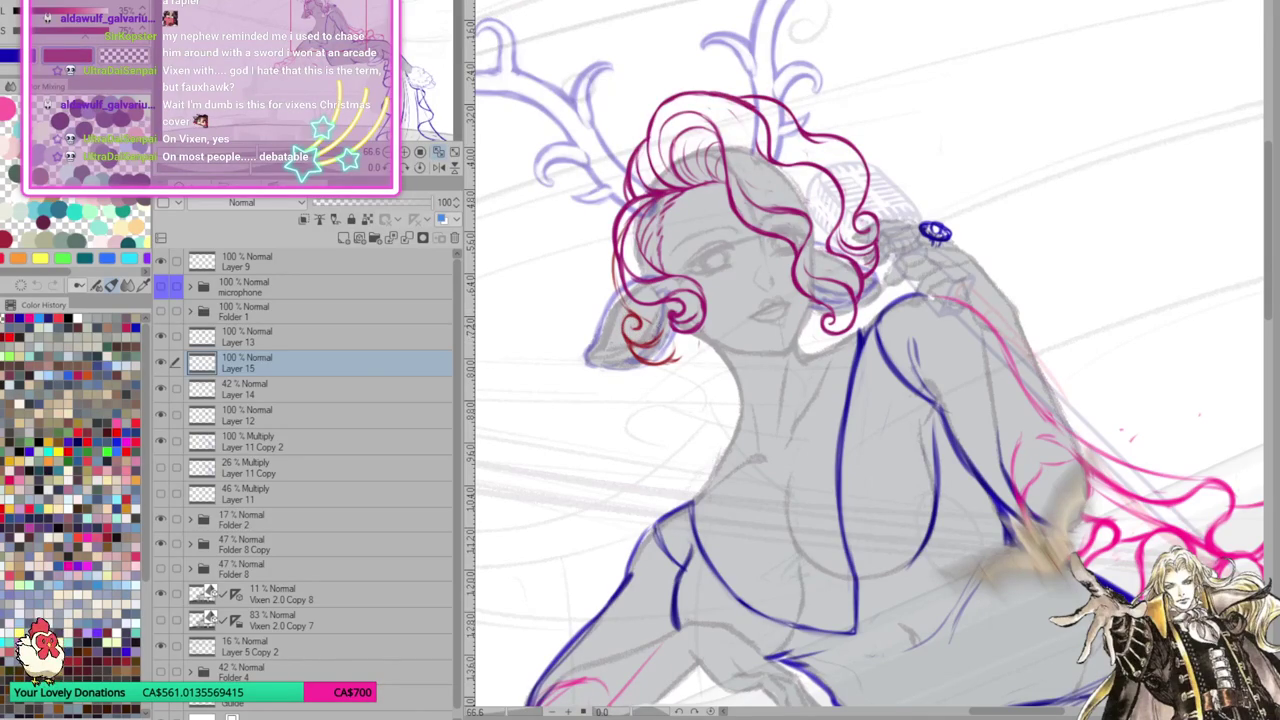
left_click_drag(614, 270, 626, 314)
left_click_drag(860, 400, 870, 412)
left_click_drag(626, 284, 642, 326)
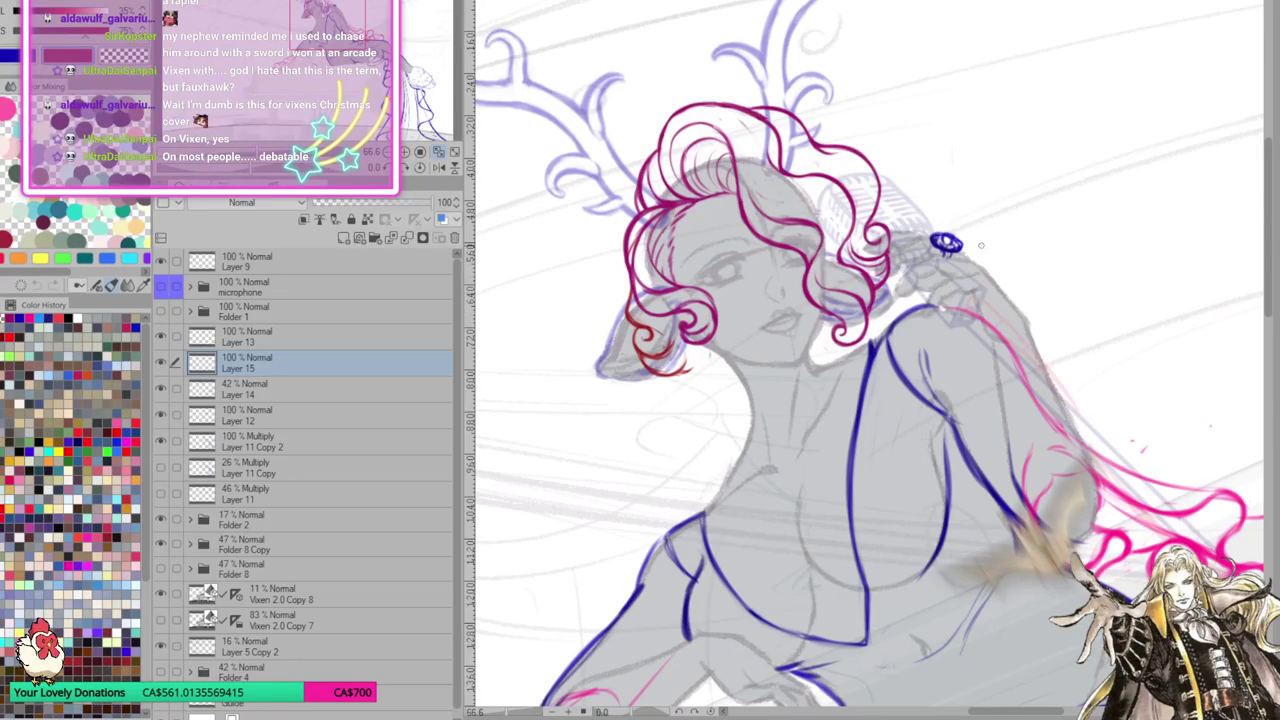
Mirror and rotate the canvas, then draw a small red curl and hatching by the ear
key("h")
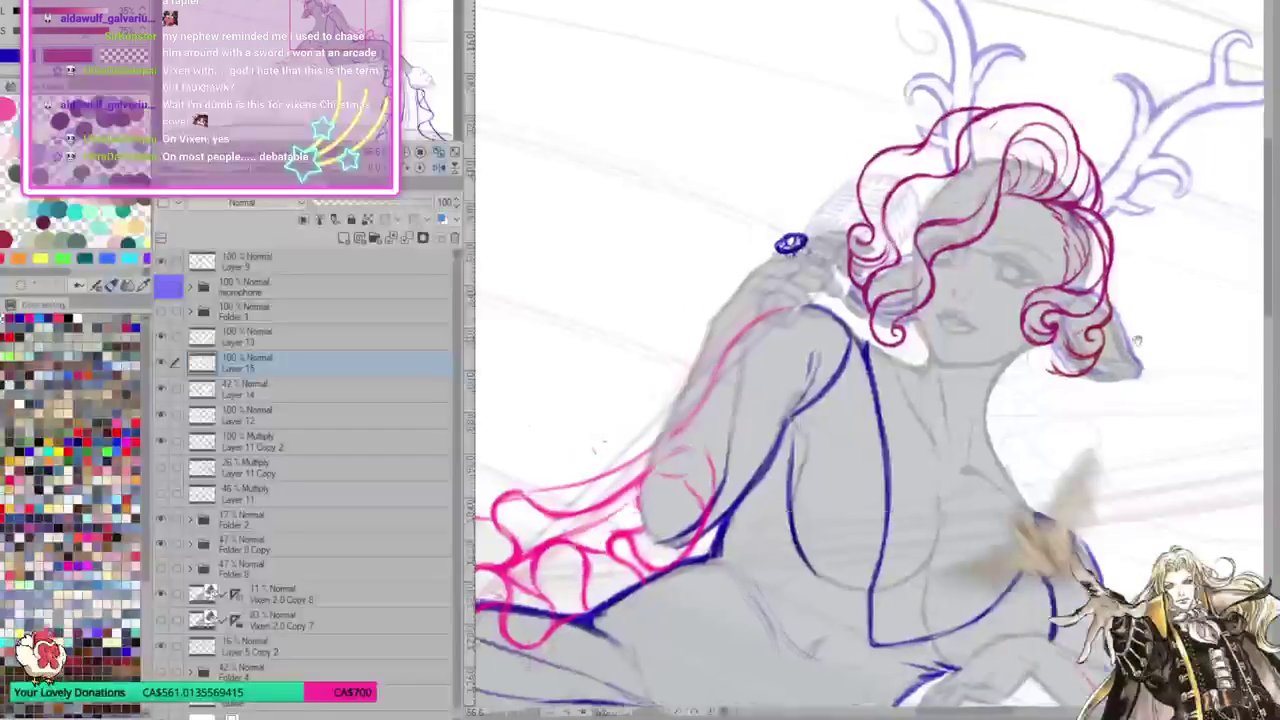
left_click_drag(1140, 342, 1080, 326)
left_click_drag(934, 272, 942, 296)
mouse_move(858, 210)
left_mouse_down()
mouse_move(894, 218)
mouse_move(940, 258)
mouse_move(944, 282)
left_mouse_up()
Redraw the small red curl beside the ear several times until it sits right
key("ctrl+z")
left_click_drag(896, 216, 912, 236)
key("ctrl+z")
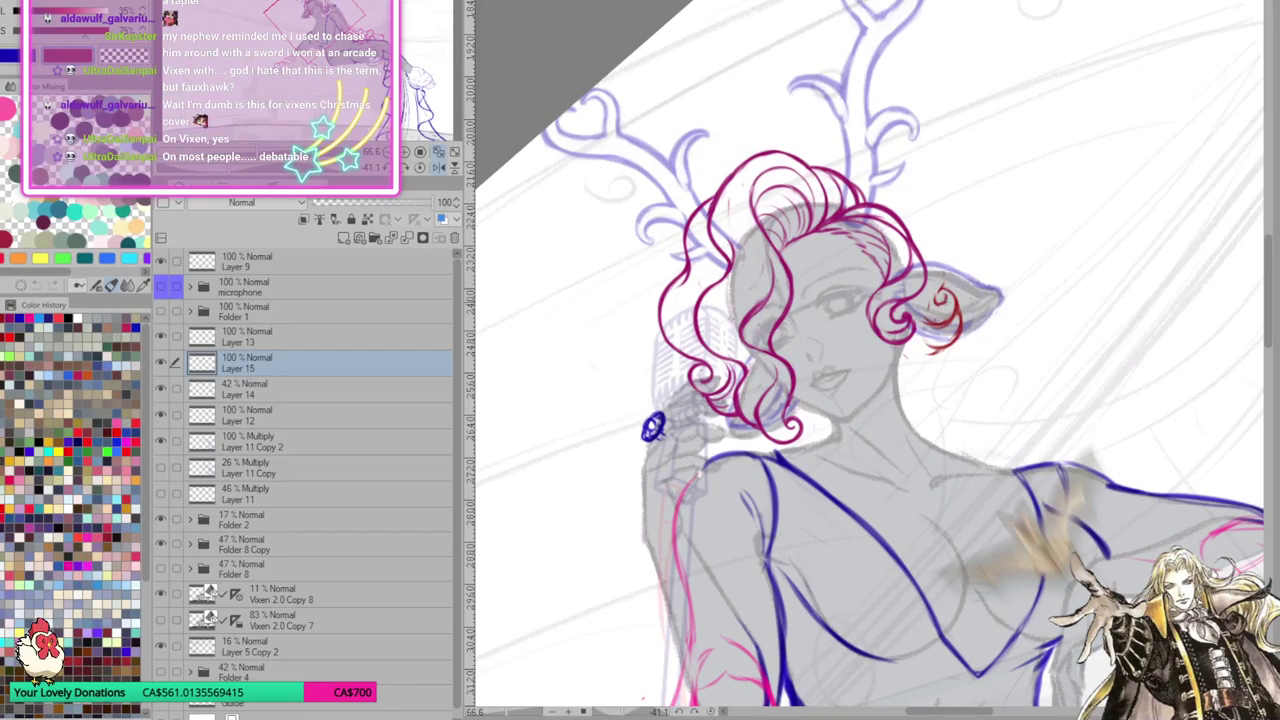
left_click_drag(922, 300, 946, 284)
key("ctrl+z")
left_click_drag(926, 300, 938, 294)
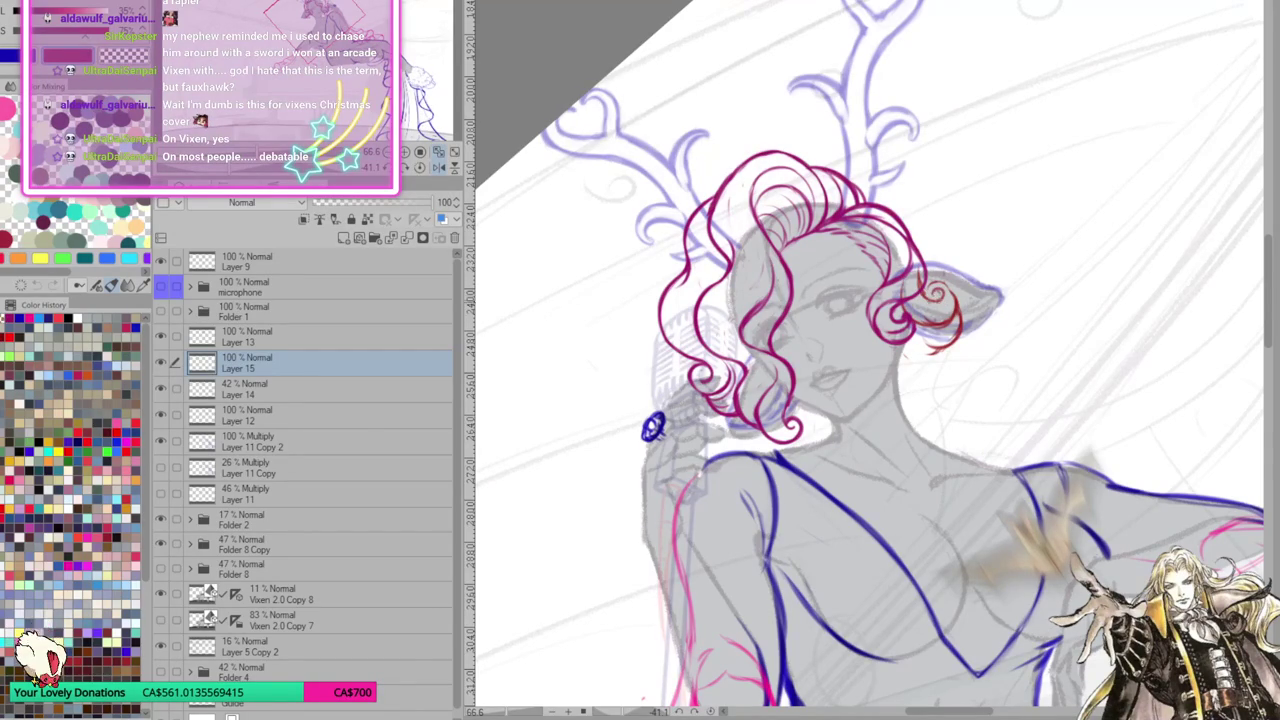
key("ctrl+z")
left_click_drag(926, 286, 940, 280)
key("ctrl+z")
mouse_move(914, 322)
left_mouse_down()
mouse_move(940, 330)
mouse_move(942, 346)
mouse_move(918, 364)
mouse_move(970, 430)
mouse_move(900, 330)
left_mouse_up()
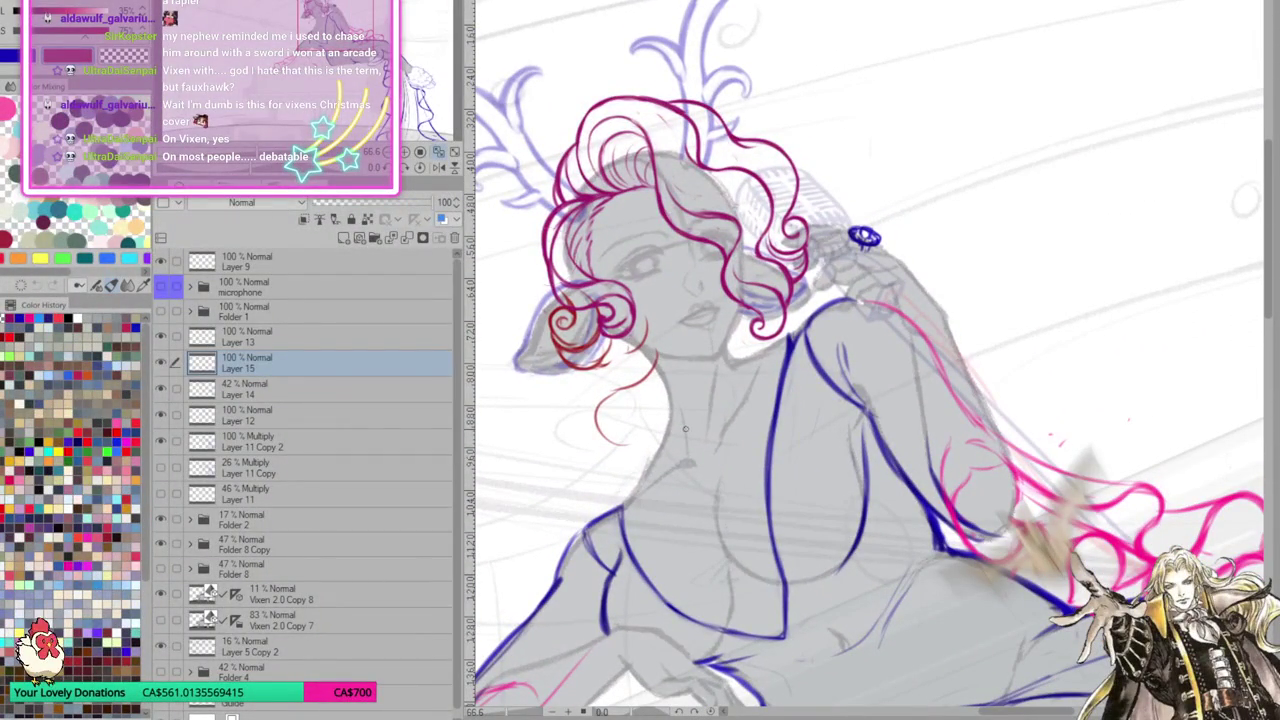
Erase the long red curl below the ear and darken the left red curl's lines
left_click_drag(648, 340, 607, 421)
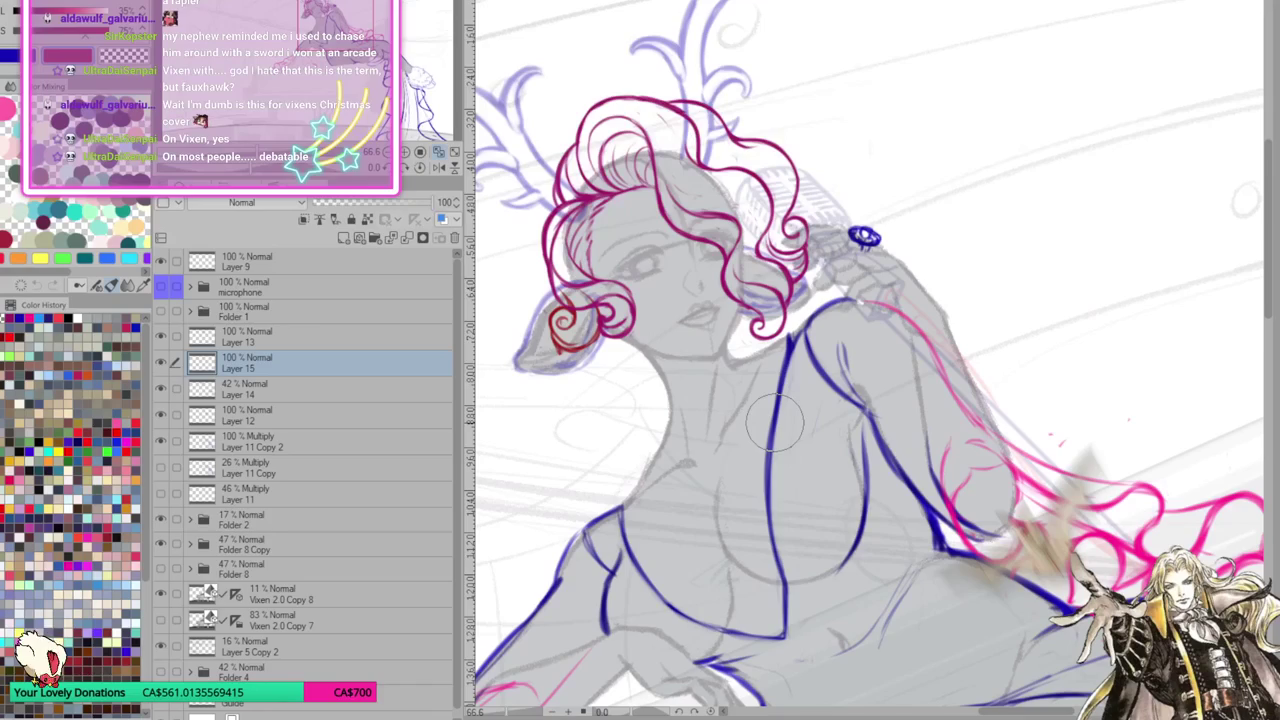
mouse_move(566, 340)
left_mouse_down()
mouse_move(552, 328)
mouse_move(586, 322)
mouse_move(608, 342)
mouse_move(956, 286)
left_mouse_up()
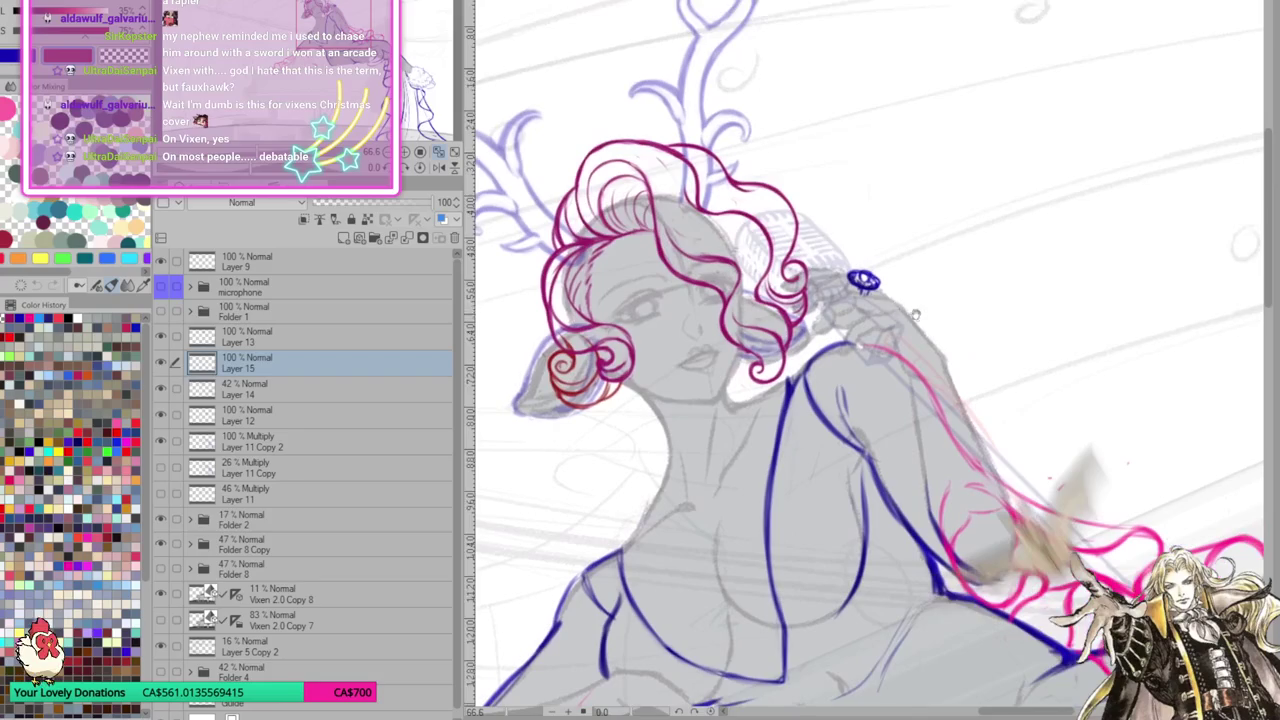
mouse_move(590, 388)
left_mouse_down()
mouse_move(622, 384)
mouse_move(632, 364)
mouse_move(588, 358)
mouse_move(598, 380)
mouse_move(632, 360)
left_mouse_up()
key("ctrl+z")
key("ctrl+z")
key("ctrl+z")
key("ctrl+z")
key("ctrl+z")
key("ctrl+z")
key("ctrl+z")
left_click_drag(945, 510, 953, 500)
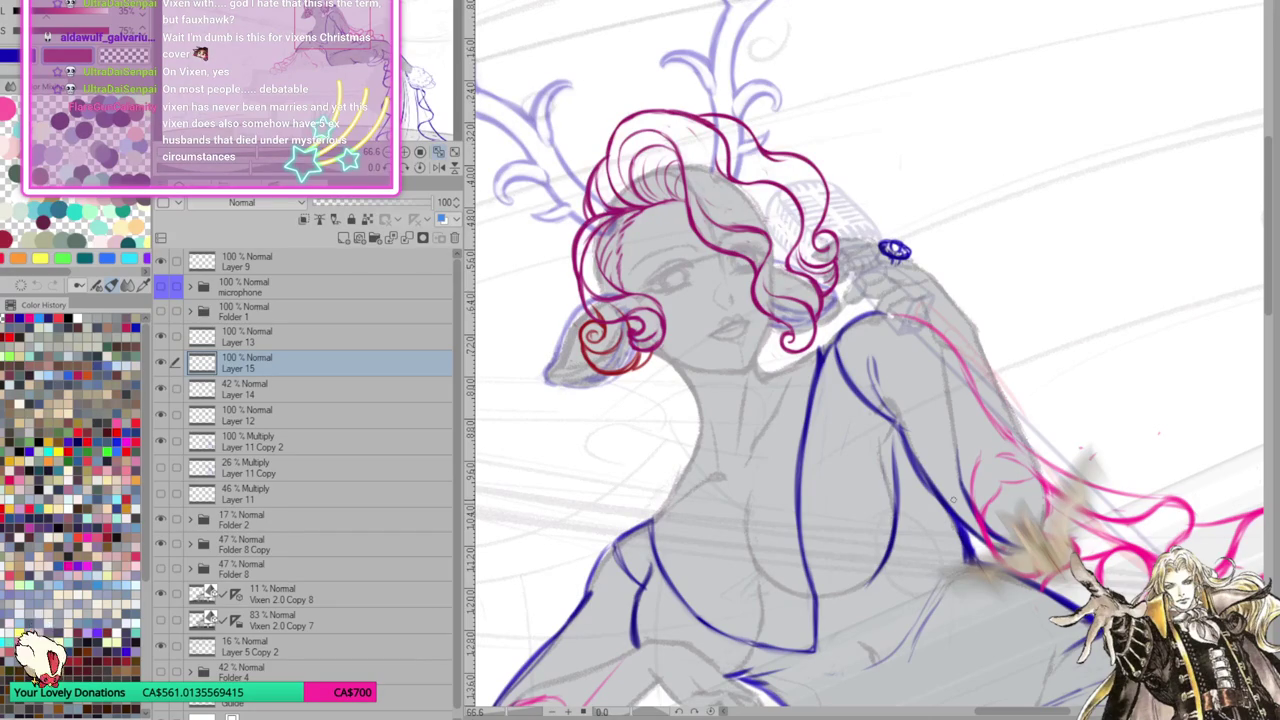
key("ctrl+z")
key("ctrl+z")
key("ctrl+z")
key("ctrl+z")
key("ctrl+z")
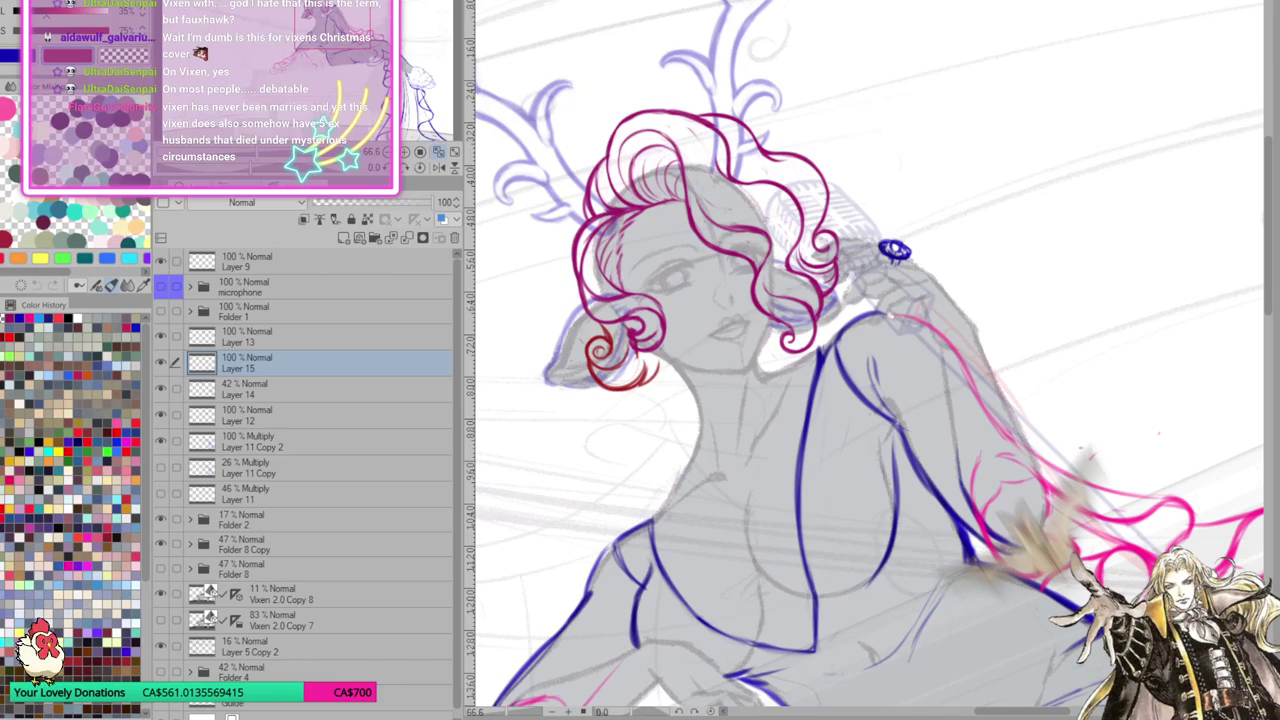
left_click_drag(651, 360, 642, 372)
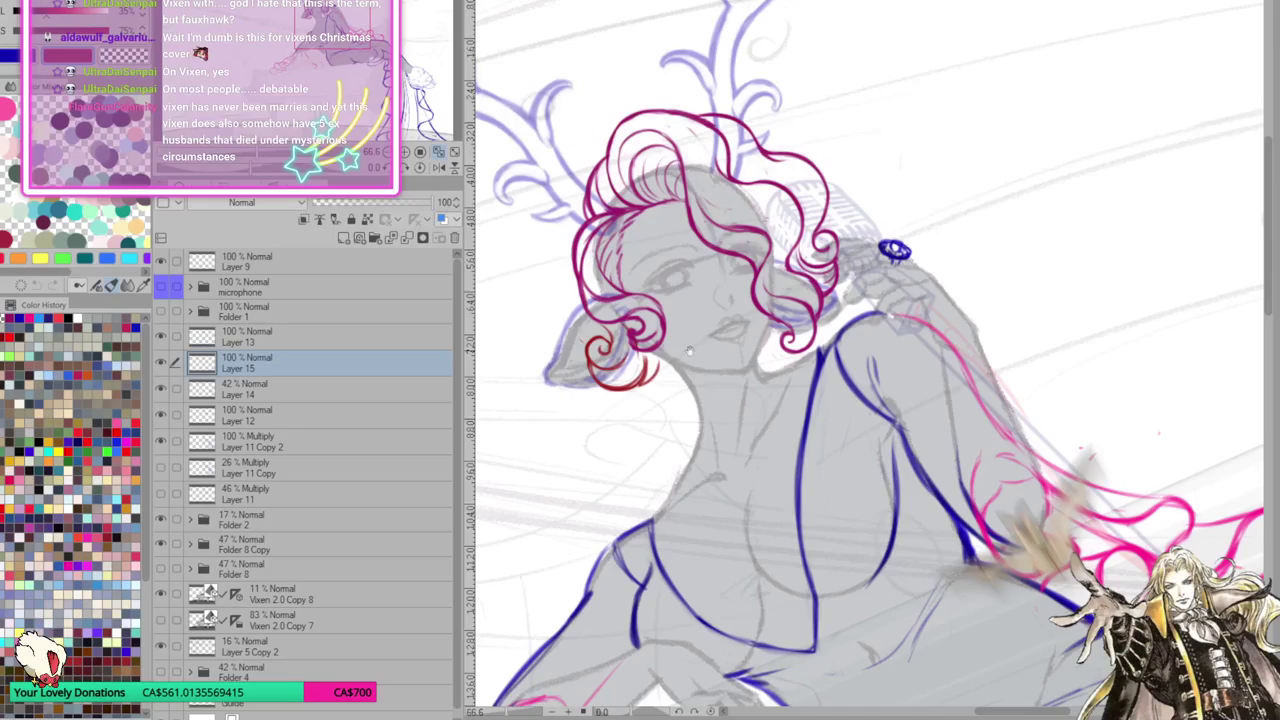
Draw red curves beneath the curls, erasing the one that falls too low
left_click_drag(689, 350, 940, 258)
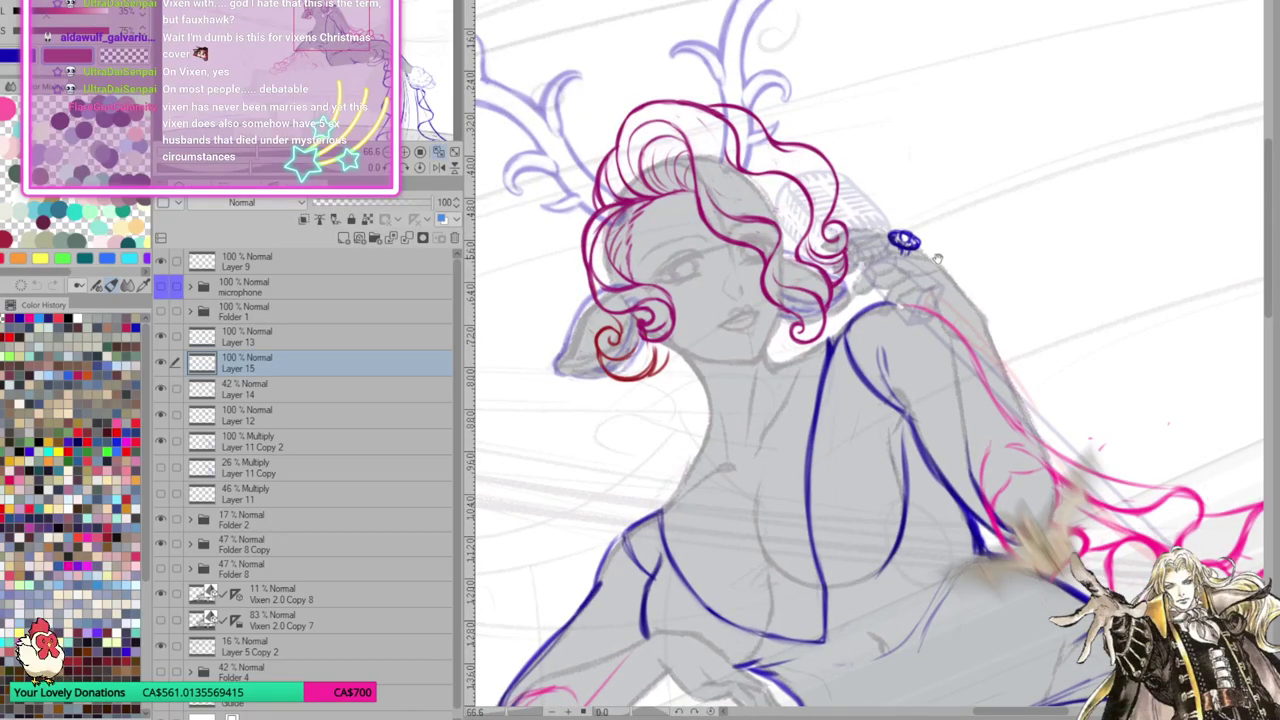
left_click_drag(666, 345, 666, 391)
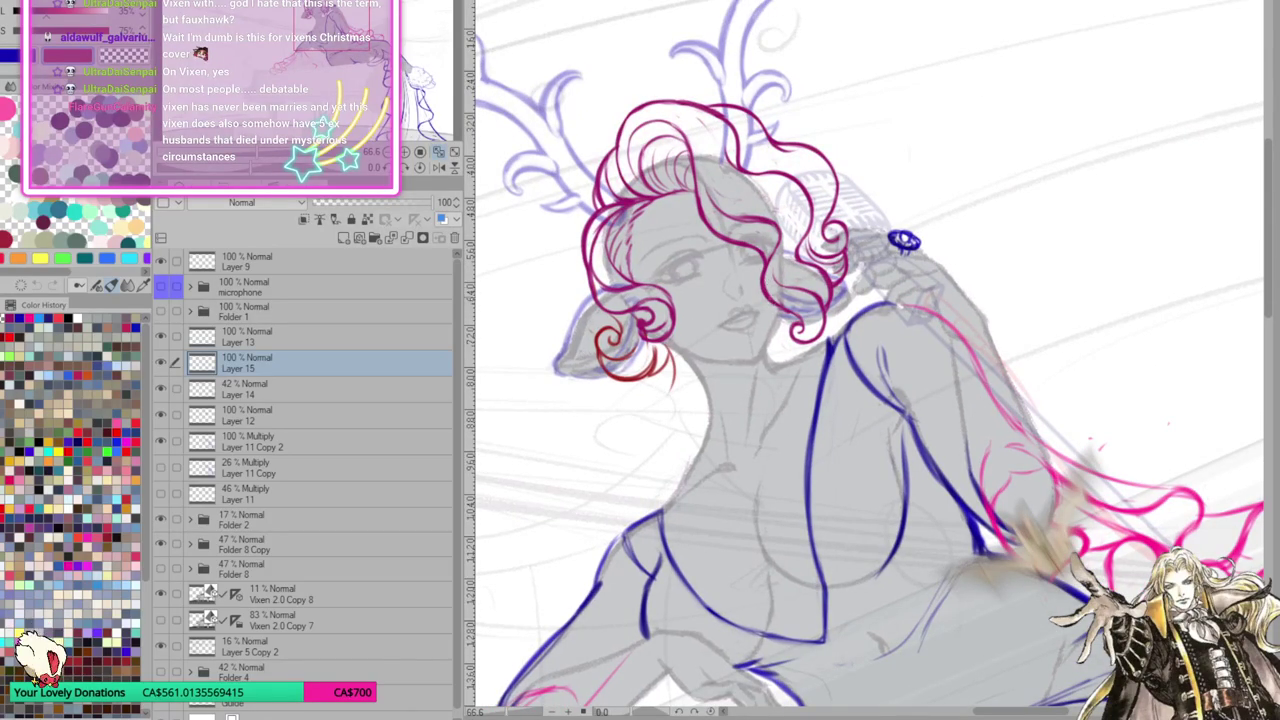
mouse_move(778, 342)
left_mouse_down()
mouse_move(795, 404)
mouse_move(818, 396)
left_mouse_up()
mouse_move(778, 340)
left_mouse_down()
mouse_move(776, 392)
mouse_move(845, 326)
left_mouse_up()
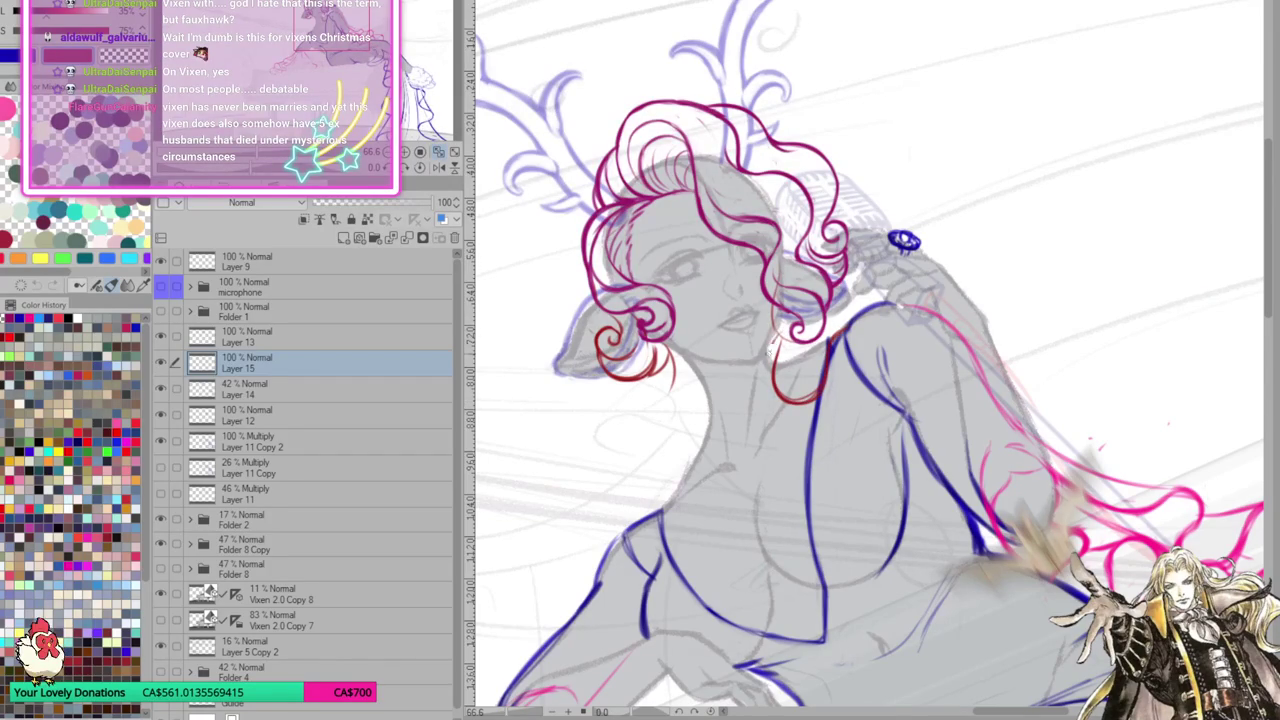
mouse_move(926, 363)
left_mouse_down()
mouse_move(914, 351)
mouse_move(917, 290)
left_mouse_up()
key("e")
left_click_drag(830, 300, 848, 362)
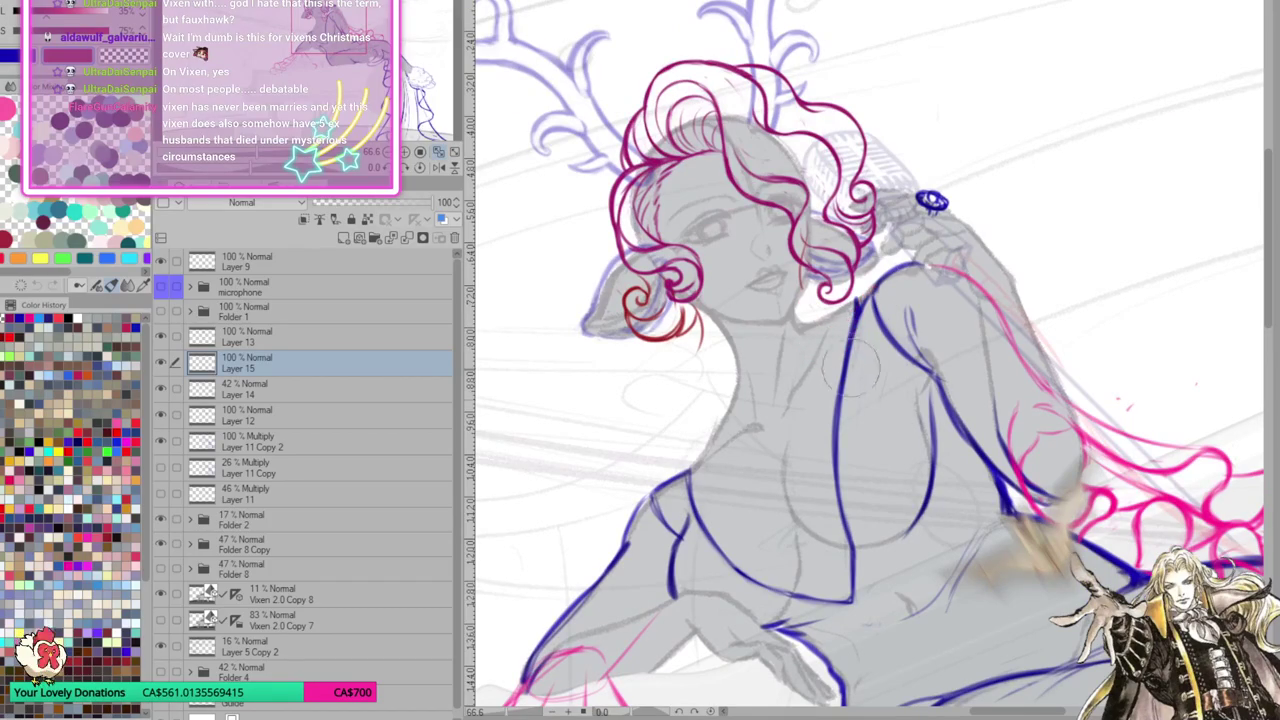
Add short dark red strokes near the chin and hair edge, plus a thin strand below
left_click_drag(900, 253, 888, 310)
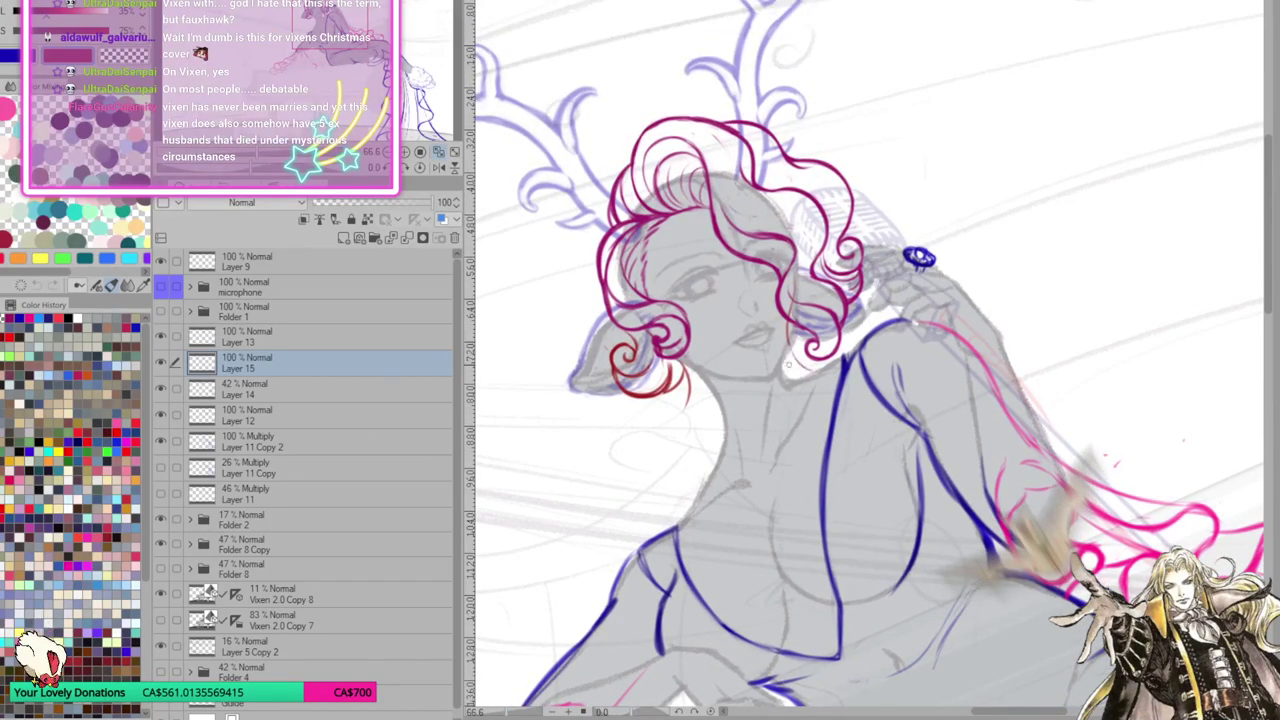
left_click_drag(788, 348, 800, 376)
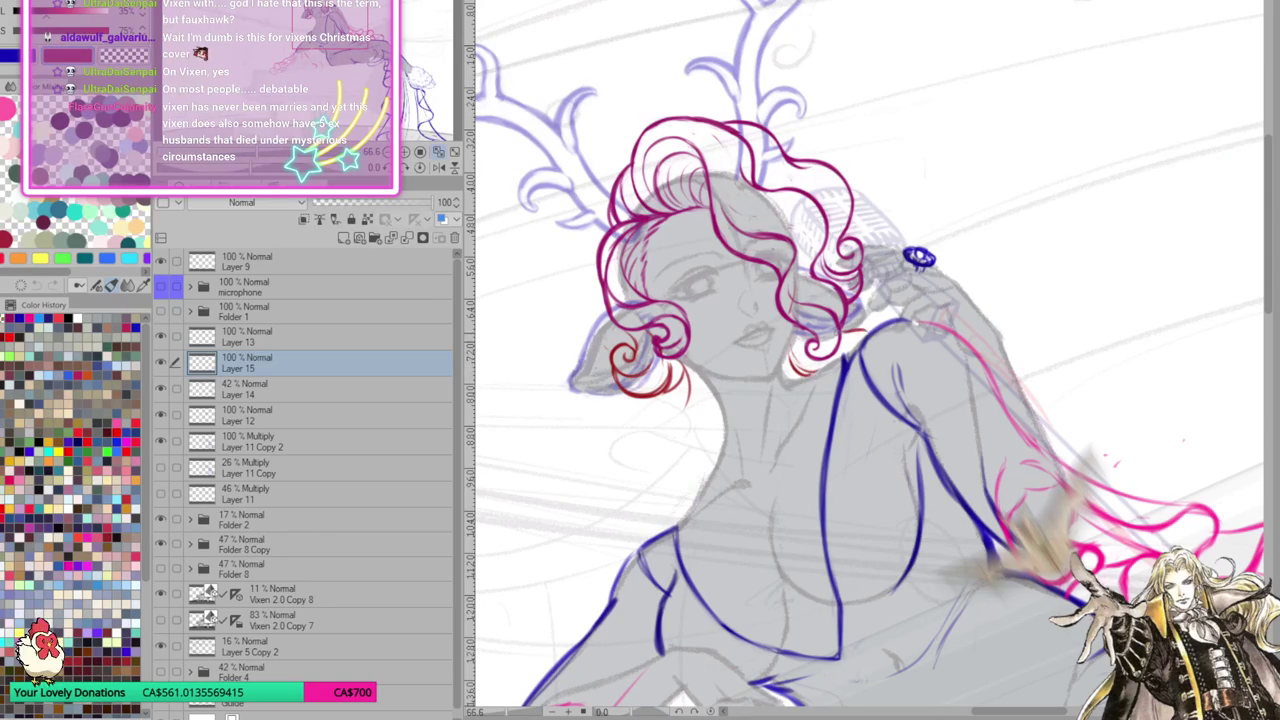
left_click_drag(842, 318, 872, 328)
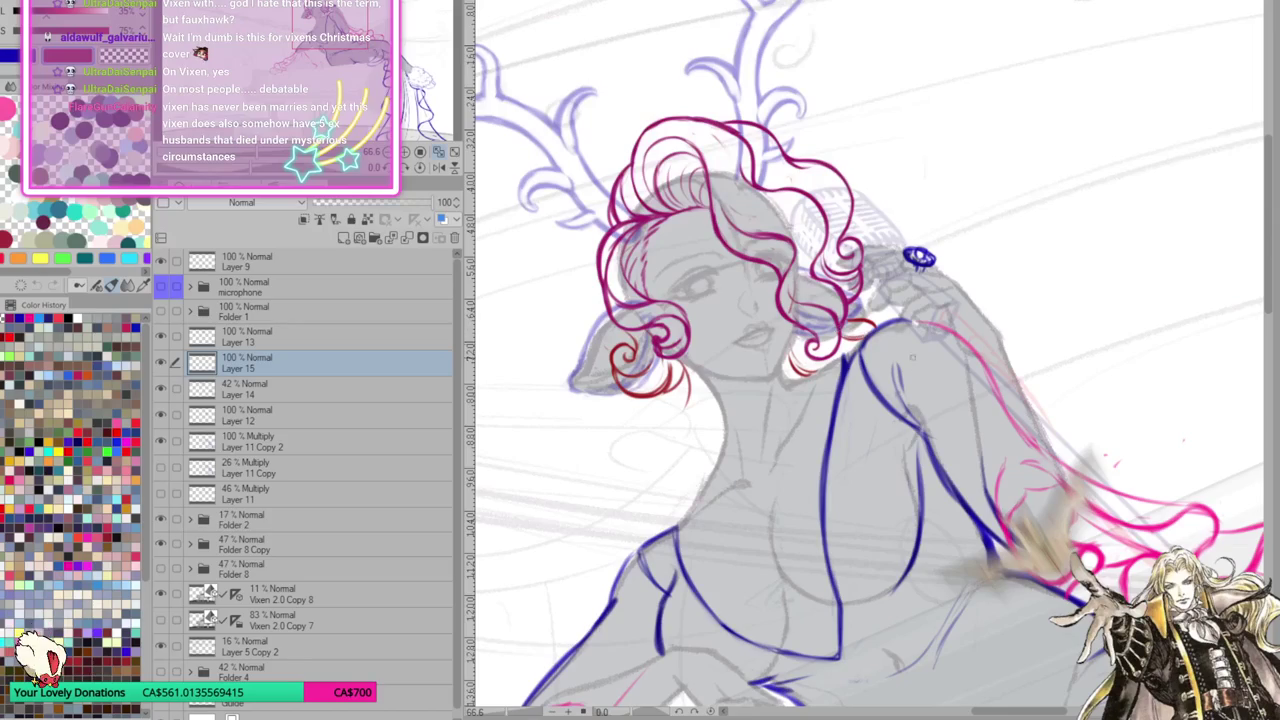
left_click_drag(978, 420, 998, 361)
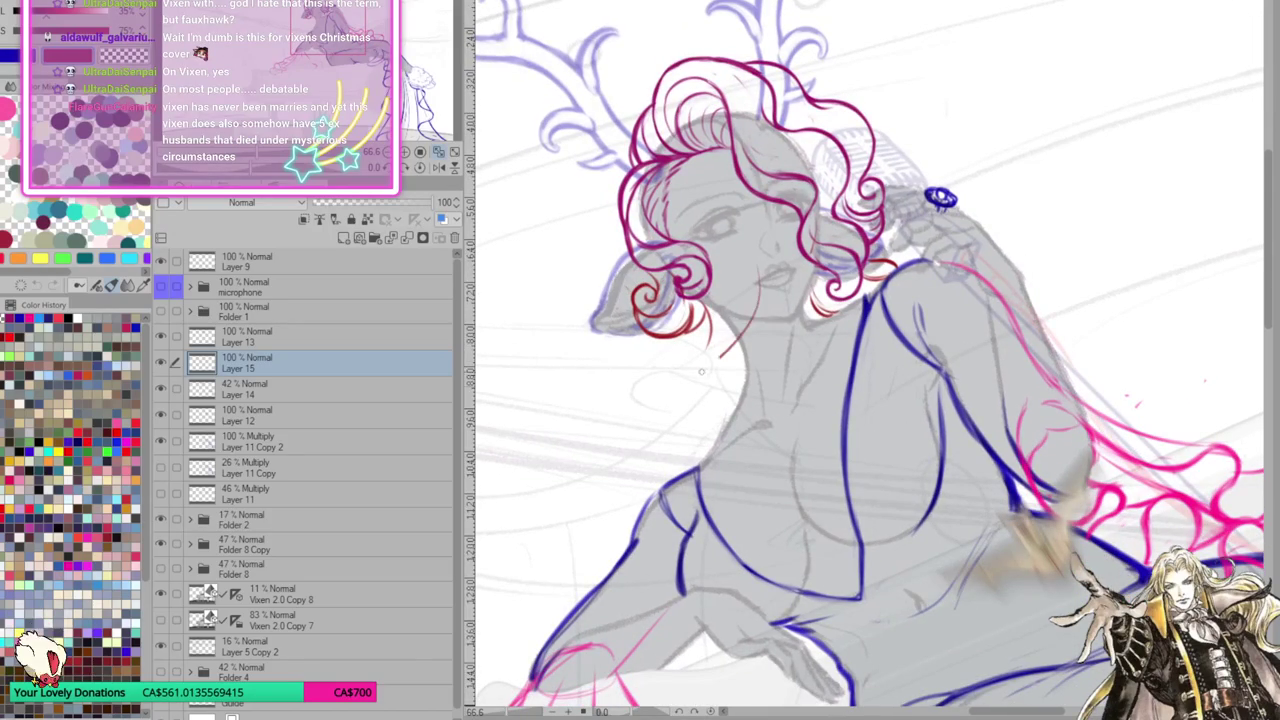
left_click_drag(702, 416, 712, 394)
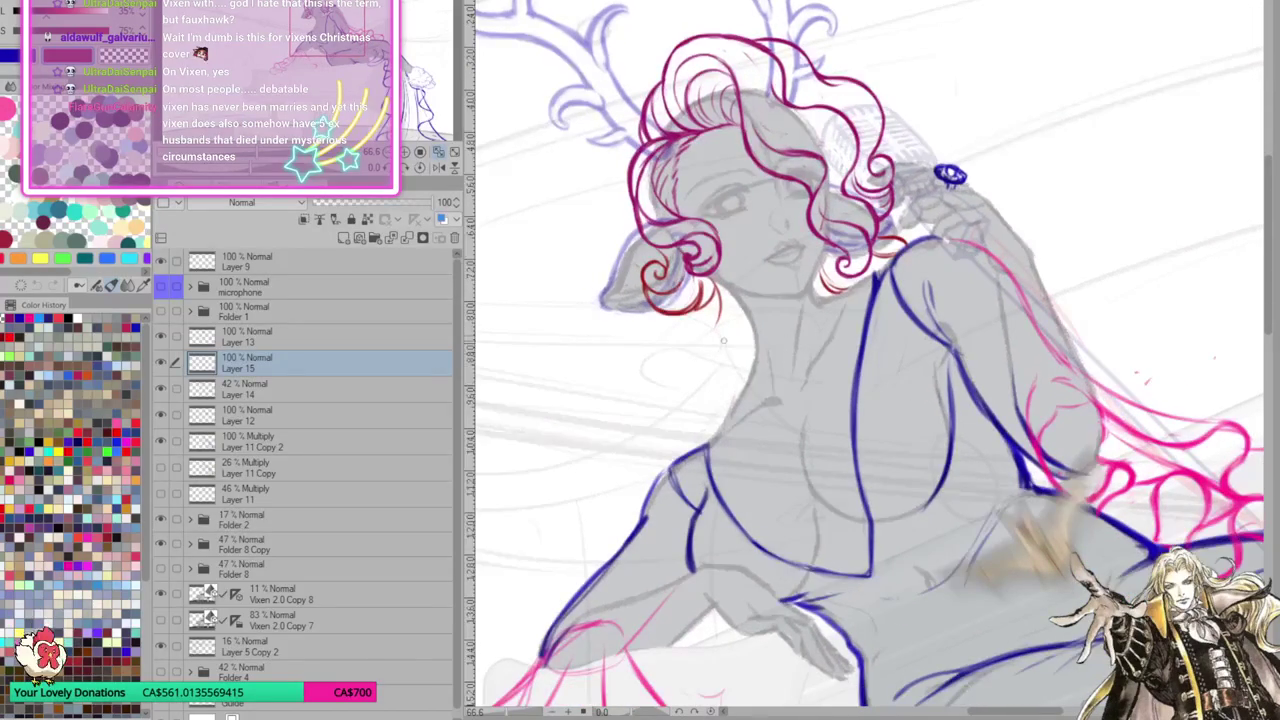
left_click_drag(686, 338, 656, 428)
left_click_drag(797, 370, 1087, 350)
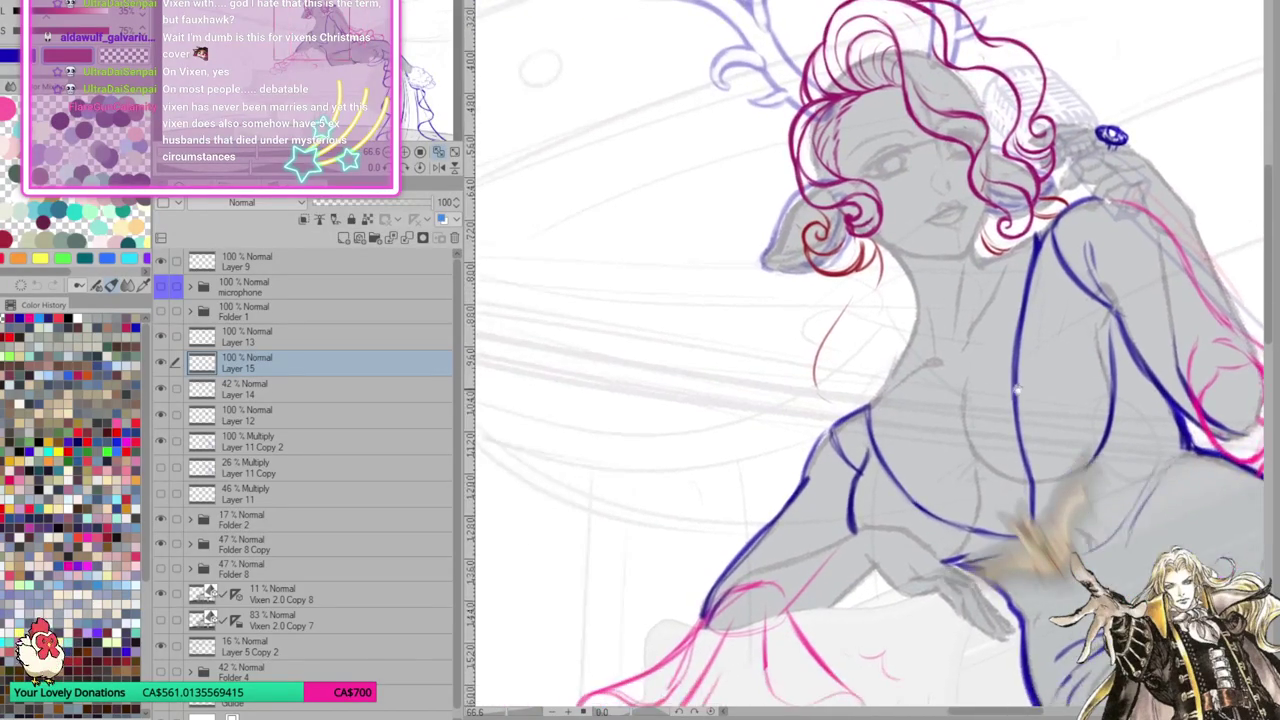
Replace the stray stroke with long red strands curving down left of her neck
key("ctrl+z")
mouse_move(1028, 300)
left_mouse_down()
mouse_move(988, 350)
mouse_move(982, 396)
left_mouse_up()
mouse_move(1000, 338)
left_mouse_down()
mouse_move(986, 394)
mouse_move(1003, 268)
mouse_move(928, 424)
left_mouse_up()
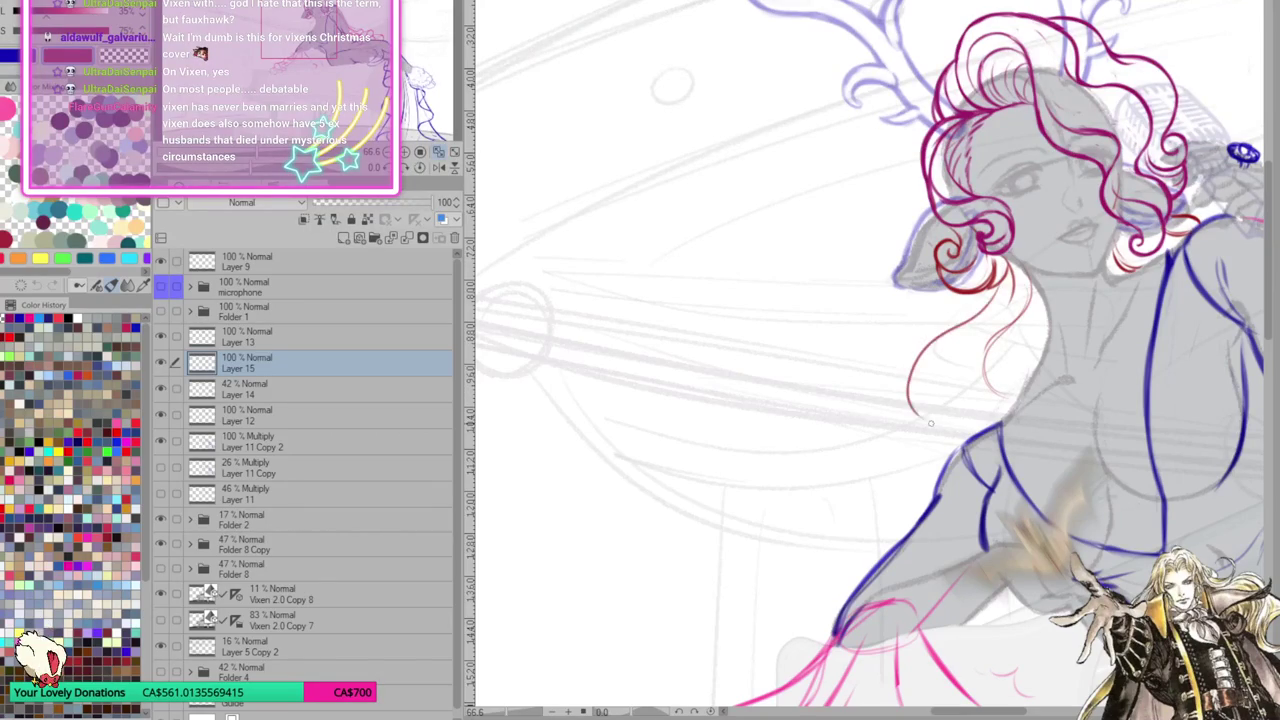
mouse_move(932, 336)
left_mouse_down()
mouse_move(904, 412)
mouse_move(920, 352)
left_mouse_up()
left_click_drag(1002, 290, 930, 342)
left_click_drag(932, 338, 927, 415)
left_click_drag(1003, 268, 915, 345)
mouse_move(1005, 278)
left_mouse_down()
mouse_move(908, 376)
mouse_move(905, 498)
mouse_move(914, 450)
mouse_move(900, 385)
mouse_move(924, 442)
mouse_move(904, 464)
mouse_move(928, 488)
left_mouse_up()
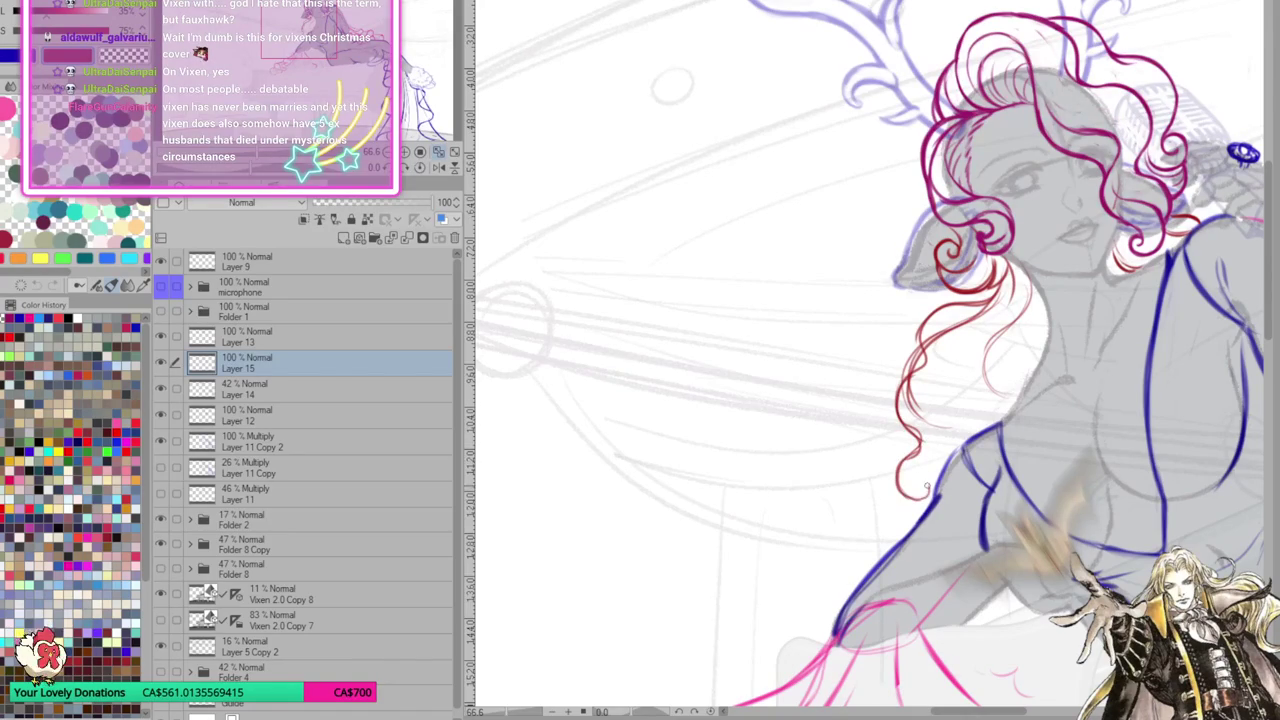
Add more red strands to the left hair curl and close its bottom end
left_click_drag(1086, 476, 946, 481)
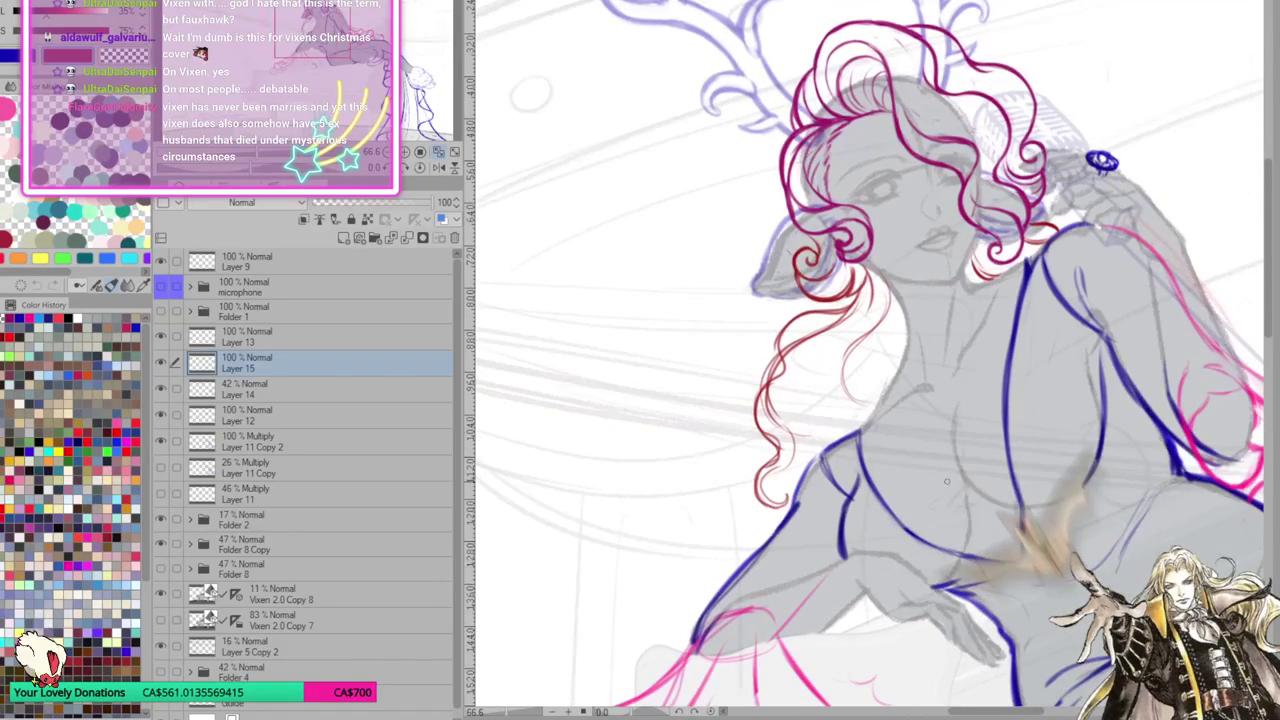
mouse_move(770, 380)
left_mouse_down()
mouse_move(785, 440)
mouse_move(770, 495)
mouse_move(763, 375)
left_mouse_up()
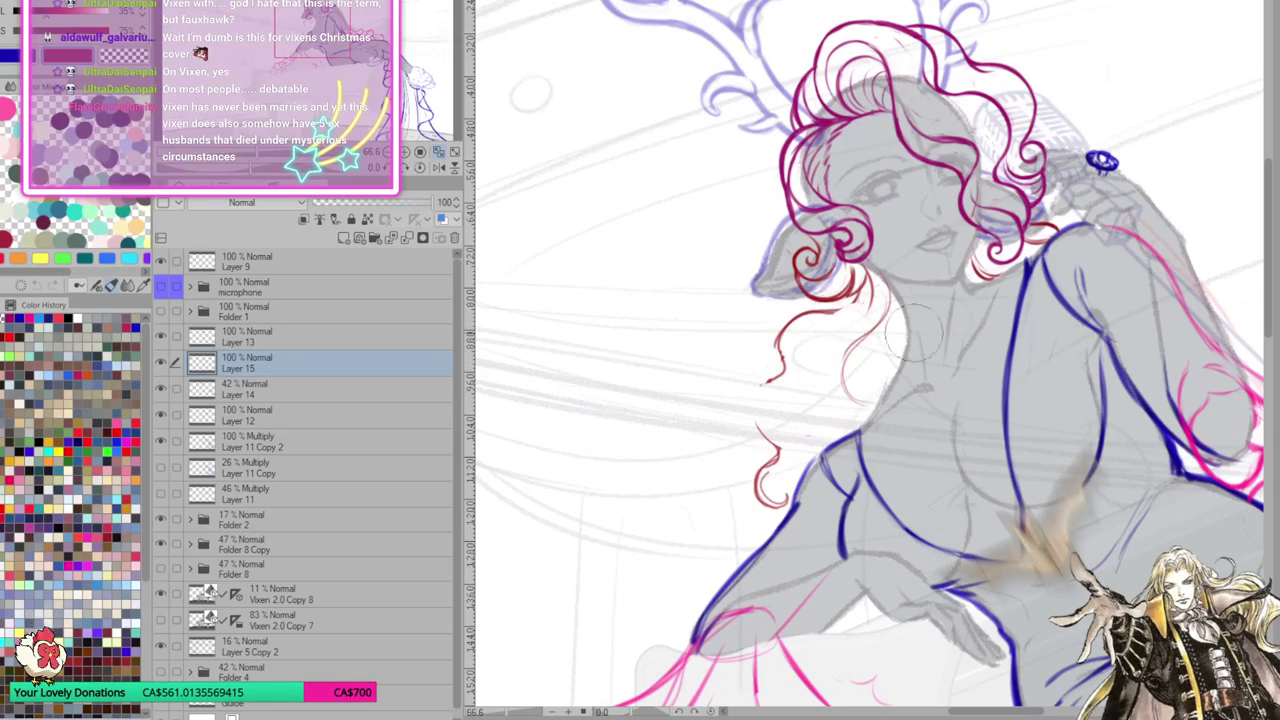
mouse_move(856, 288)
left_mouse_down()
mouse_move(780, 338)
mouse_move(758, 415)
mouse_move(772, 464)
mouse_move(764, 500)
mouse_move(782, 430)
mouse_move(766, 382)
left_mouse_up()
left_click_drag(806, 312, 780, 376)
mouse_move(892, 288)
left_mouse_down()
mouse_move(798, 422)
mouse_move(830, 364)
mouse_move(824, 330)
mouse_move(789, 430)
left_mouse_up()
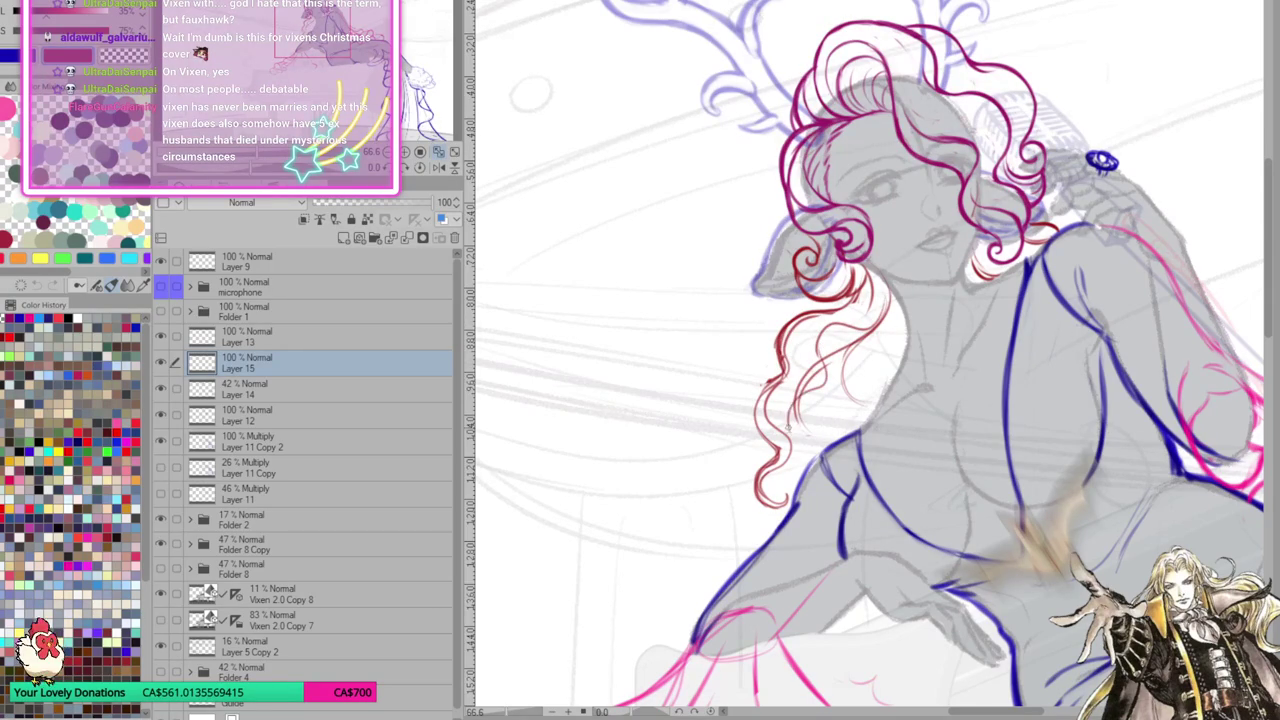
mouse_move(770, 478)
left_mouse_down()
mouse_move(788, 500)
mouse_move(770, 512)
mouse_move(794, 516)
left_mouse_up()
mouse_move(1012, 446)
left_mouse_down()
mouse_move(950, 466)
mouse_move(992, 498)
mouse_move(833, 390)
left_mouse_up()
key("h")
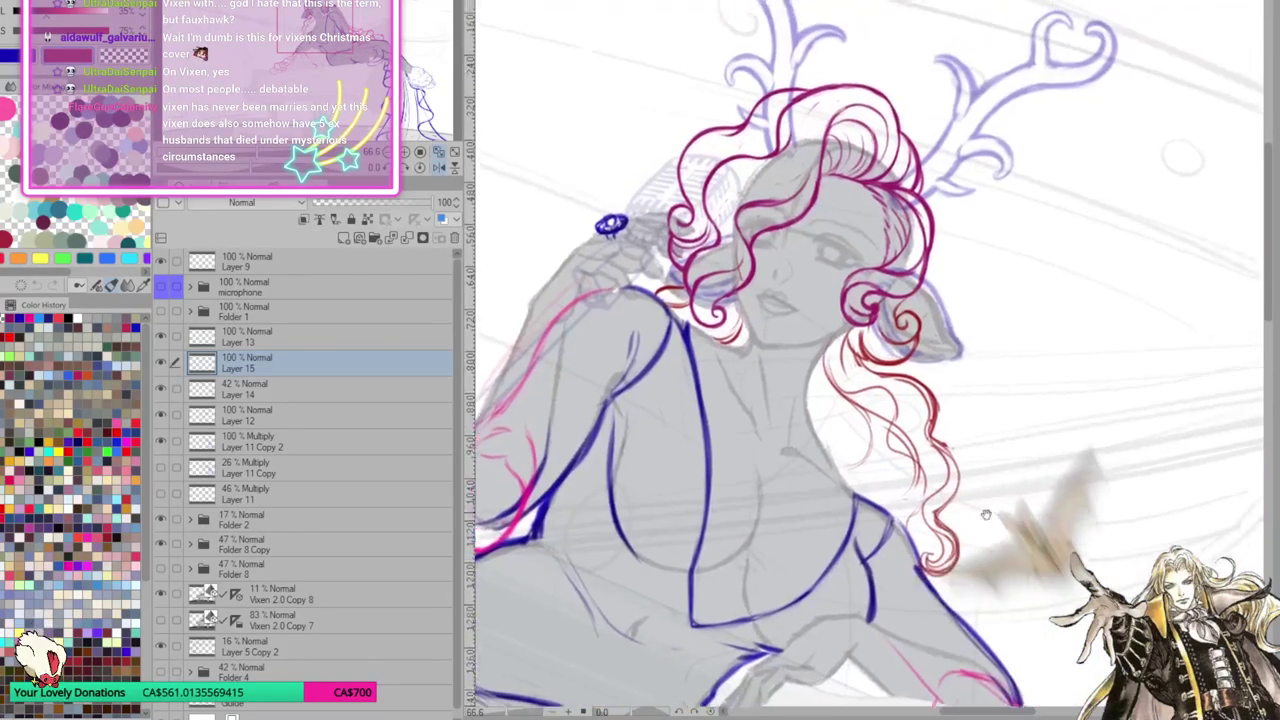
Erase stray red strands beside the face and darken the main strand beside the neck
key("e")
mouse_move(780, 330)
left_mouse_down()
mouse_move(872, 440)
mouse_move(925, 425)
left_mouse_up()
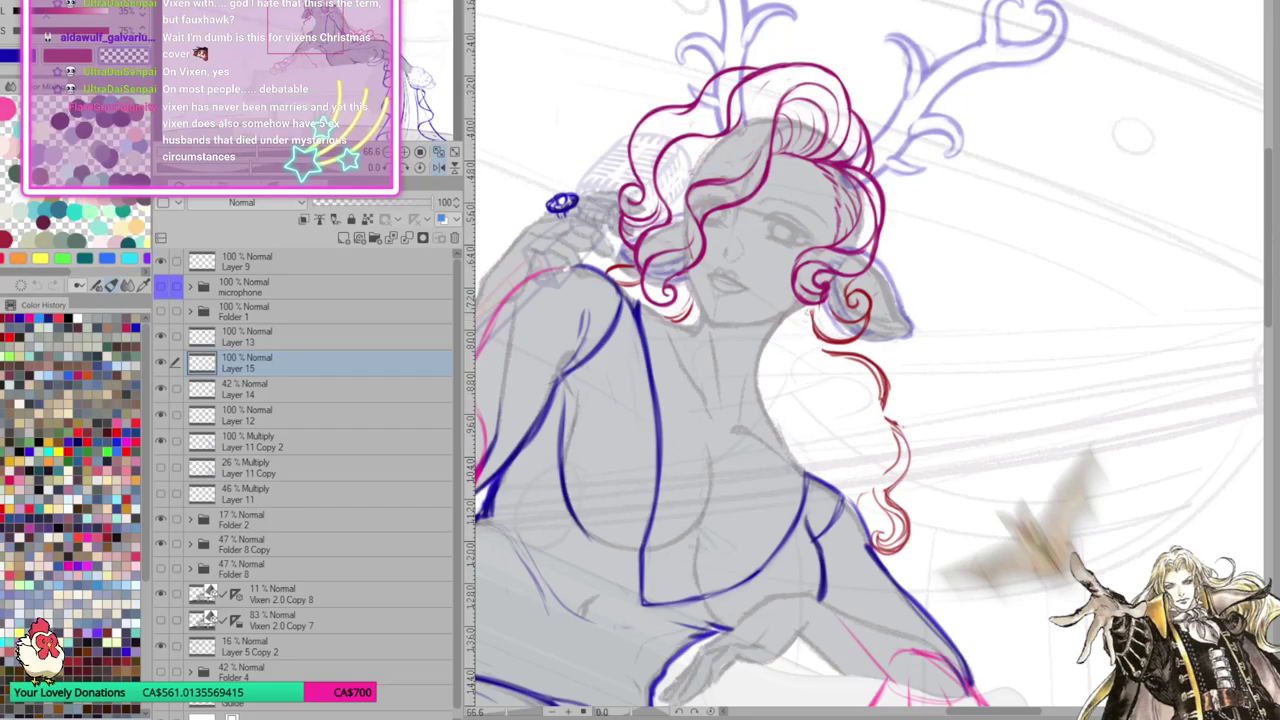
mouse_move(810, 315)
left_mouse_down()
mouse_move(899, 500)
mouse_move(868, 436)
mouse_move(884, 468)
mouse_move(868, 457)
left_mouse_up()
left_click_drag(886, 412, 866, 446)
mouse_move(890, 368)
left_mouse_down()
mouse_move(880, 466)
mouse_move(886, 422)
left_mouse_up()
left_click_drag(966, 484, 939, 422)
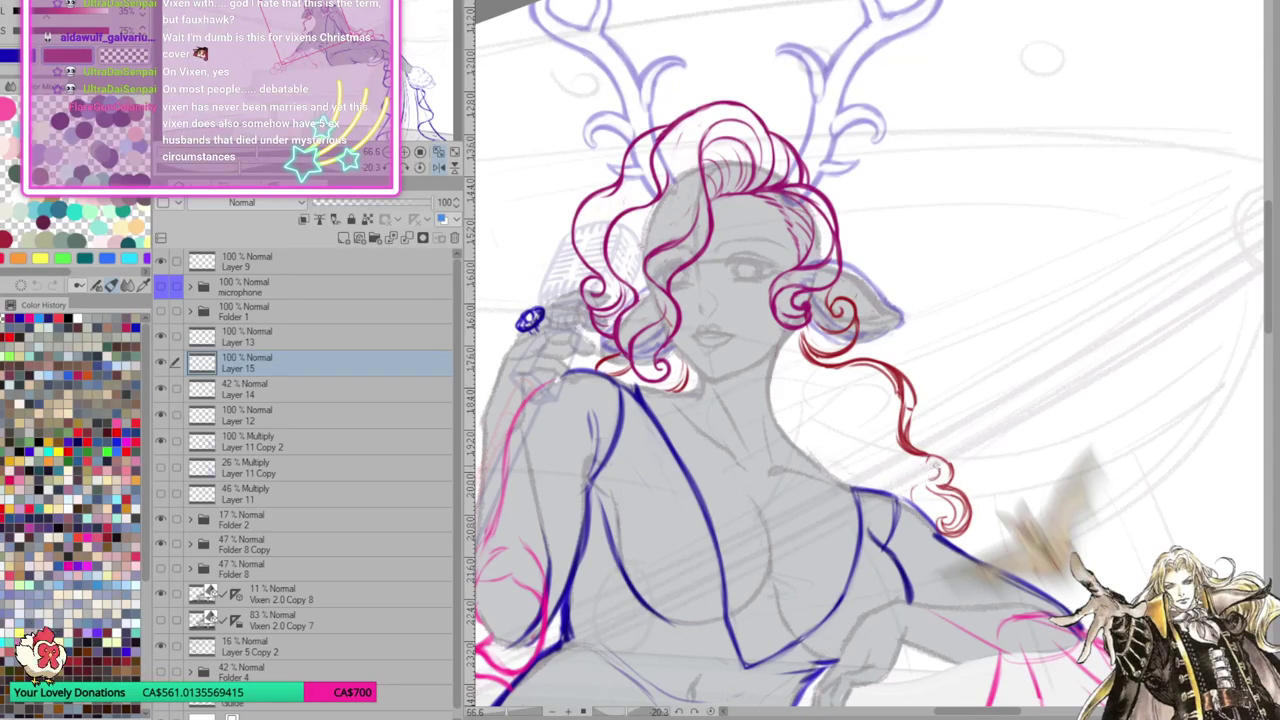
left_click(421, 168)
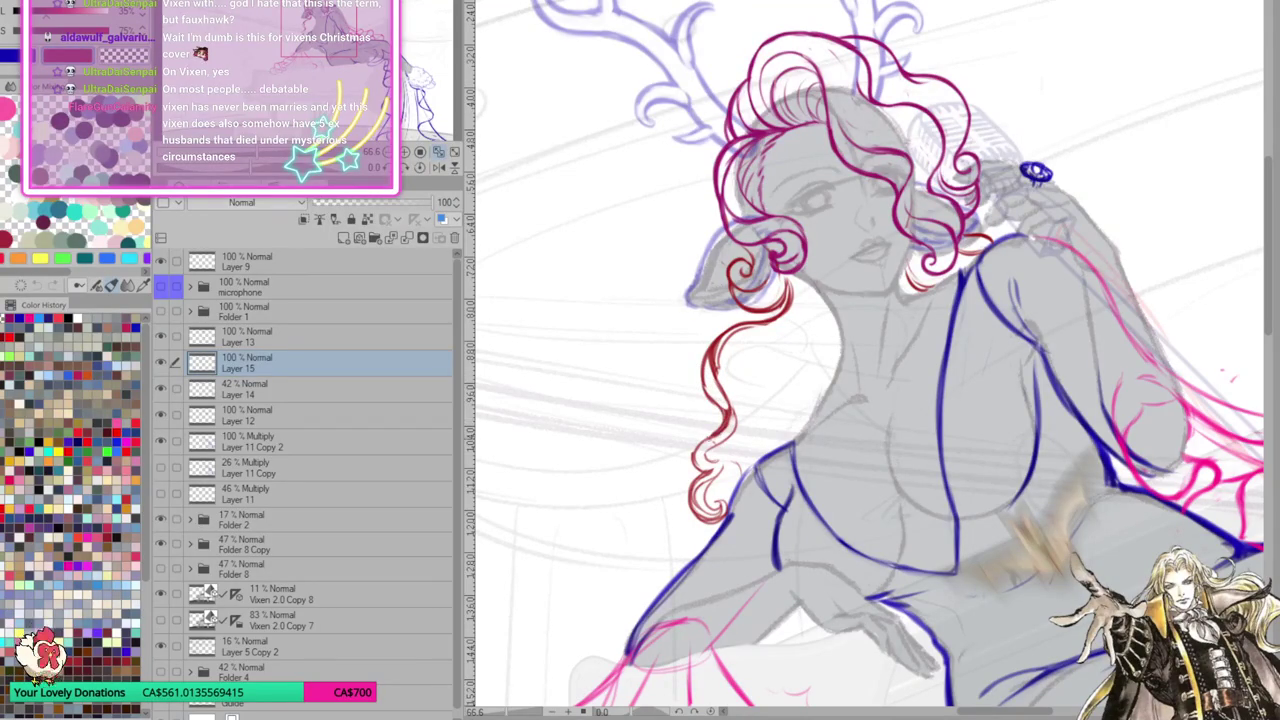
left_click_drag(718, 436, 692, 456)
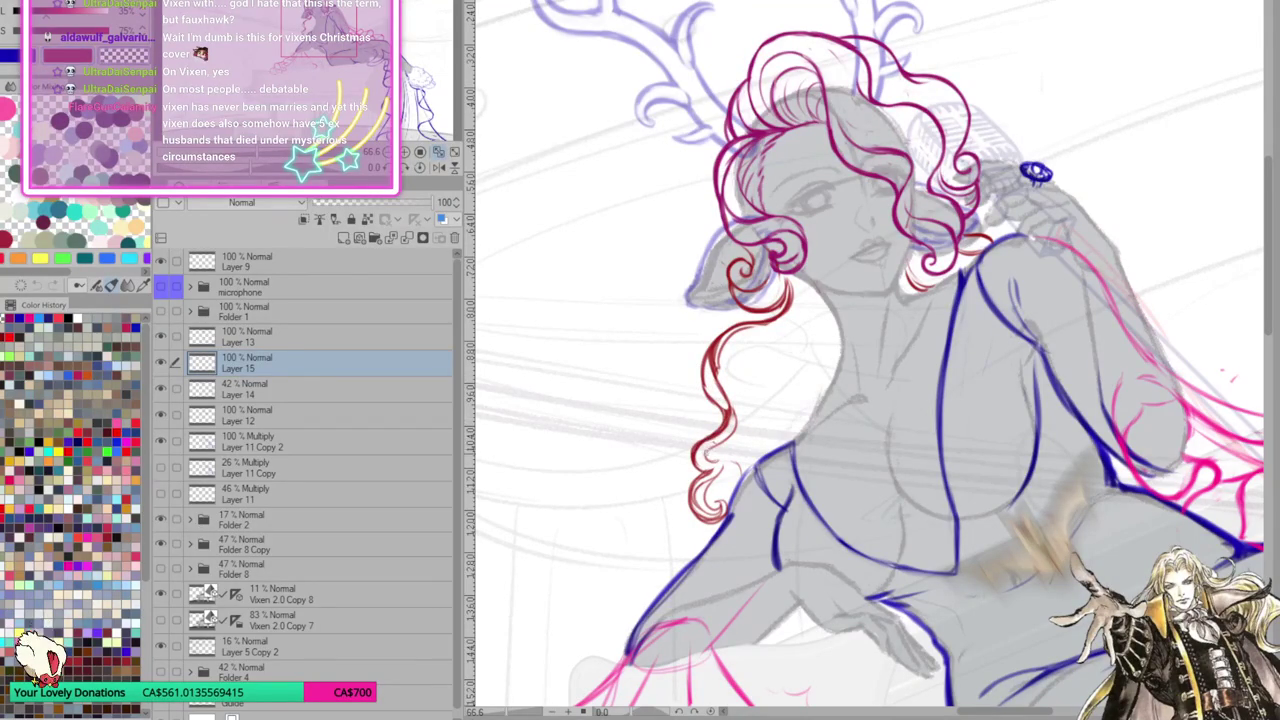
Add short red strands and a small curl at the lower end of the left curl
left_click_drag(722, 444, 733, 397)
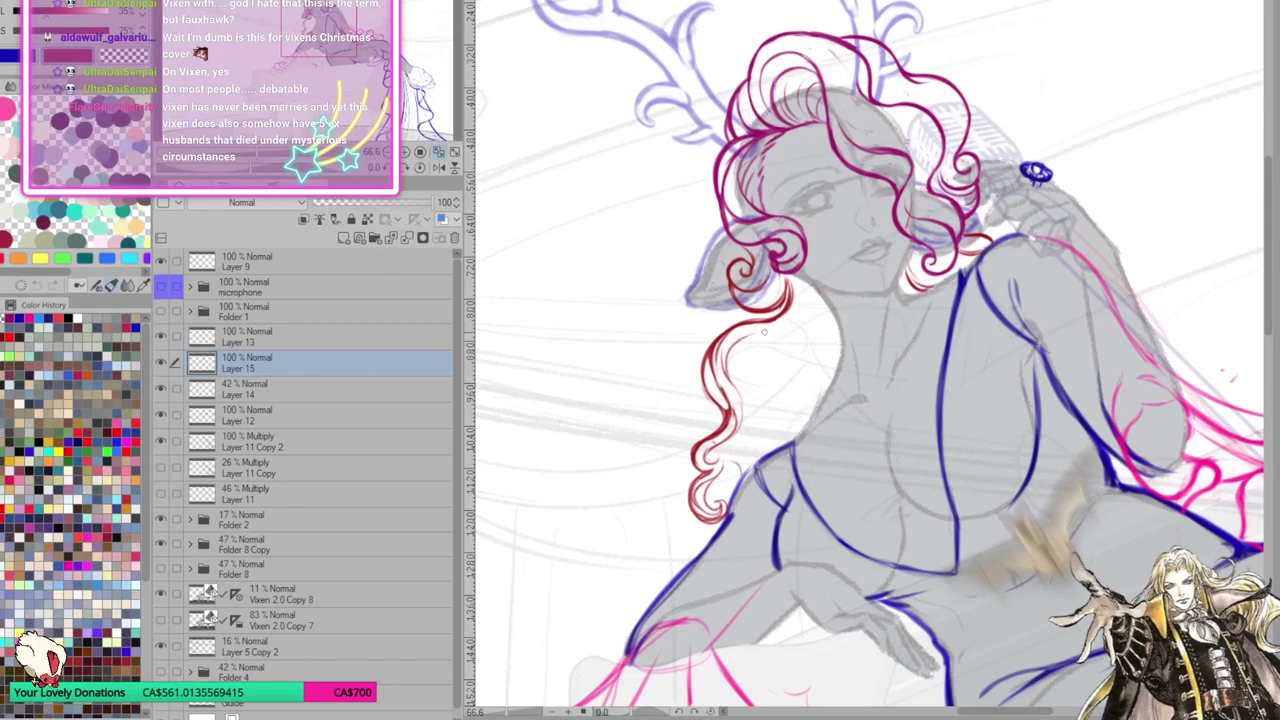
mouse_move(792, 278)
left_mouse_down()
mouse_move(784, 314)
mouse_move(799, 310)
left_mouse_up()
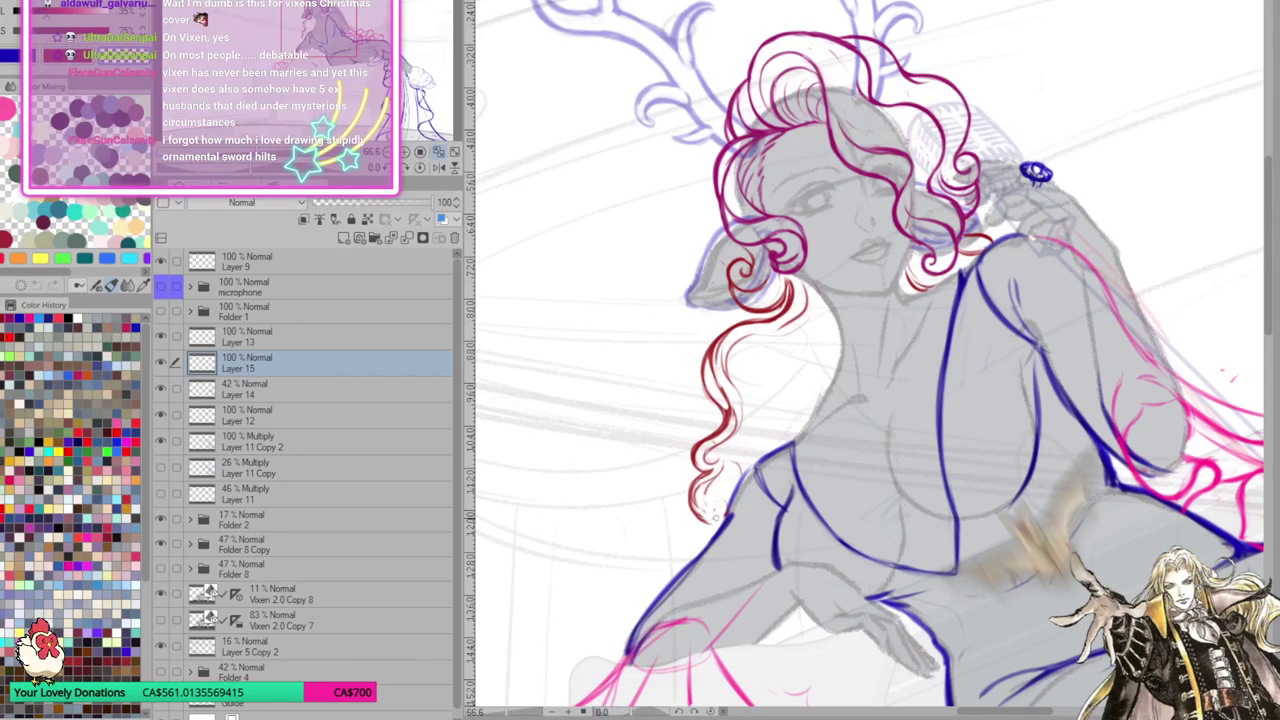
left_click_drag(724, 504, 731, 515)
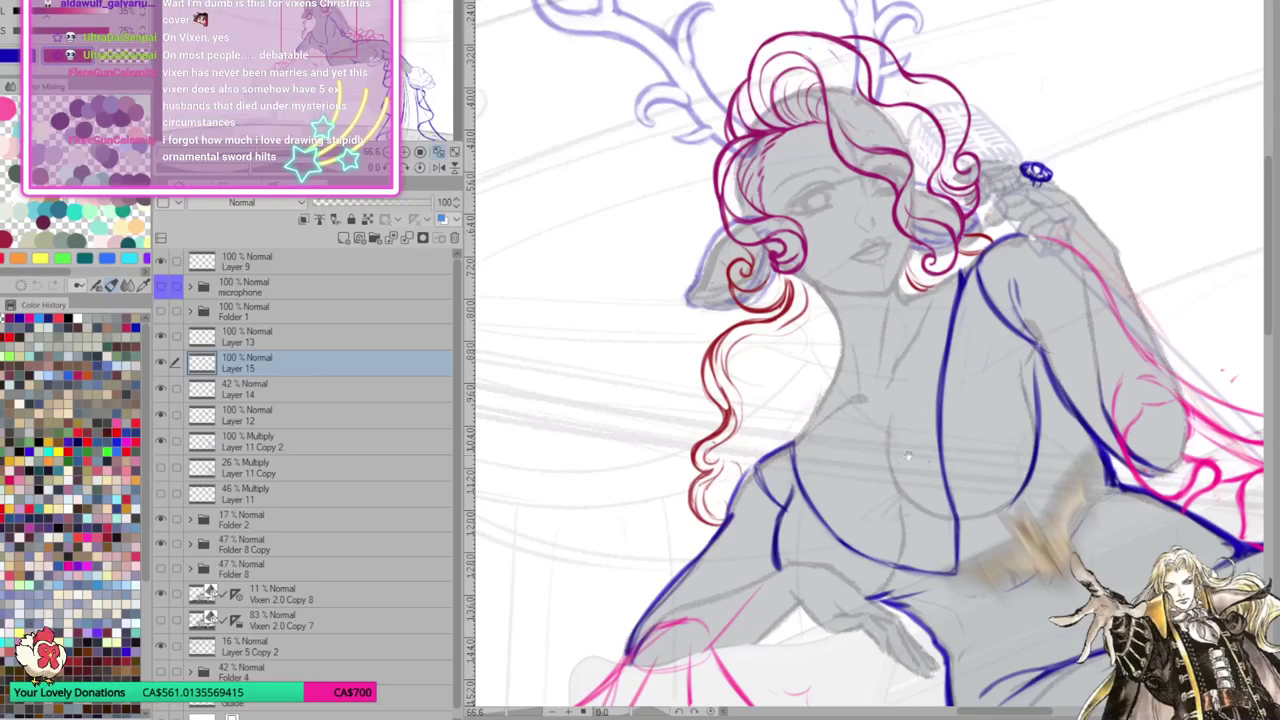
left_click_drag(884, 449, 798, 527)
mouse_move(688, 382)
left_mouse_down()
mouse_move(612, 446)
mouse_move(630, 506)
left_mouse_up()
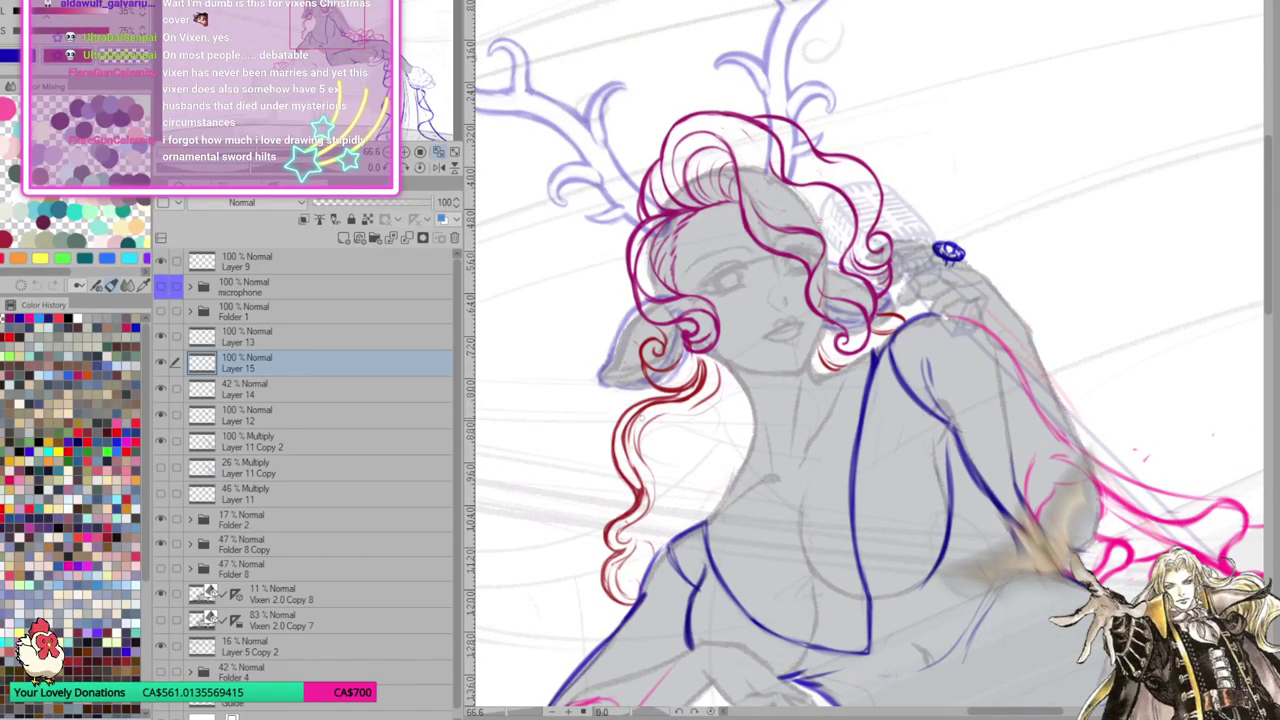
mouse_move(692, 392)
left_mouse_down()
mouse_move(614, 436)
mouse_move(646, 508)
left_mouse_up()
mouse_move(634, 428)
left_mouse_down()
mouse_move(642, 496)
mouse_move(656, 494)
mouse_move(642, 518)
left_mouse_up()
left_click_drag(648, 520, 642, 546)
Redraw the lower-left curl's strokes and extend a thin red strand further down
left_click_drag(664, 424, 652, 480)
mouse_move(660, 426)
left_mouse_down()
mouse_move(650, 456)
mouse_move(680, 464)
mouse_move(662, 438)
mouse_move(688, 480)
mouse_move(662, 534)
left_mouse_up()
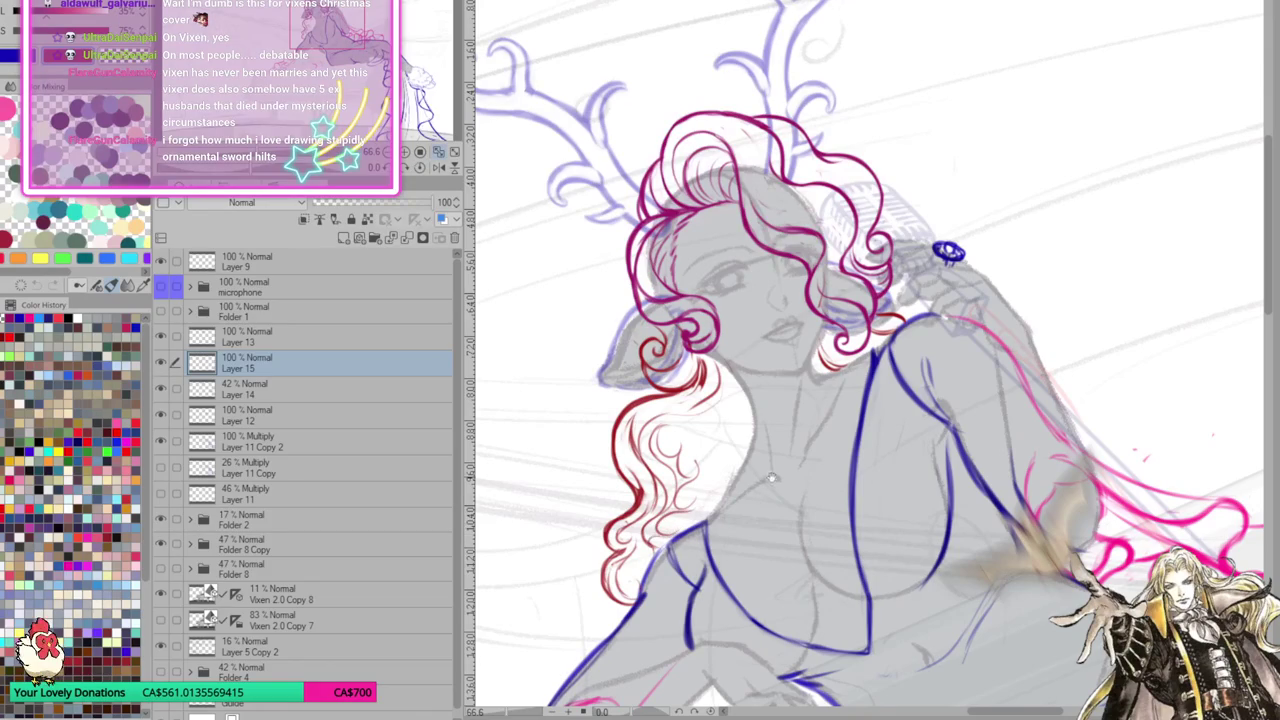
key("minus")
key("ctrl+z")
key("ctrl+z")
mouse_move(704, 366)
left_mouse_down()
mouse_move(662, 420)
mouse_move(692, 458)
mouse_move(676, 522)
mouse_move(693, 458)
left_mouse_up()
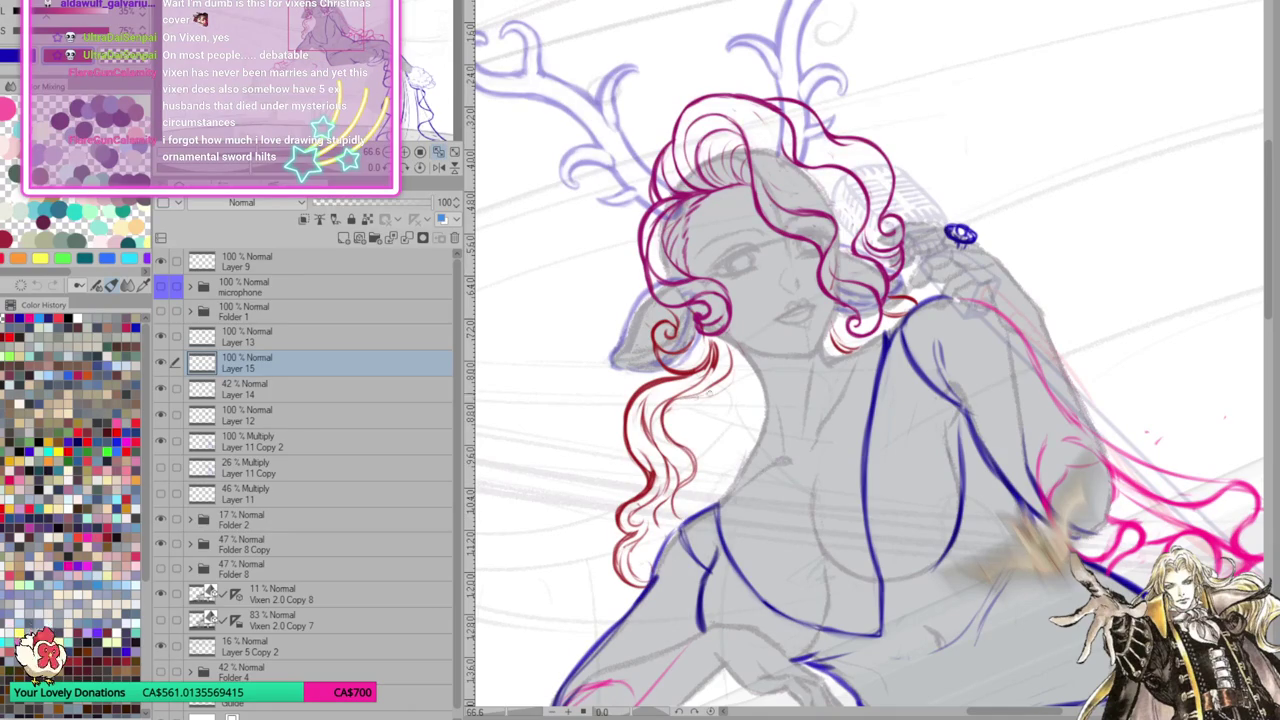
mouse_move(694, 396)
left_mouse_down()
mouse_move(981, 436)
mouse_move(770, 348)
mouse_move(724, 402)
left_mouse_up()
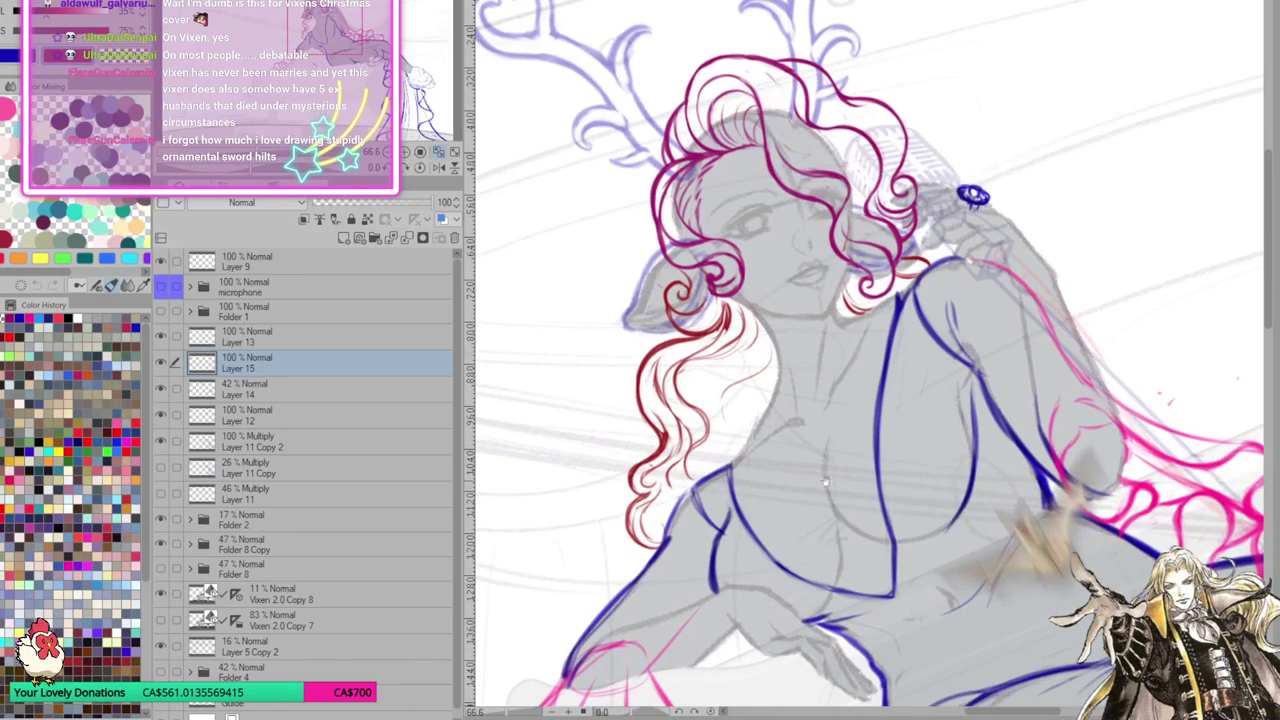
left_click_drag(818, 473, 721, 306)
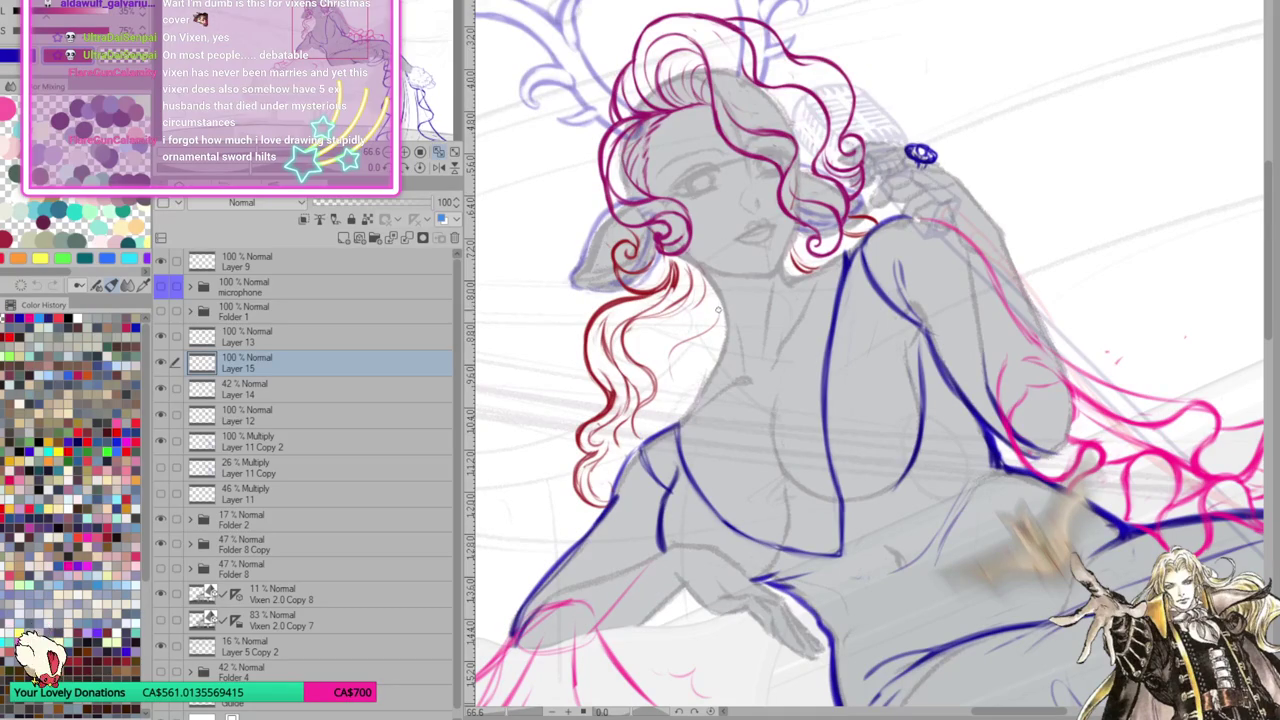
mouse_move(712, 306)
left_mouse_down()
mouse_move(718, 404)
mouse_move(682, 528)
left_mouse_up()
left_click_drag(734, 471, 734, 425)
Remove the unwanted red strands and draw a new dark inner strand down the hair
key("ctrl+z")
key("ctrl+z")
key("ctrl+z")
key("ctrl+z")
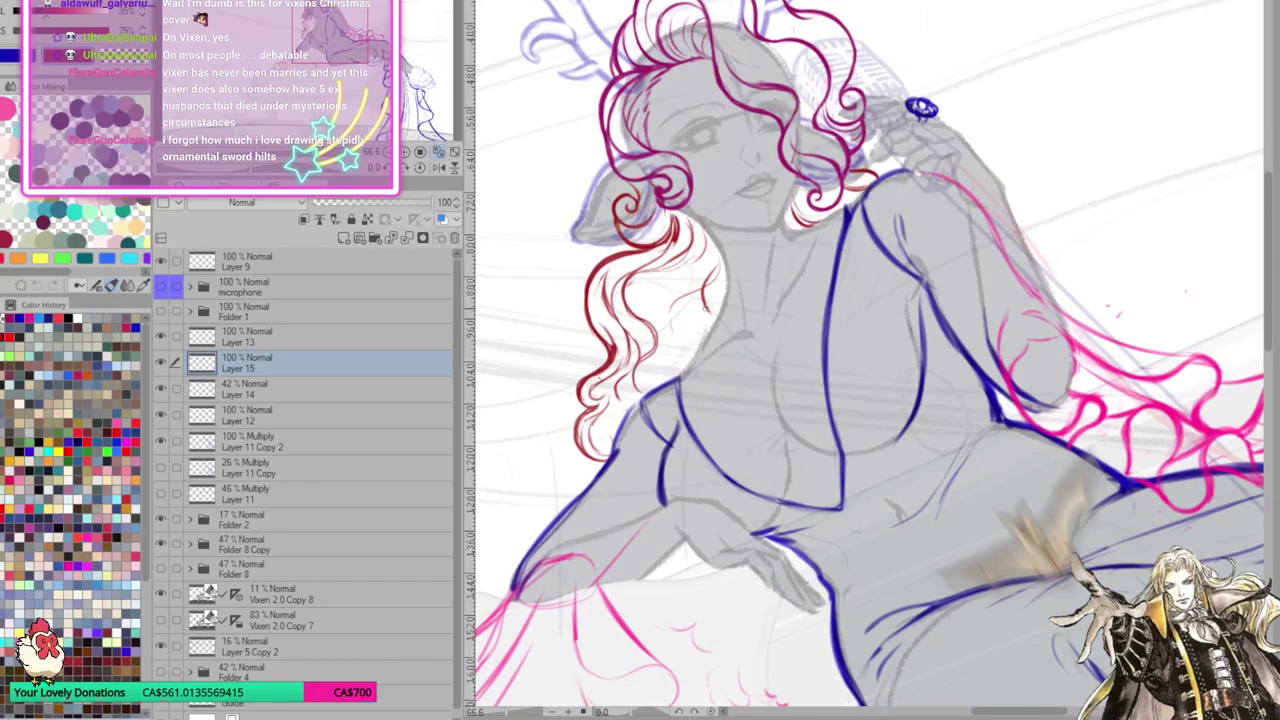
mouse_move(704, 280)
left_mouse_down()
mouse_move(716, 358)
mouse_move(680, 424)
mouse_move(688, 442)
left_mouse_up()
key("ctrl+z")
key("ctrl+z")
mouse_move(670, 372)
left_mouse_down()
mouse_move(634, 456)
mouse_move(648, 462)
mouse_move(638, 472)
mouse_move(646, 424)
mouse_move(628, 502)
mouse_move(642, 506)
mouse_move(650, 388)
left_mouse_up()
key("ctrl+z")
key("ctrl+z")
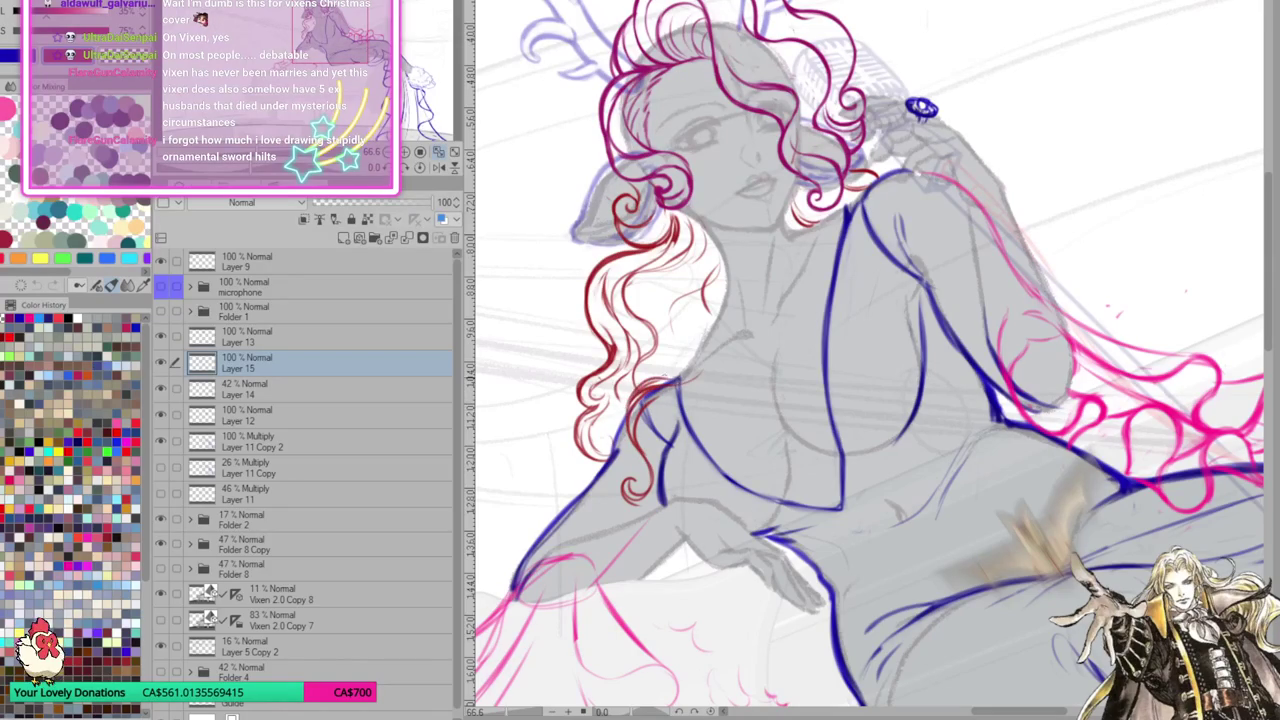
mouse_move(679, 278)
left_mouse_down()
mouse_move(672, 340)
mouse_move(686, 376)
mouse_move(680, 278)
left_mouse_up()
mouse_move(668, 332)
left_mouse_down()
mouse_move(704, 228)
mouse_move(660, 326)
mouse_move(676, 352)
left_mouse_up()
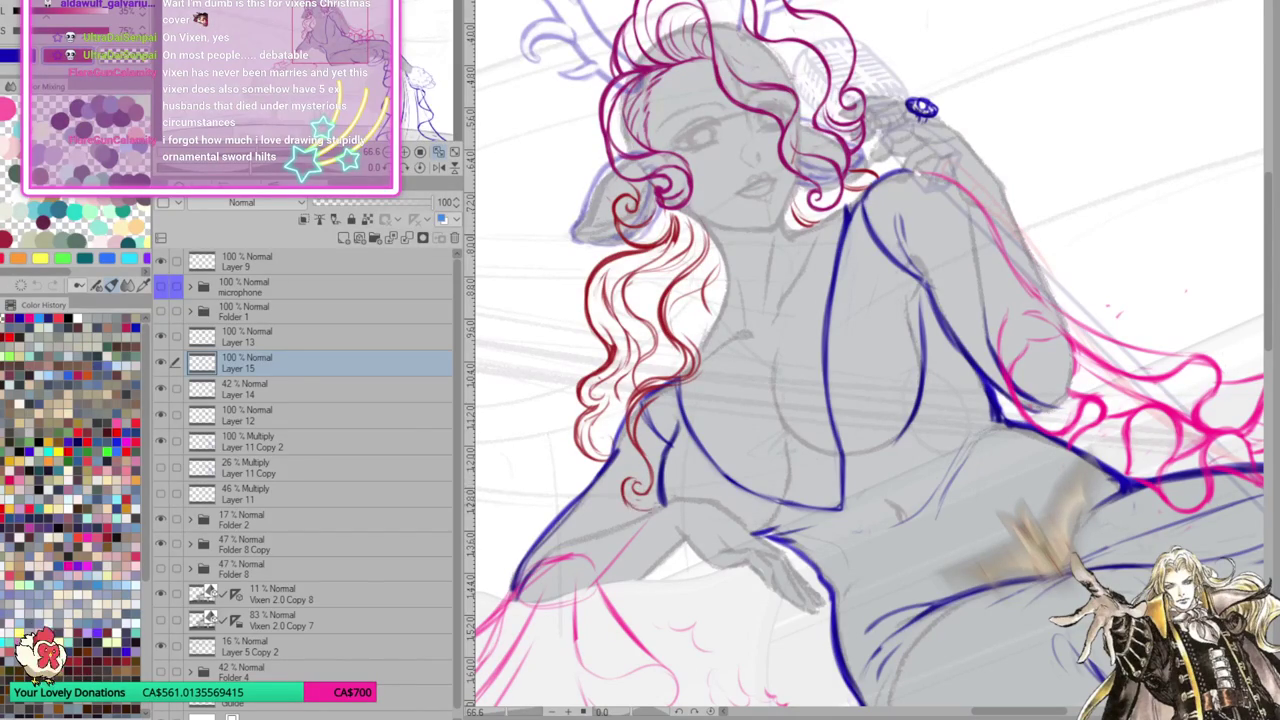
Add red curls at the bottom of the strand and along the left hair
left_click_drag(655, 500, 632, 490)
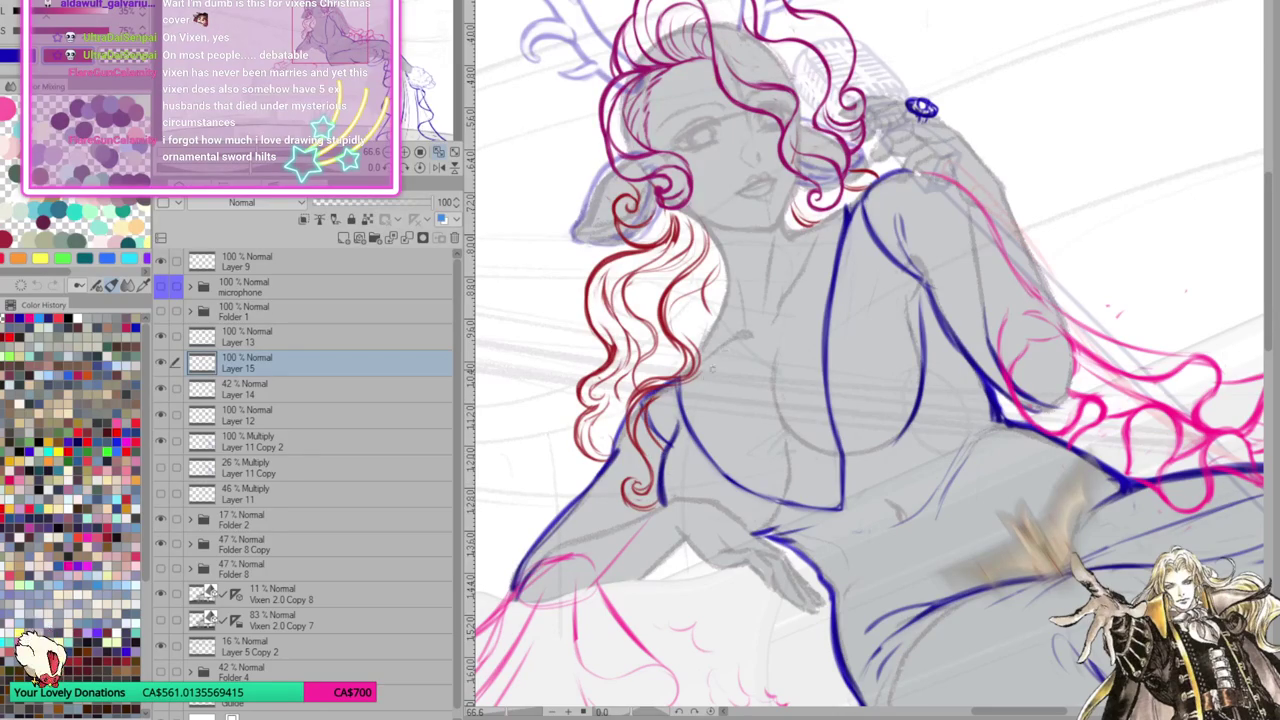
left_click_drag(788, 312, 810, 328)
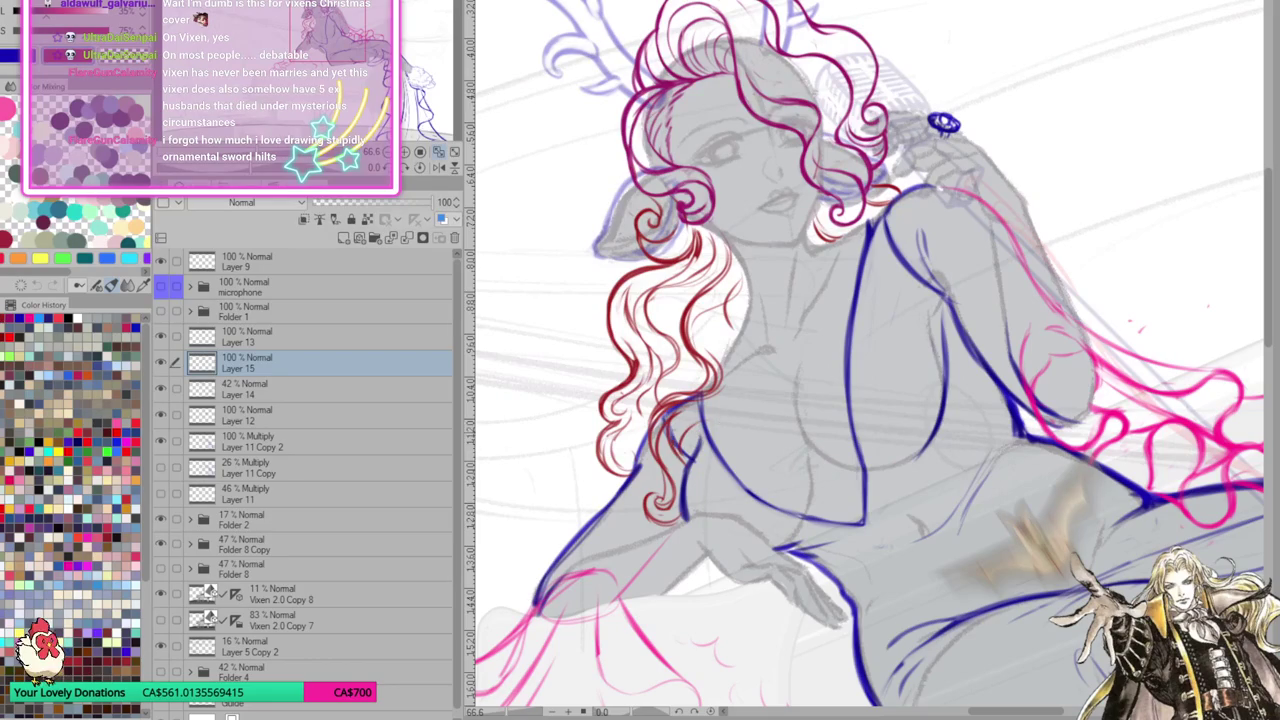
mouse_move(706, 422)
left_mouse_down()
mouse_move(740, 416)
mouse_move(748, 370)
mouse_move(690, 340)
left_mouse_up()
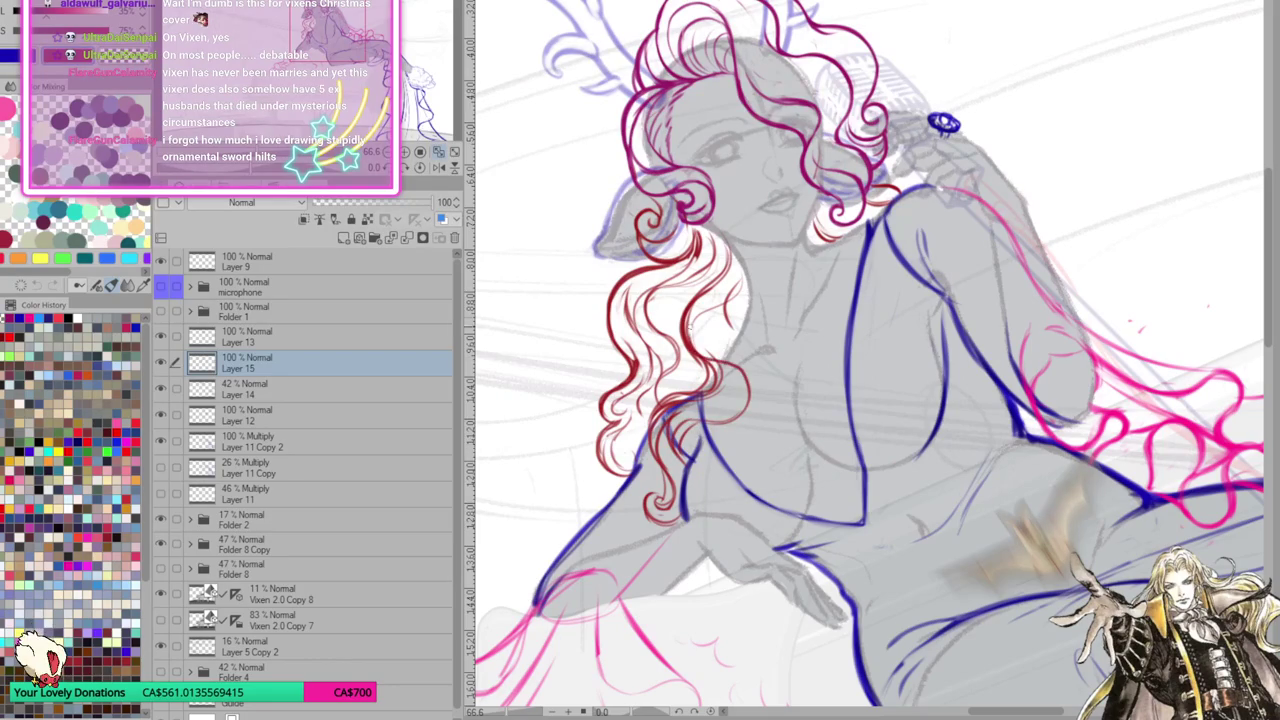
mouse_move(748, 402)
left_mouse_down()
mouse_move(724, 326)
mouse_move(762, 370)
left_mouse_up()
left_click_drag(957, 399, 884, 460)
mouse_move(716, 446)
left_mouse_down()
mouse_move(600, 470)
mouse_move(614, 446)
mouse_move(598, 466)
mouse_move(618, 504)
left_mouse_up()
Retouch the red curl ends, lightening stray strokes and redrawing part of the curl
mouse_move(610, 442)
left_mouse_down()
mouse_move(598, 446)
mouse_move(626, 522)
mouse_move(607, 534)
mouse_move(610, 512)
mouse_move(620, 536)
mouse_move(604, 534)
mouse_move(630, 530)
left_mouse_up()
mouse_move(602, 476)
left_mouse_down()
mouse_move(632, 520)
mouse_move(600, 512)
left_mouse_up()
left_click_drag(594, 462, 630, 536)
mouse_move(614, 442)
left_mouse_down()
mouse_move(630, 464)
mouse_move(652, 442)
mouse_move(644, 494)
left_mouse_up()
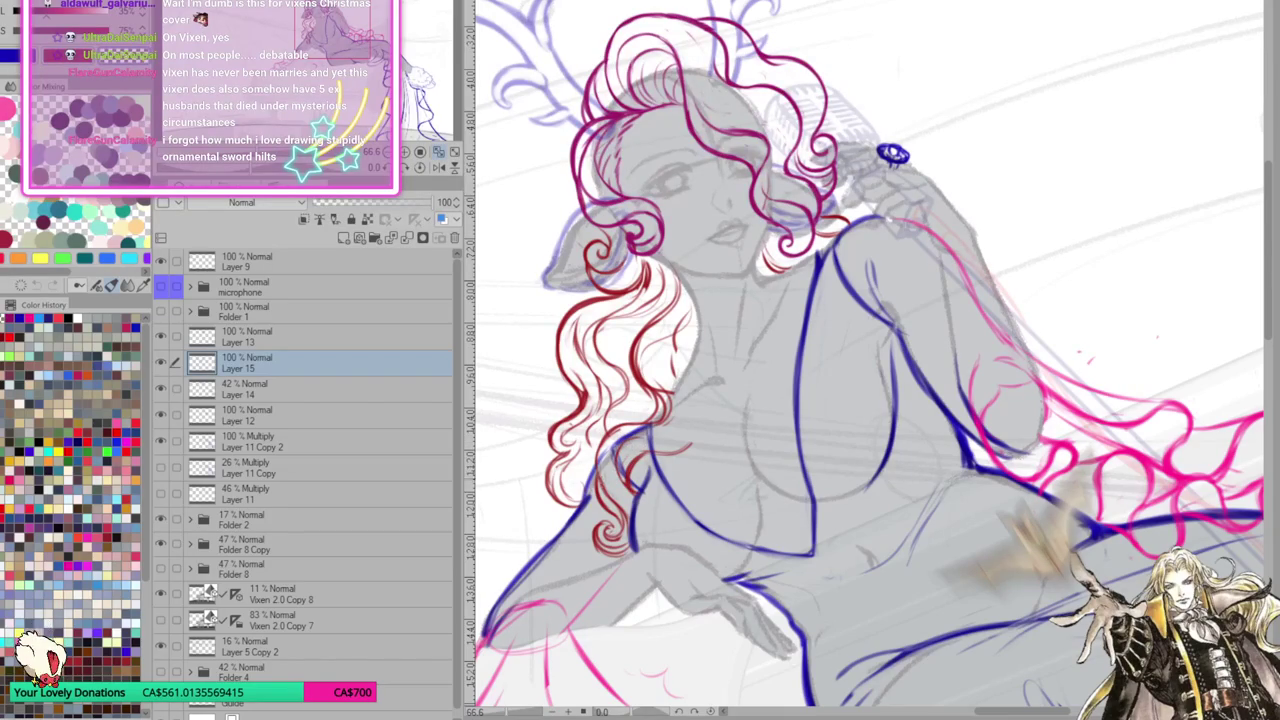
left_click_drag(596, 468, 606, 496)
mouse_move(592, 428)
left_mouse_down()
mouse_move(622, 460)
mouse_move(690, 428)
left_mouse_up()
key("h")
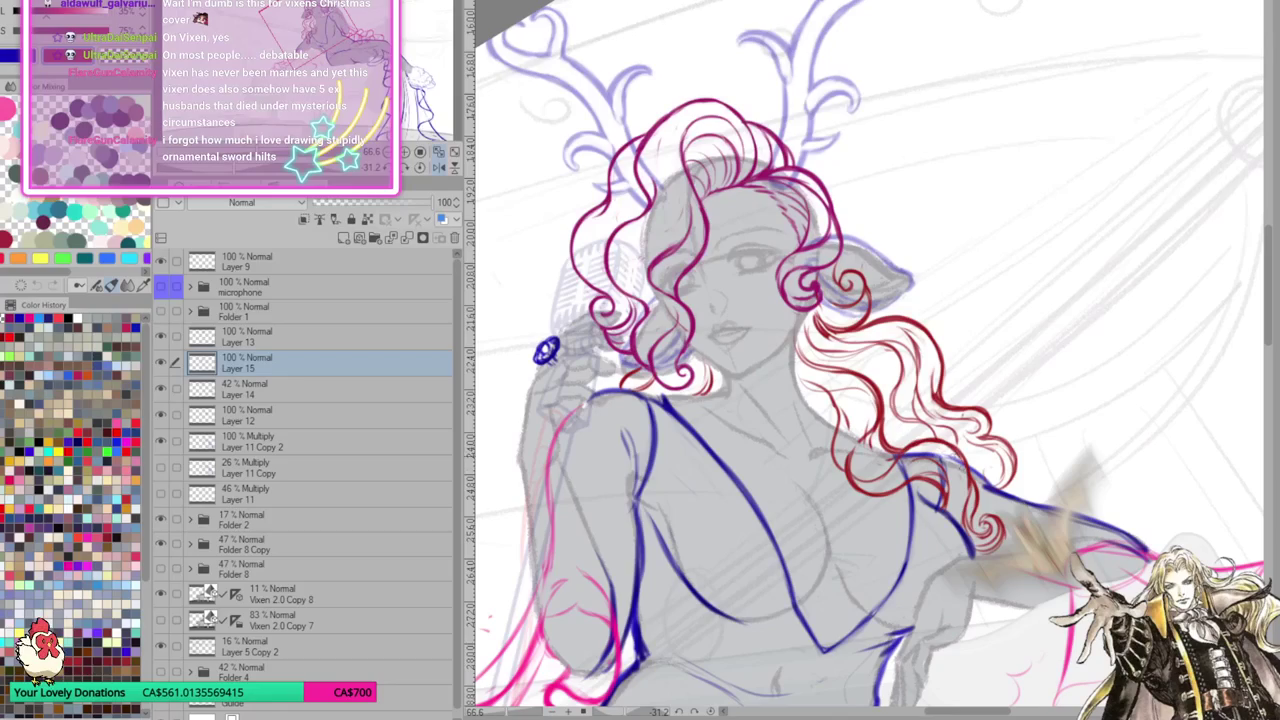
left_click_drag(865, 360, 885, 342)
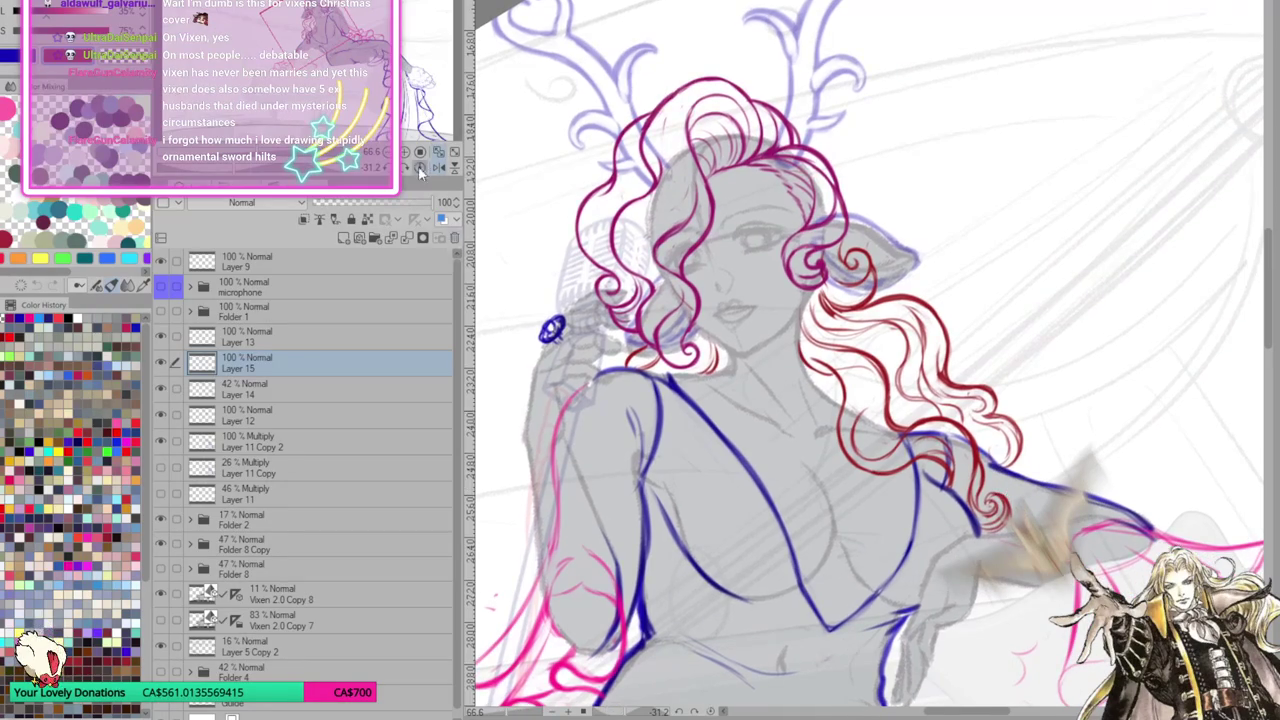
key("h")
mouse_move(1076, 466)
left_mouse_down()
mouse_move(883, 429)
mouse_move(830, 405)
left_mouse_up()
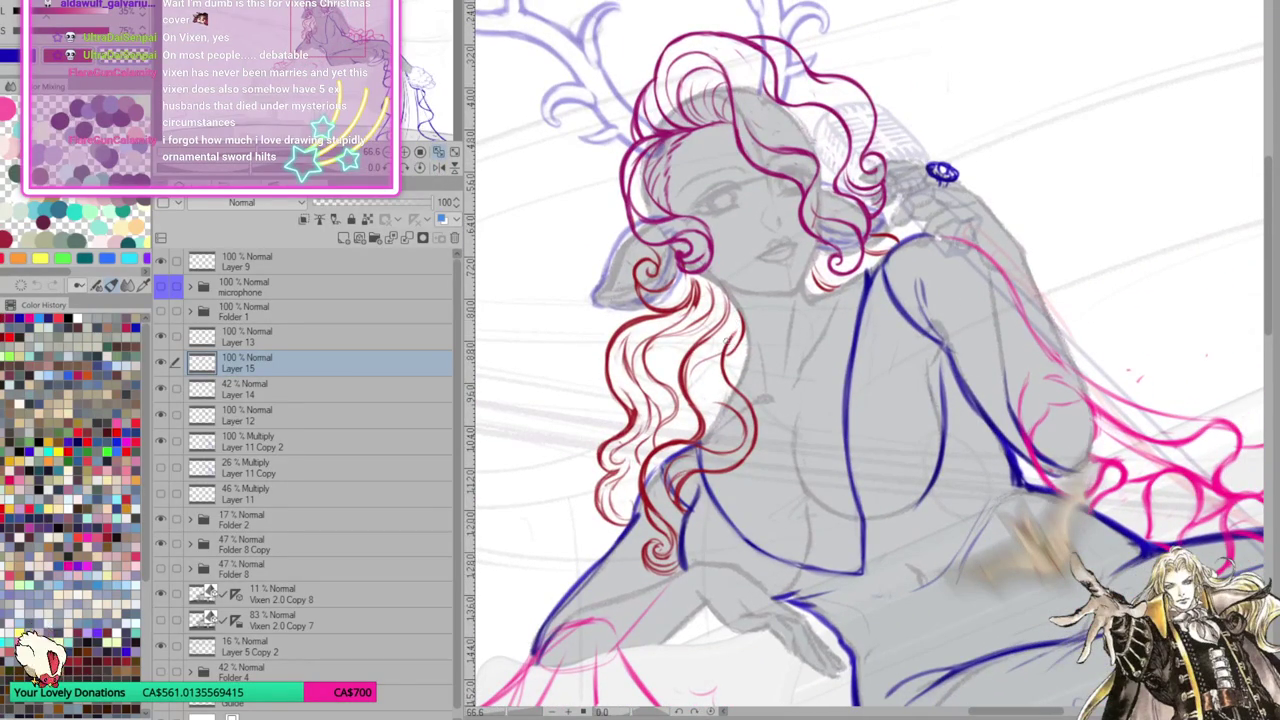
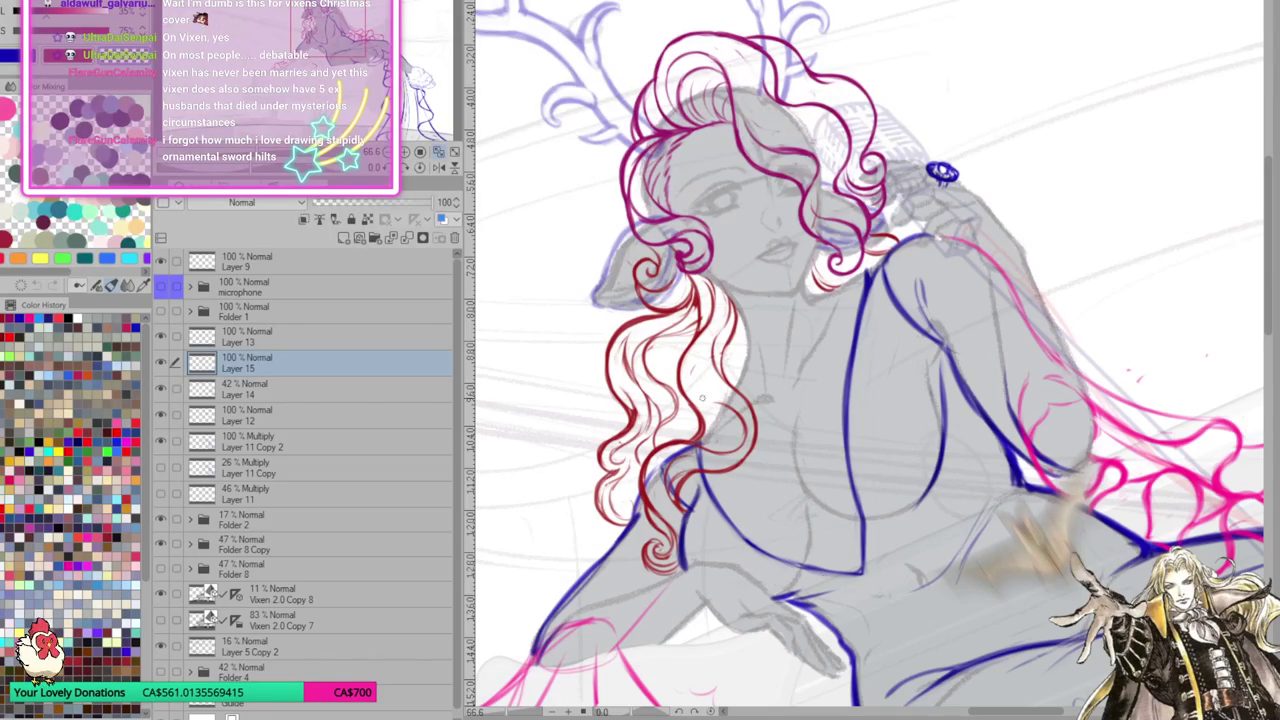
Zoom in and rotate the view onto the hair and torso to add thin red strands to the left-shoulder curls
scroll(868, 360, "up", 1)
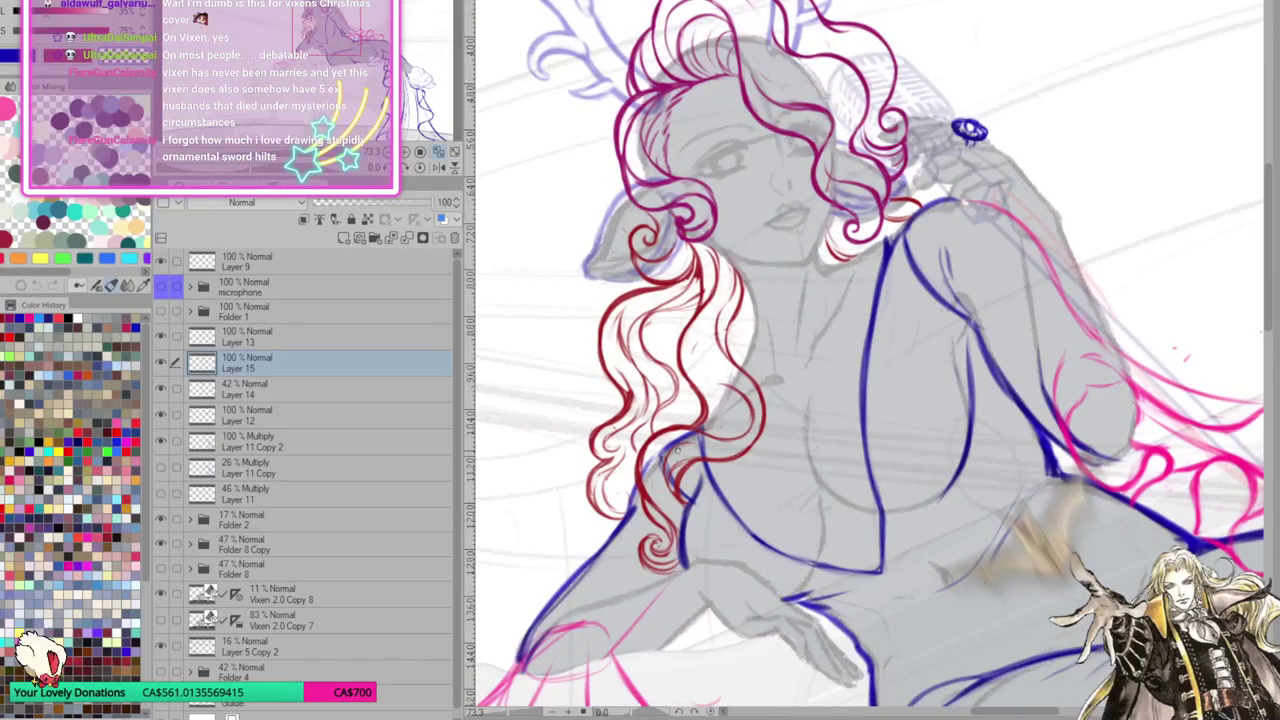
left_click_drag(860, 360, 869, 377)
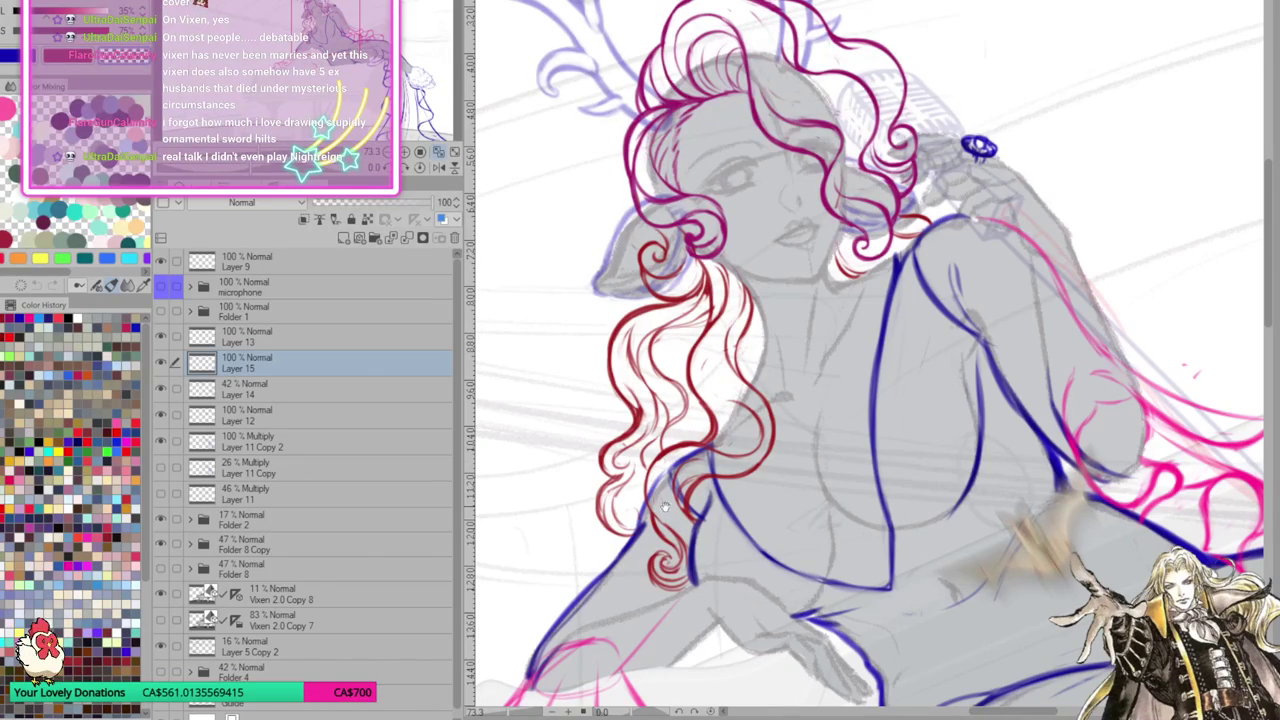
scroll(663, 510, "up", 1)
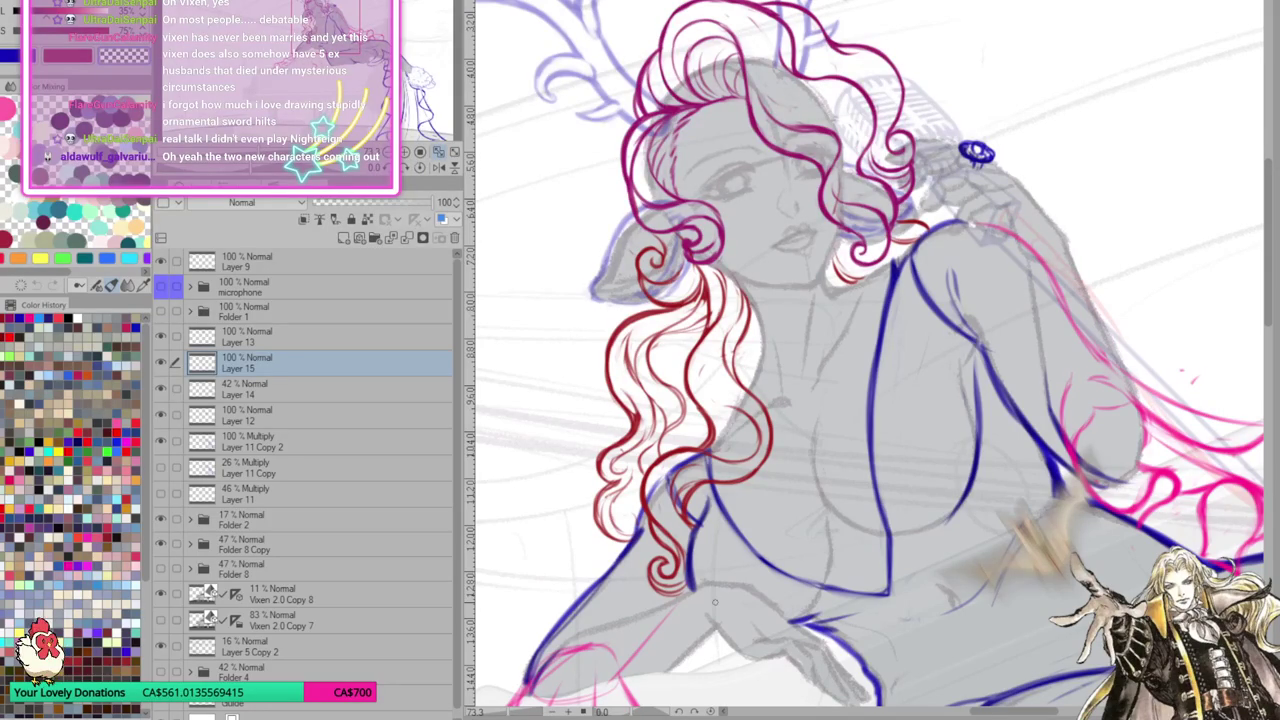
left_click_drag(714, 601, 830, 520)
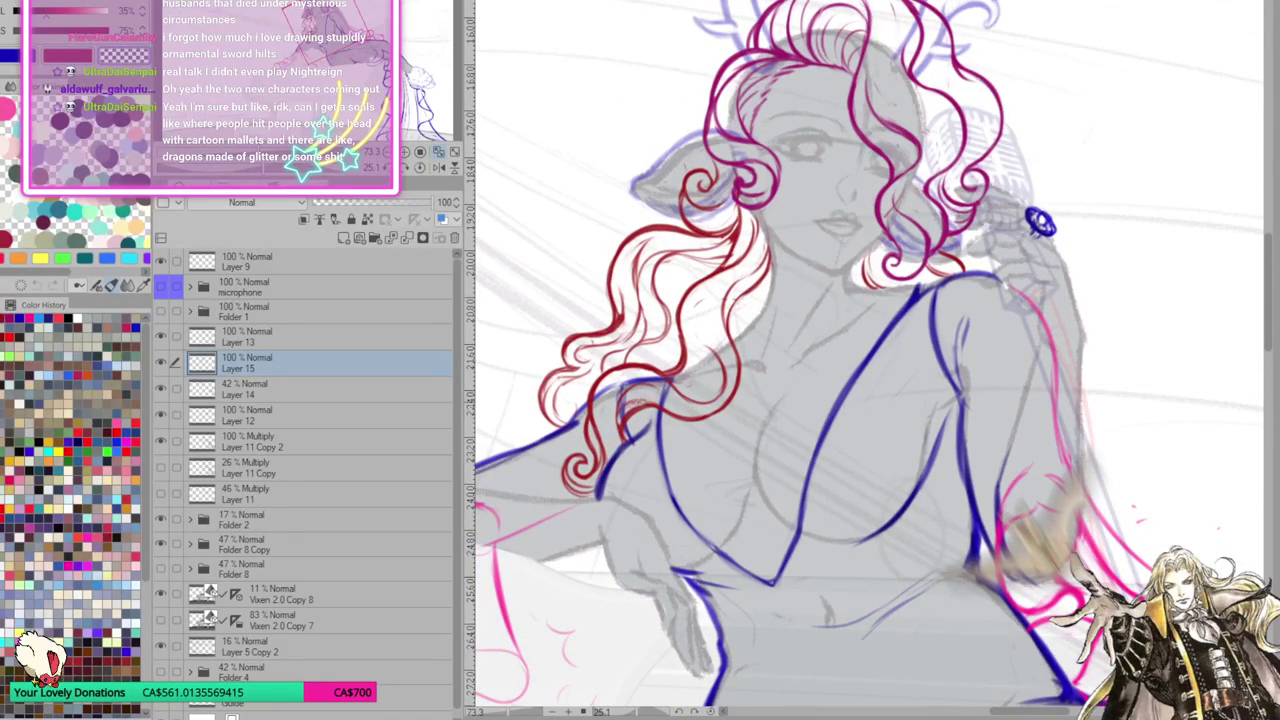
Pan and tilt the canvas around the lower left curls while adding finer red strands
left_click_drag(675, 450, 598, 472)
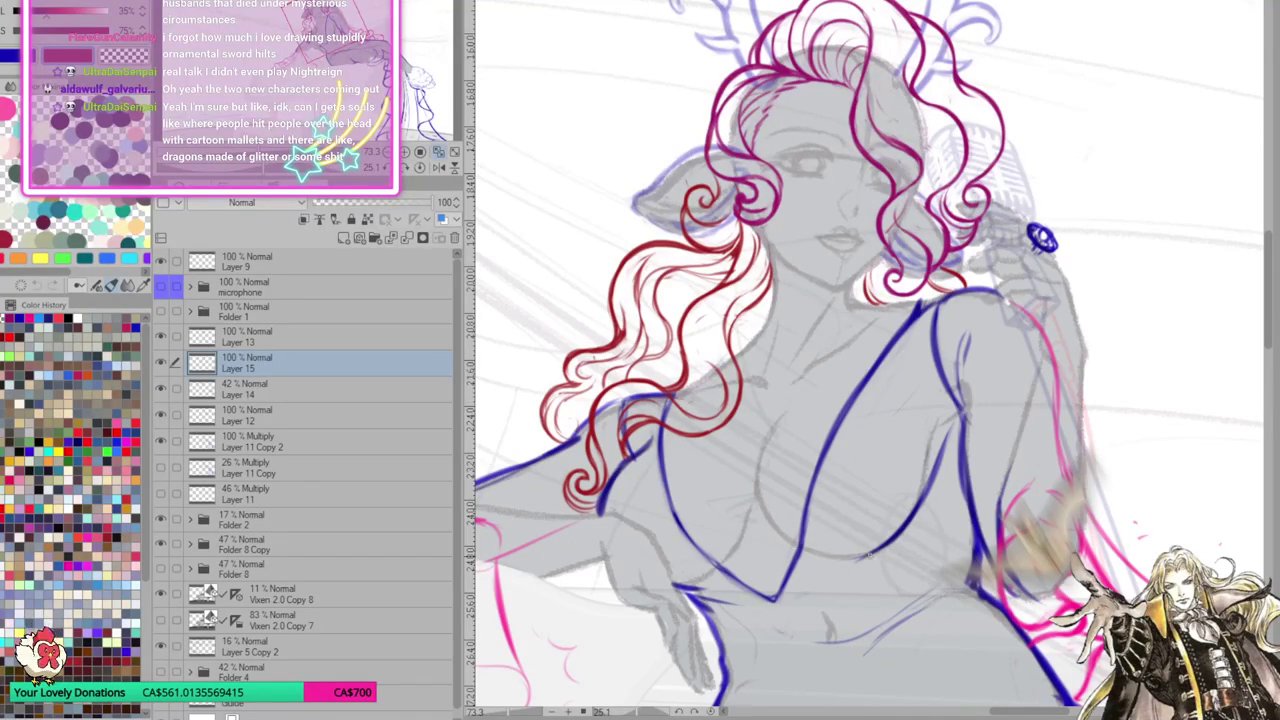
left_click_drag(800, 360, 817, 378)
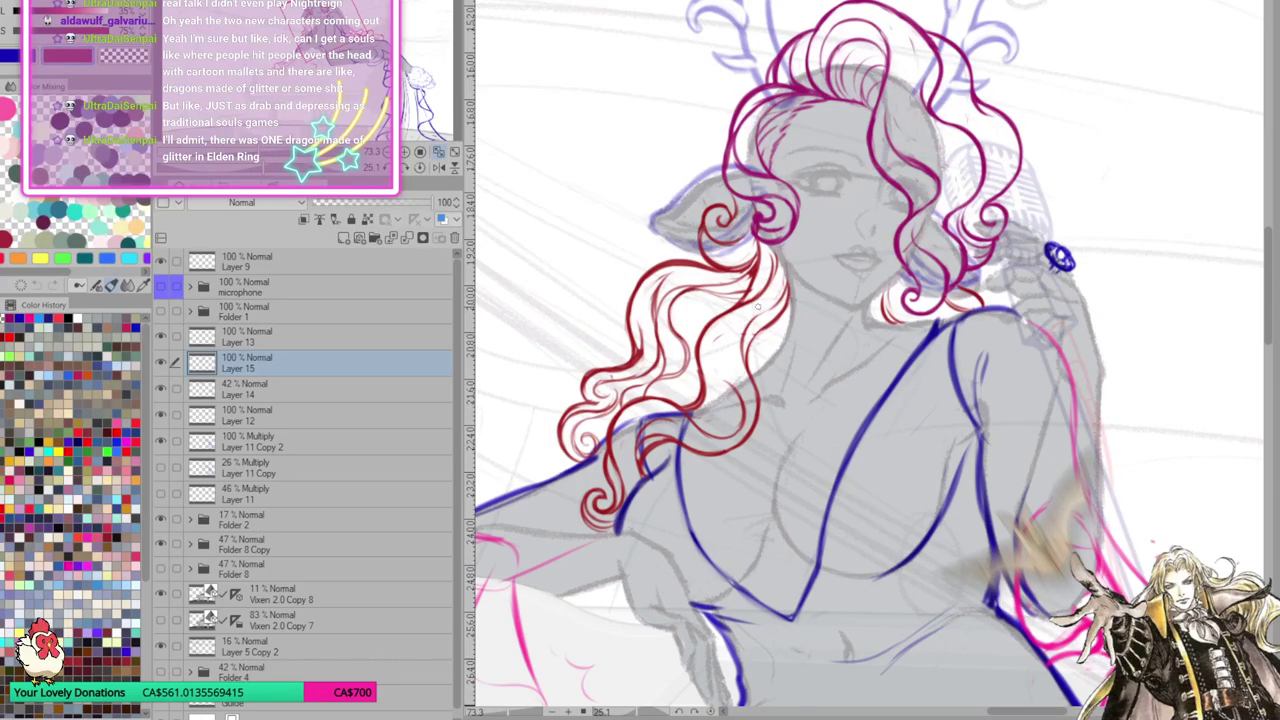
left_click_drag(664, 305, 652, 311)
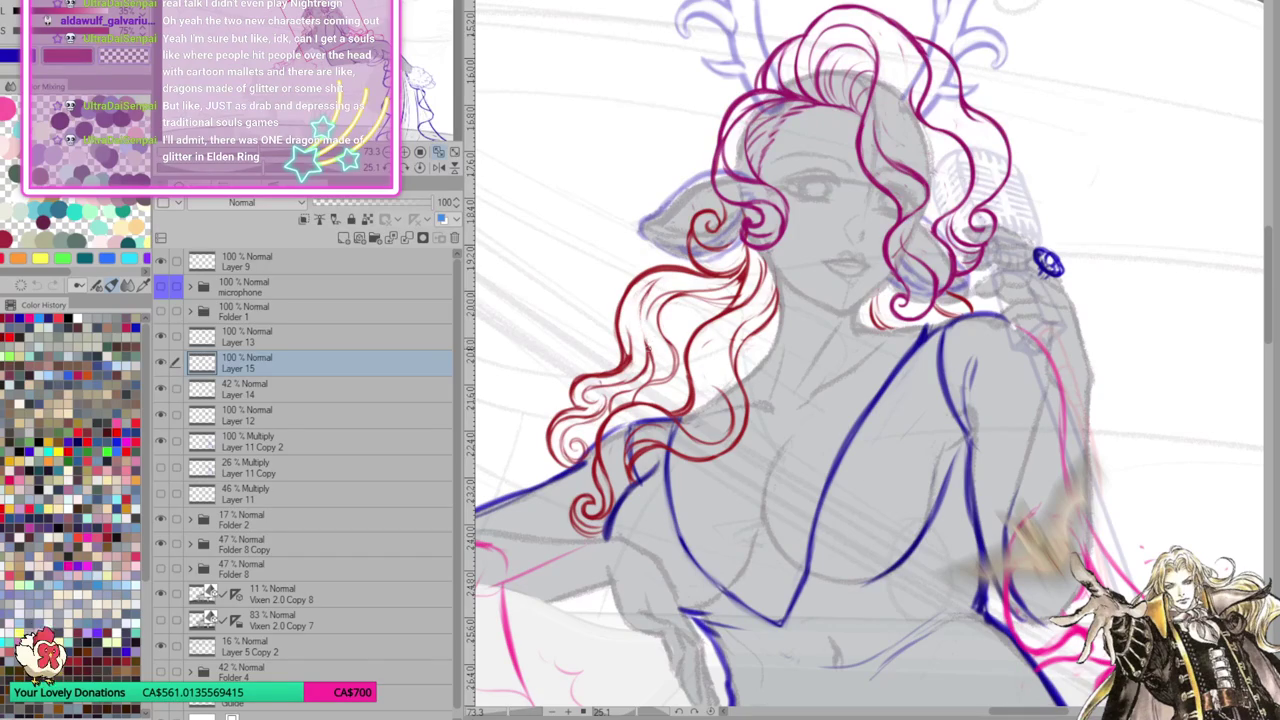
left_click_drag(670, 284, 654, 308)
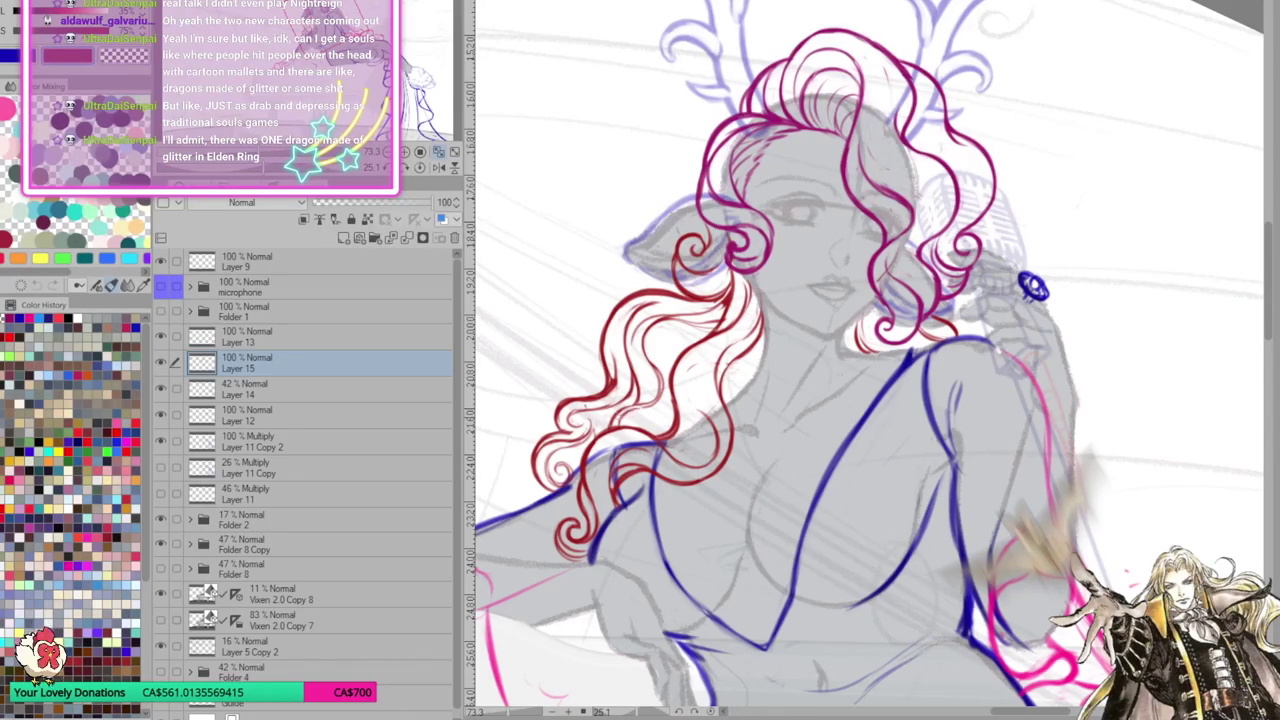
left_click_drag(724, 378, 645, 376)
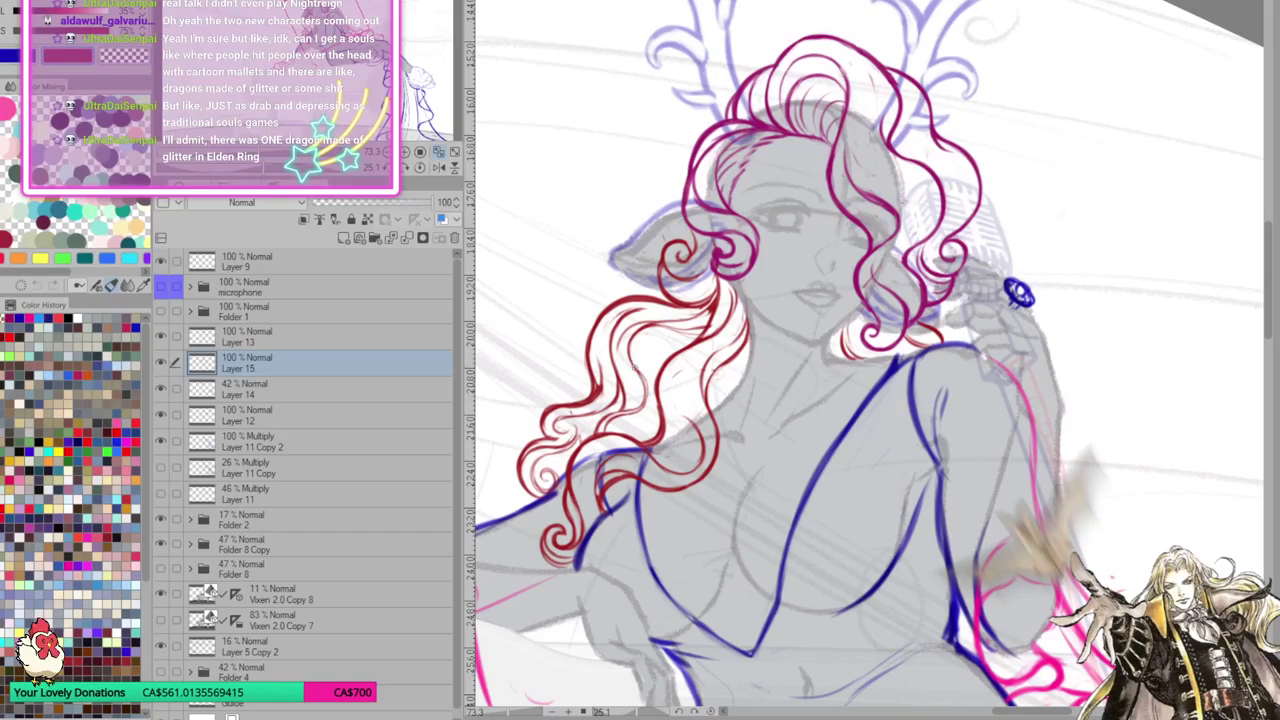
left_click_drag(700, 338, 680, 335)
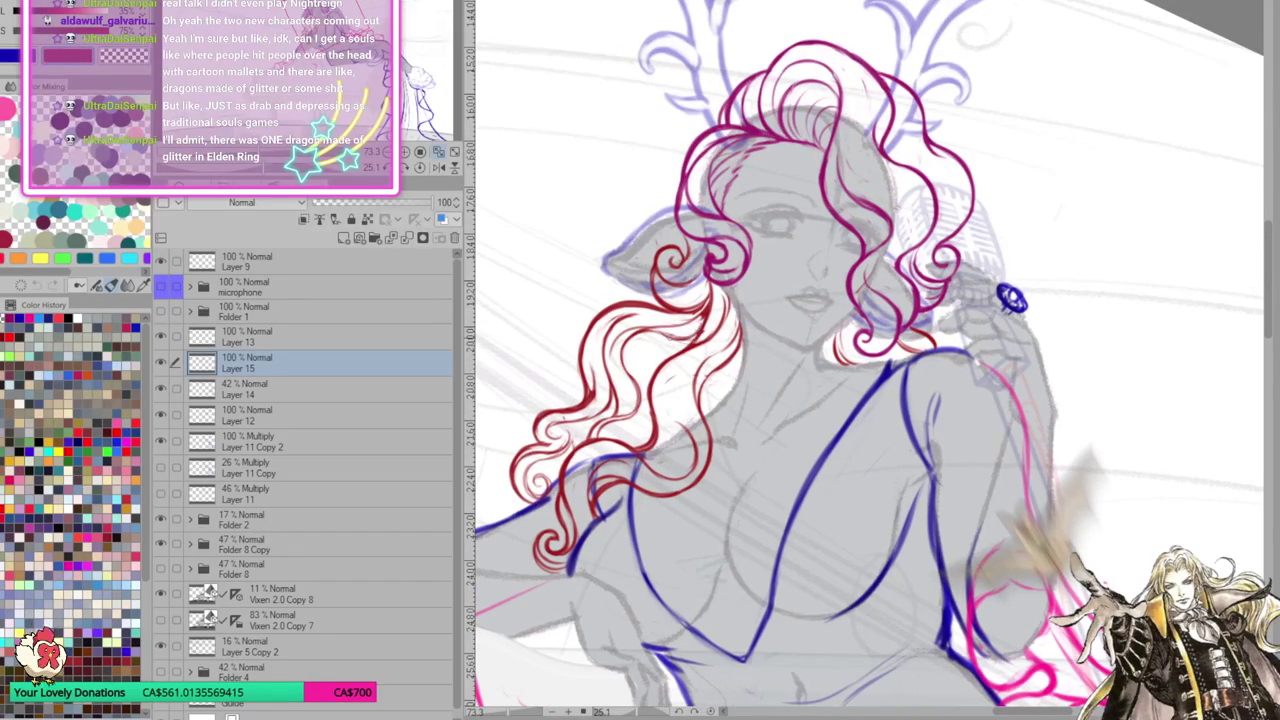
left_click_drag(749, 374, 741, 420)
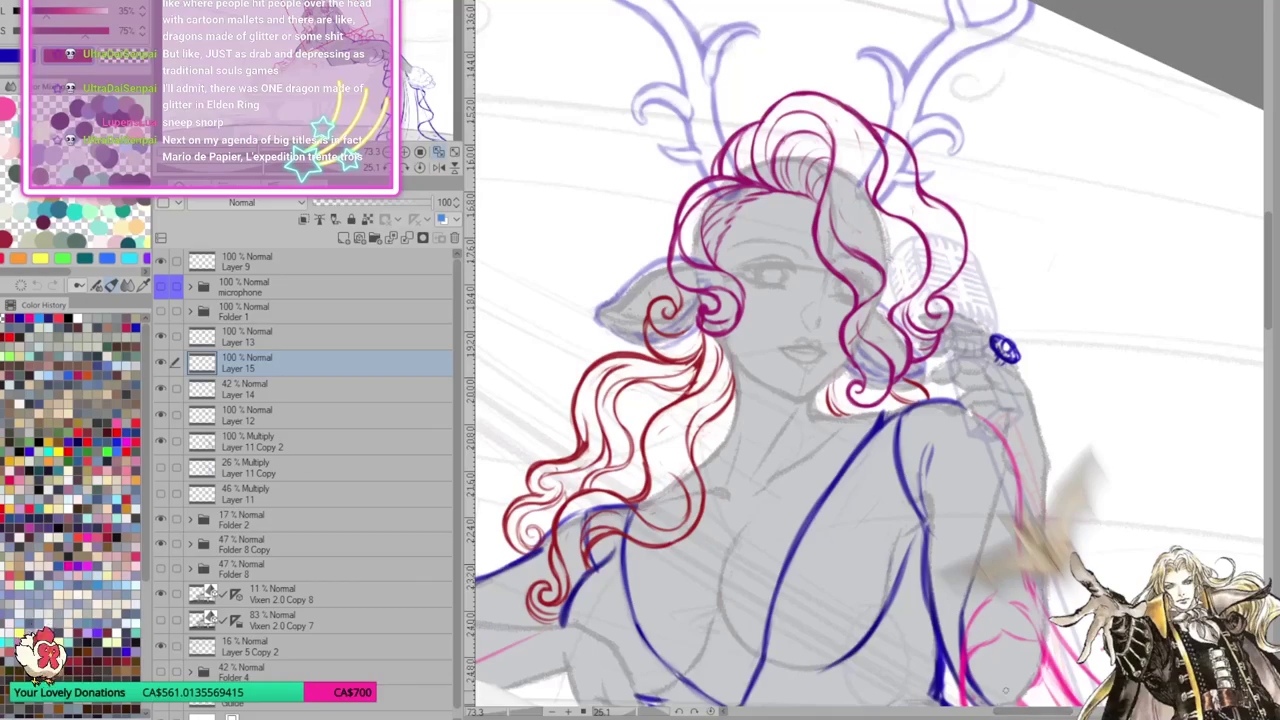
Tilt the figure and centre the left-side curls to add more fine red strand lines
scroll(864, 360, "down", 2)
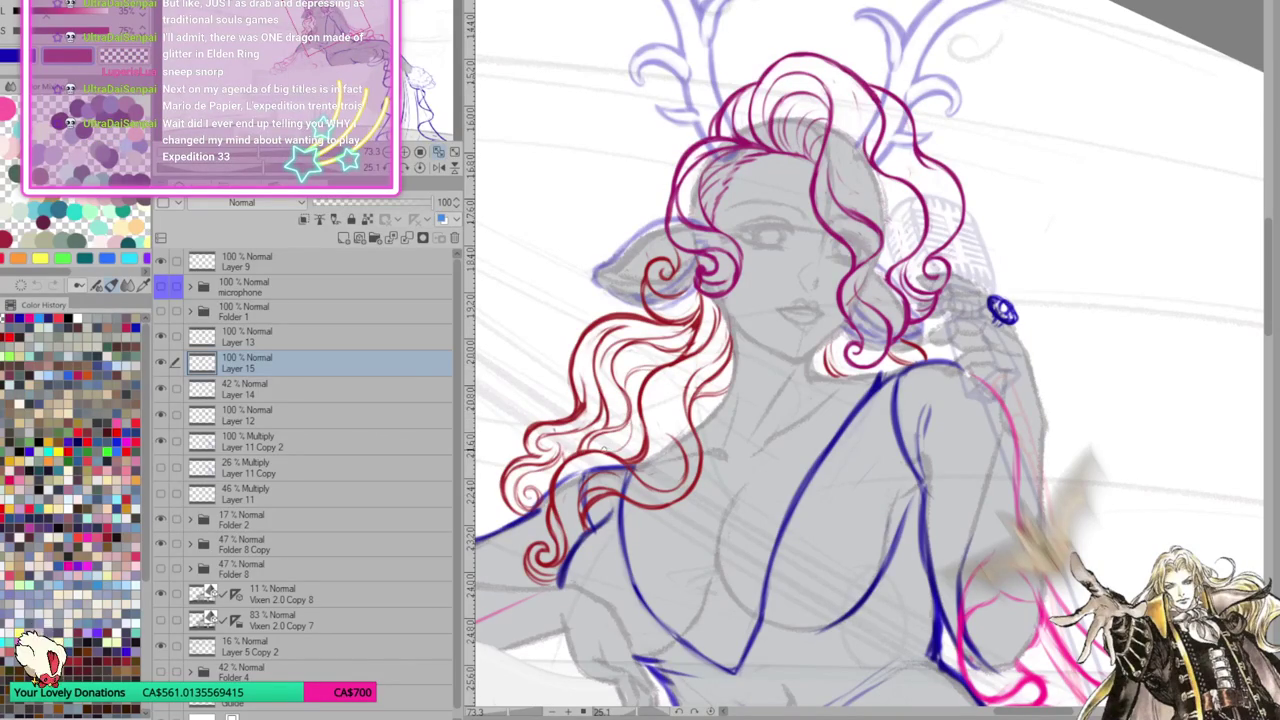
left_click_drag(704, 428, 718, 494)
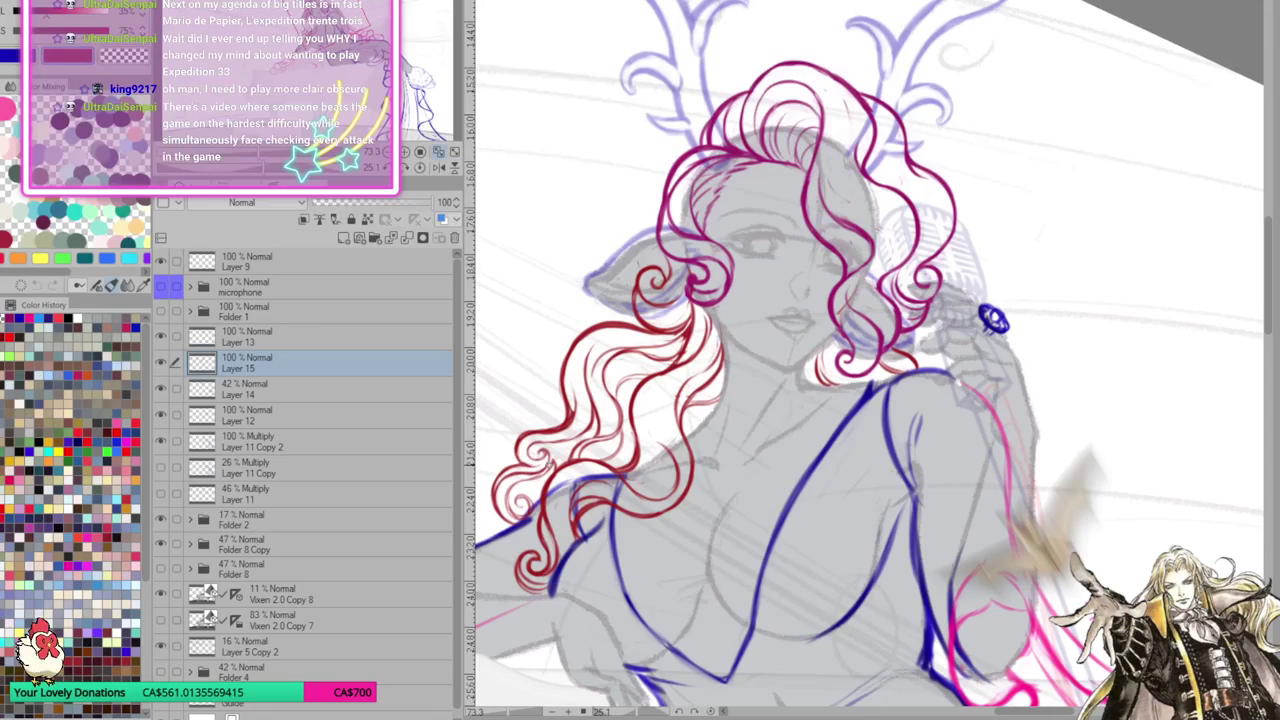
left_click_drag(780, 527, 902, 487)
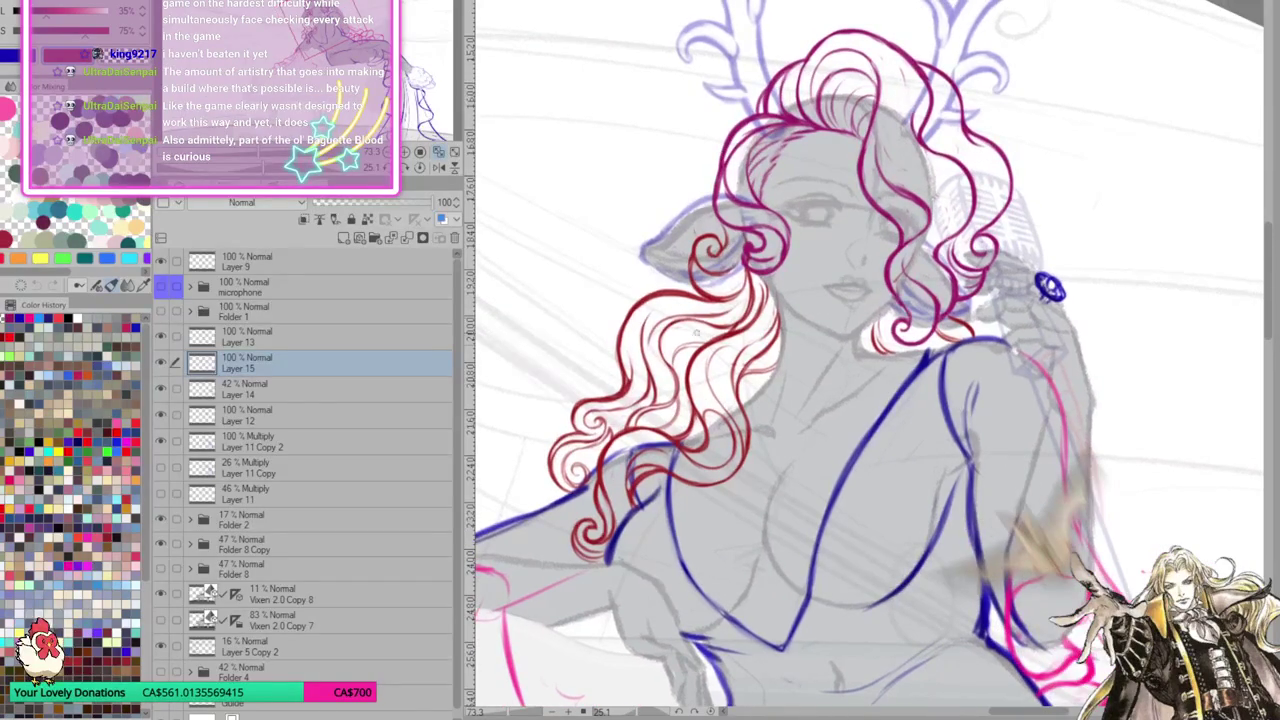
scroll(880, 380, "up", 3)
Draw a thin red strand below the ear, then rotate onto the neighbouring curl
left_click_drag(540, 476, 740, 395)
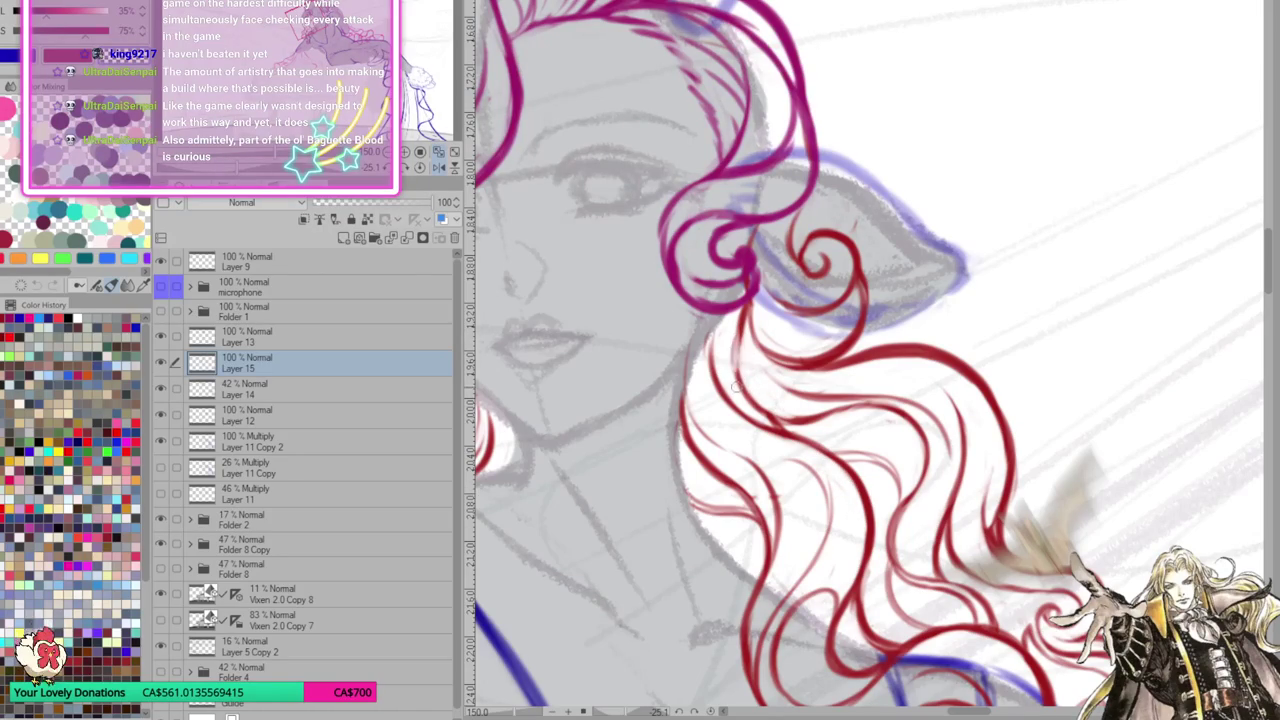
left_click_drag(735, 330, 806, 430)
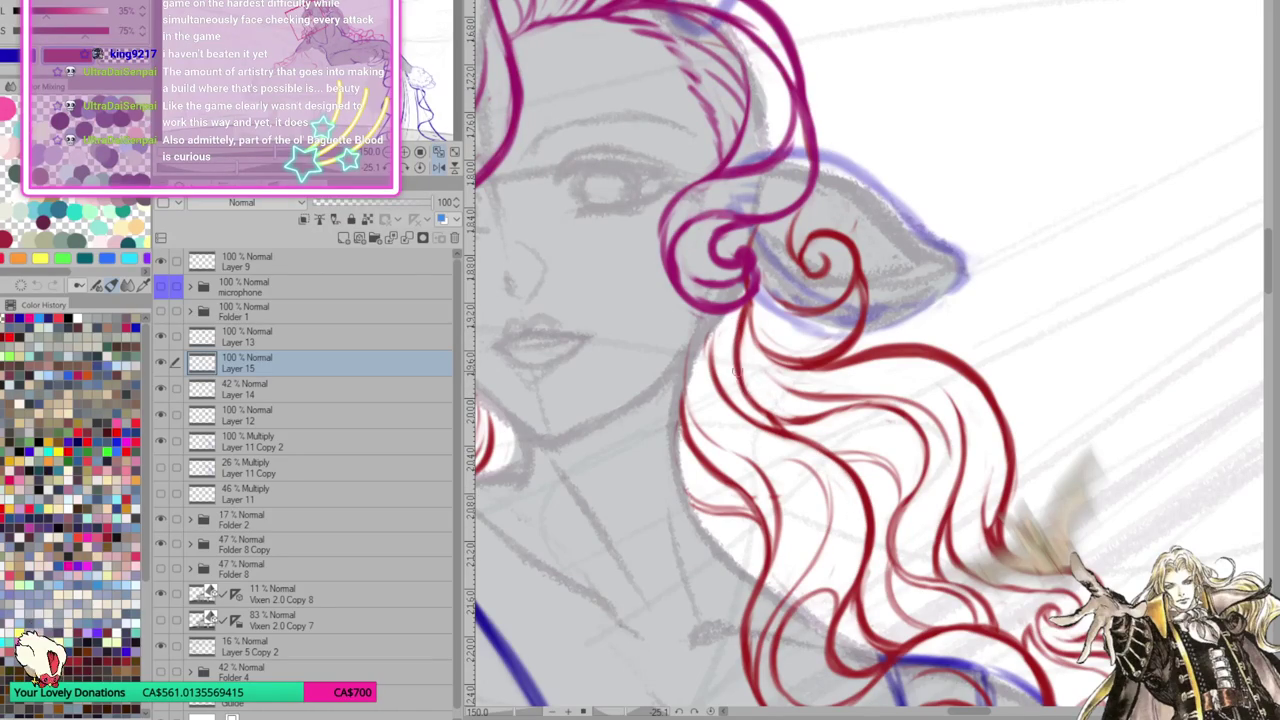
left_click_drag(1048, 455, 1026, 433)
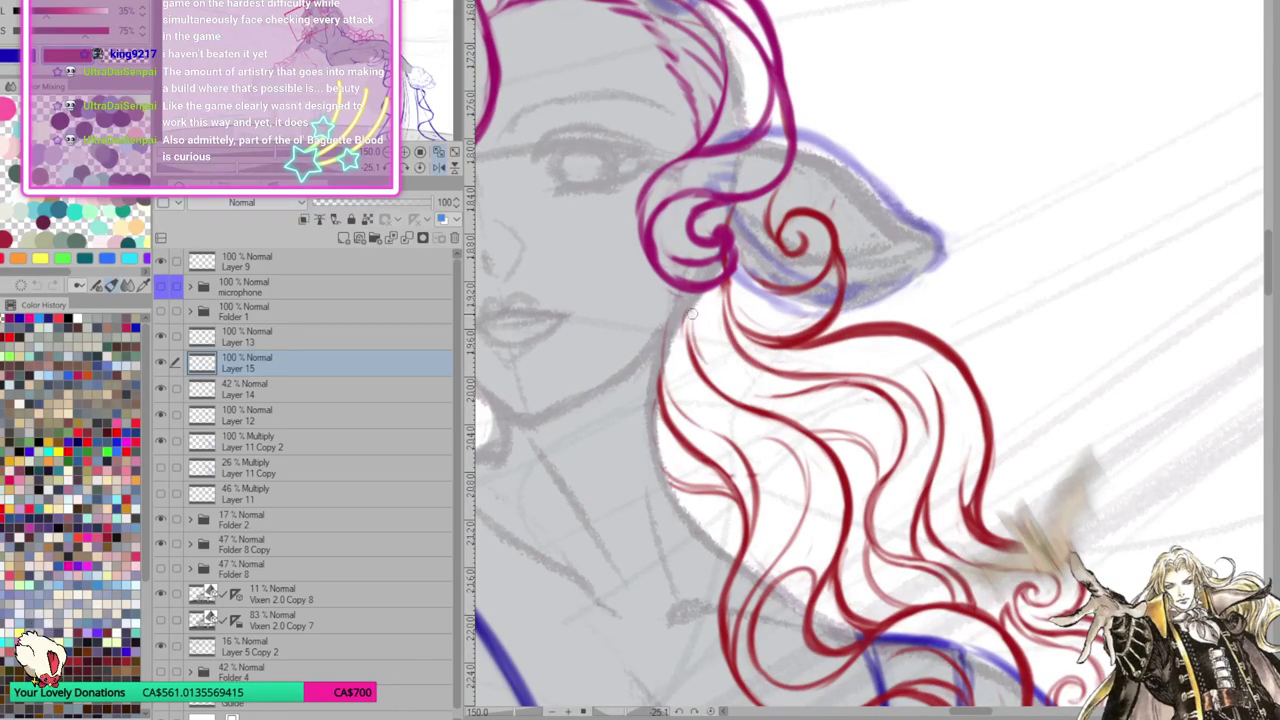
left_click_drag(696, 341, 661, 296)
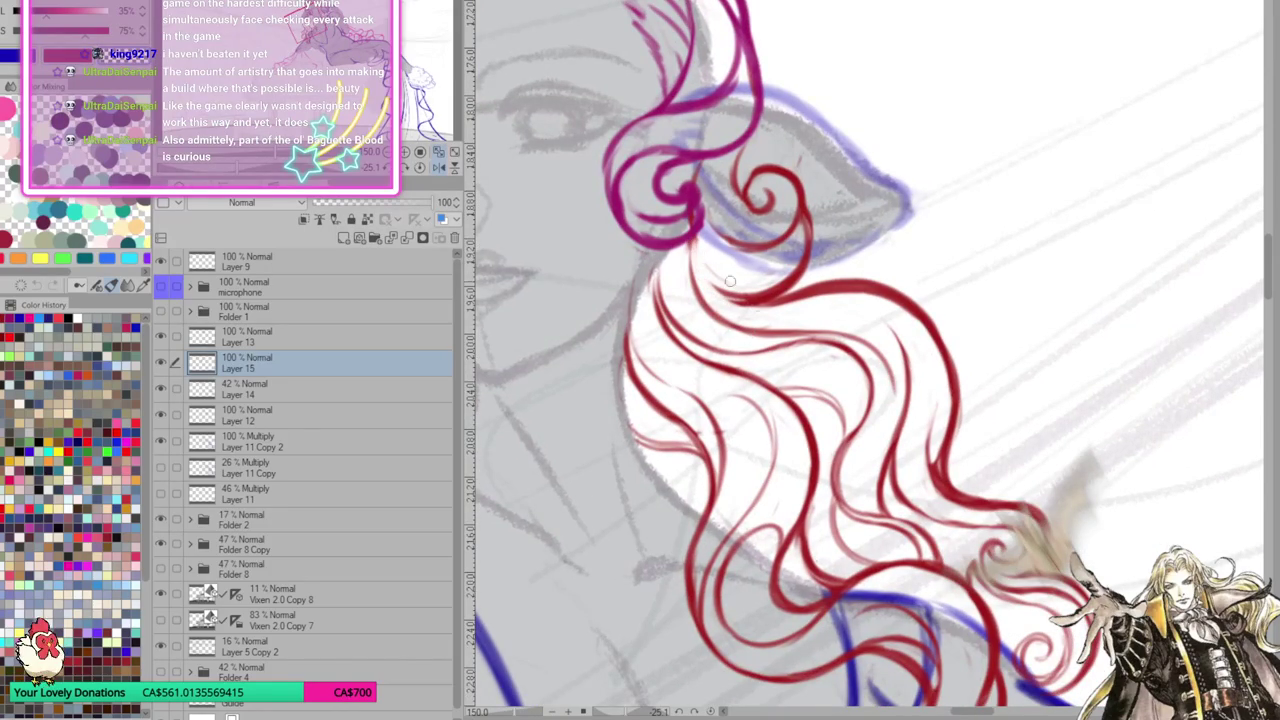
left_click_drag(770, 297, 807, 460)
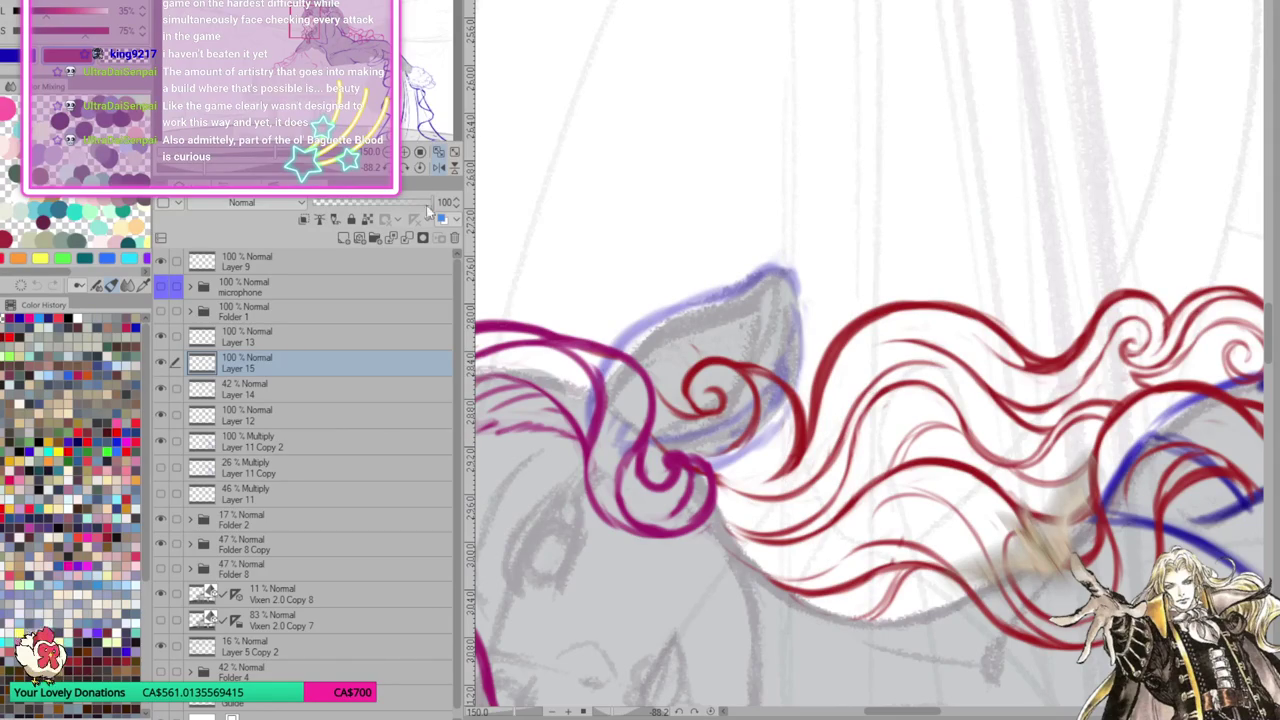
Fit the whole illustration to the window and mirror the canvas view to check it
left_click(420, 170)
left_click(439, 152)
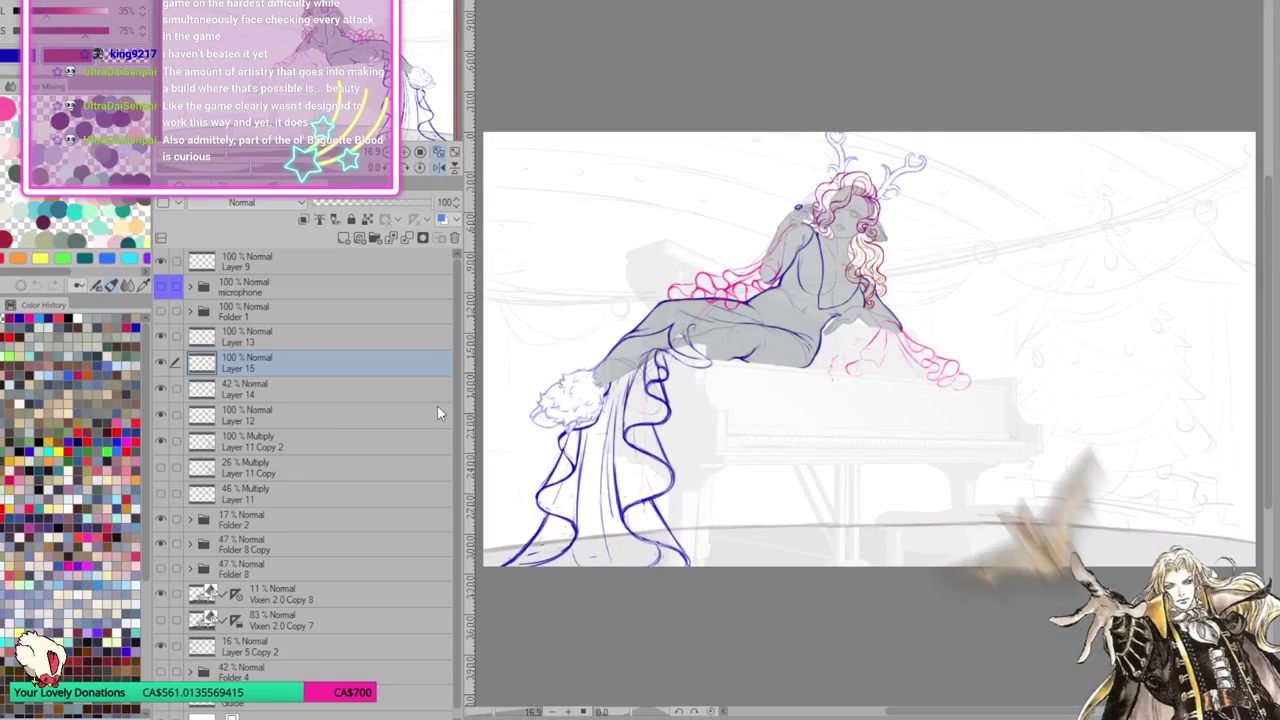
left_click(439, 167)
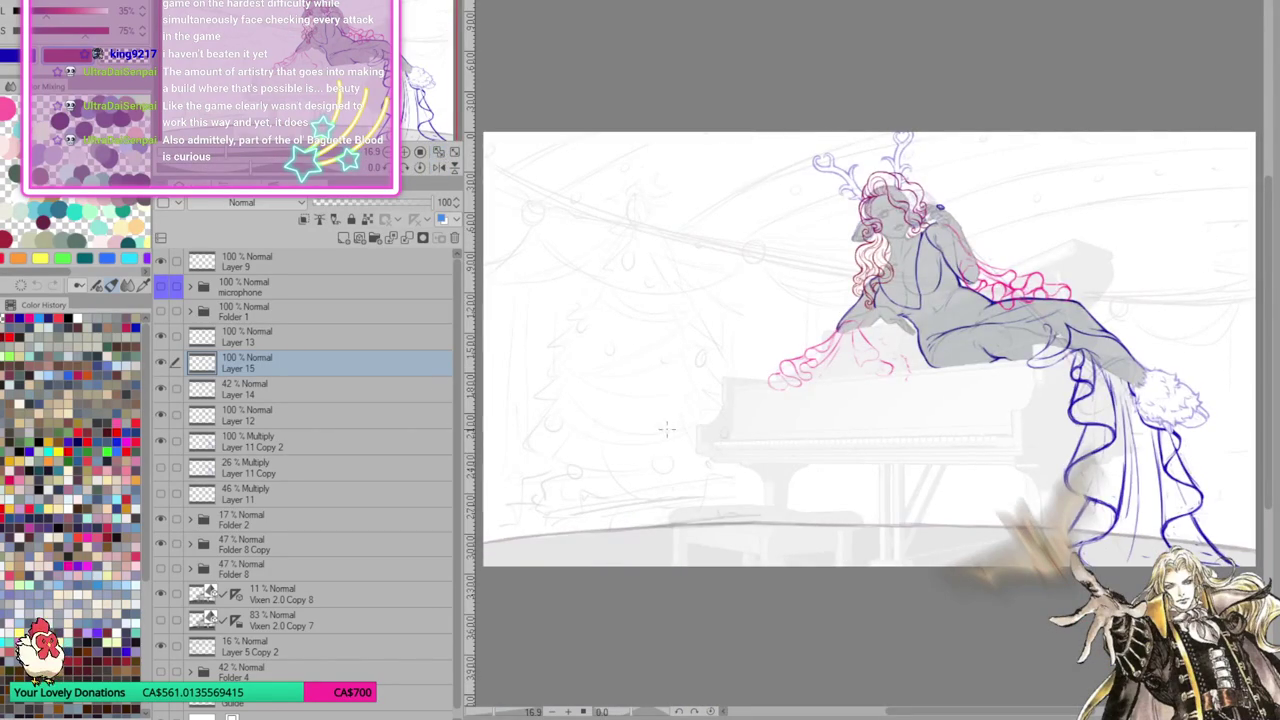
scroll(886, 257, "down", 1)
scroll(886, 257, "up", 2)
scroll(886, 257, "up", 2)
scroll(886, 257, "up", 2)
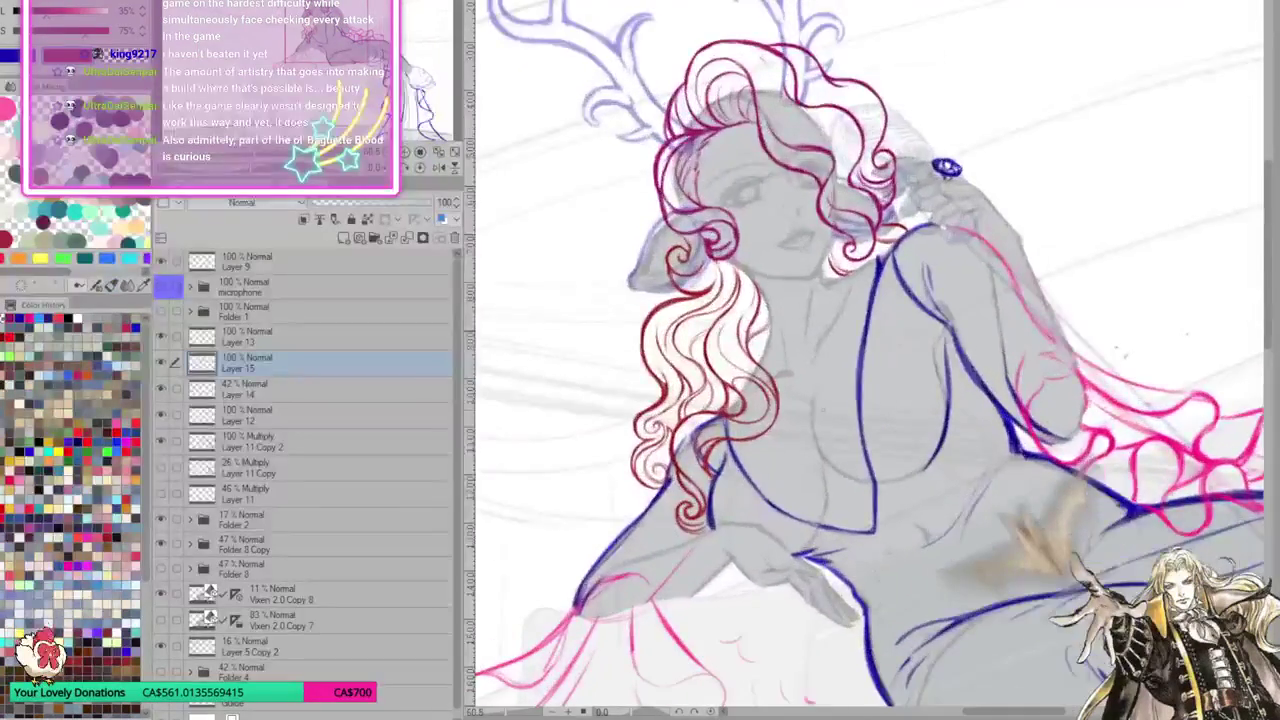
scroll(817, 401, "up", 1)
scroll(817, 401, "up", 1)
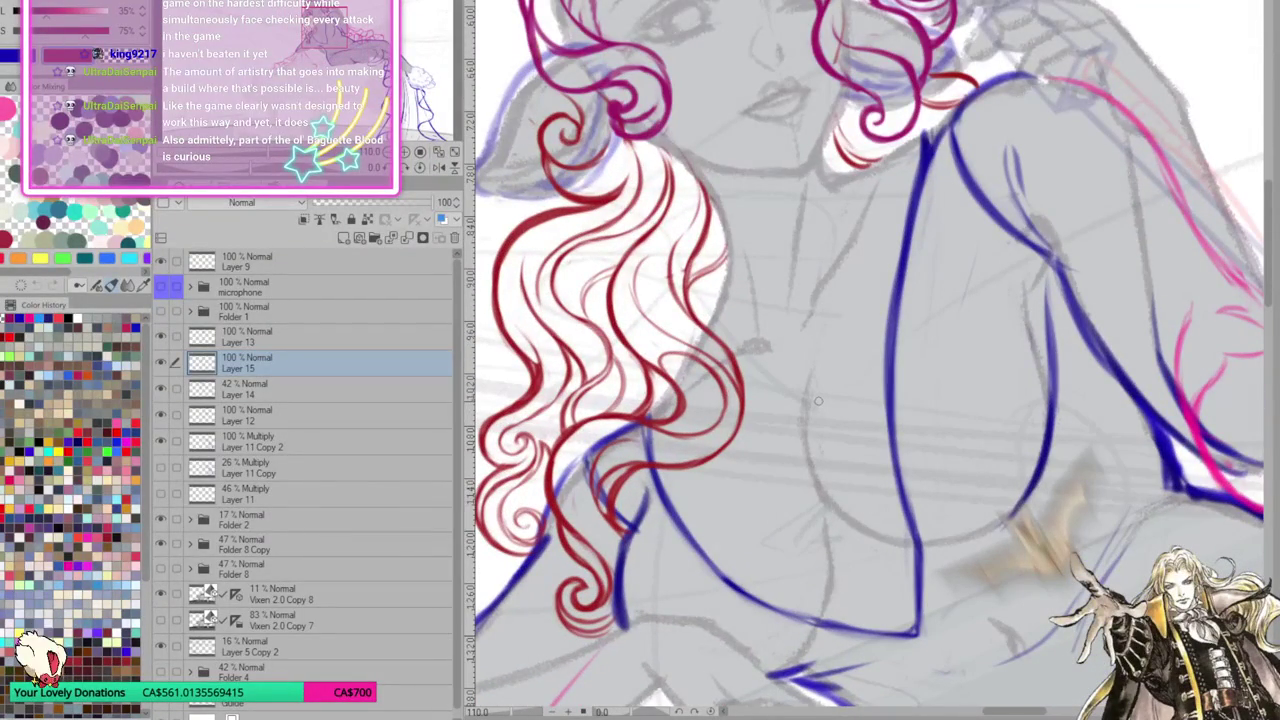
scroll(817, 401, "up", 1)
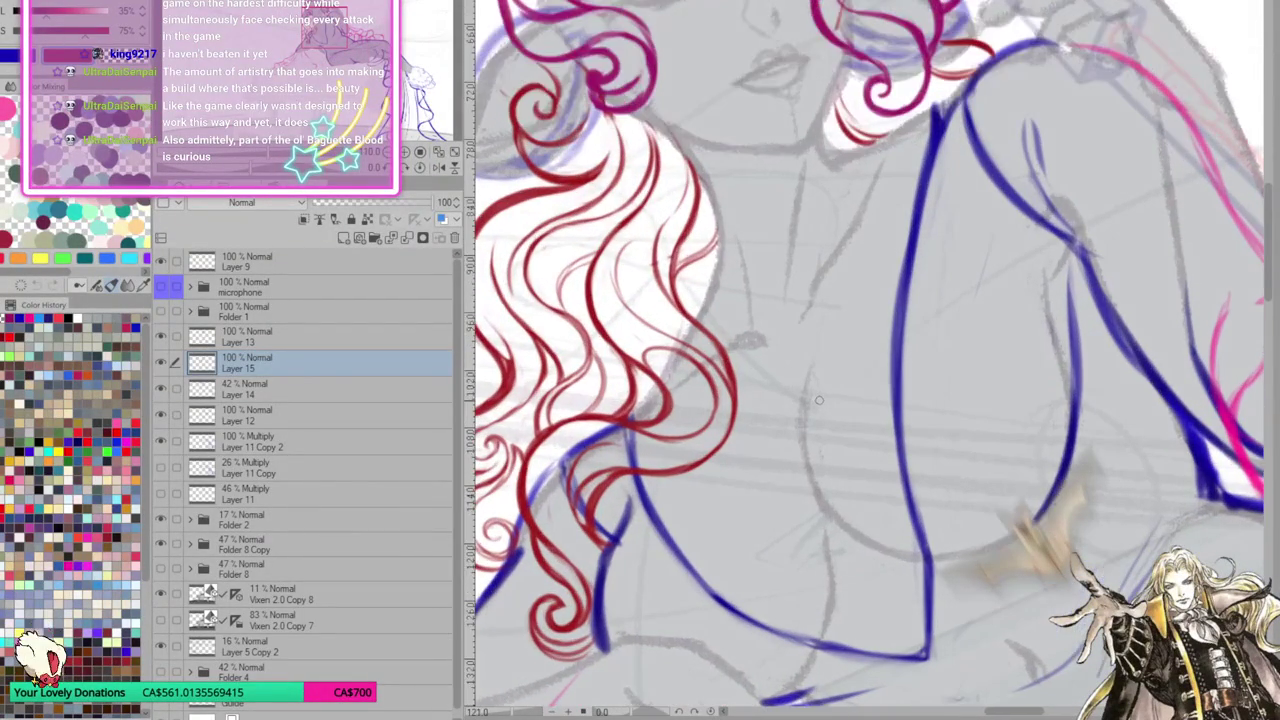
scroll(817, 401, "up", 1)
scroll(810, 402, "up", 1)
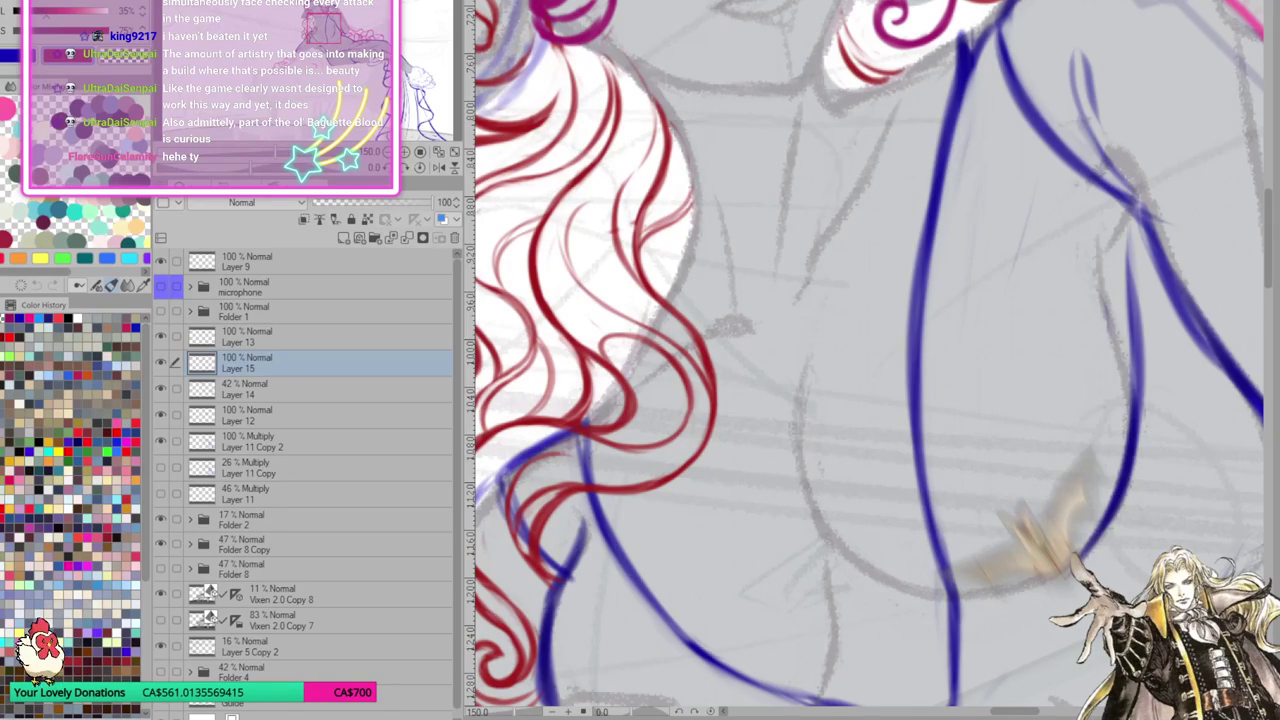
scroll(792, 429, "down", 1)
scroll(826, 346, "down", 4)
scroll(826, 346, "down", 2)
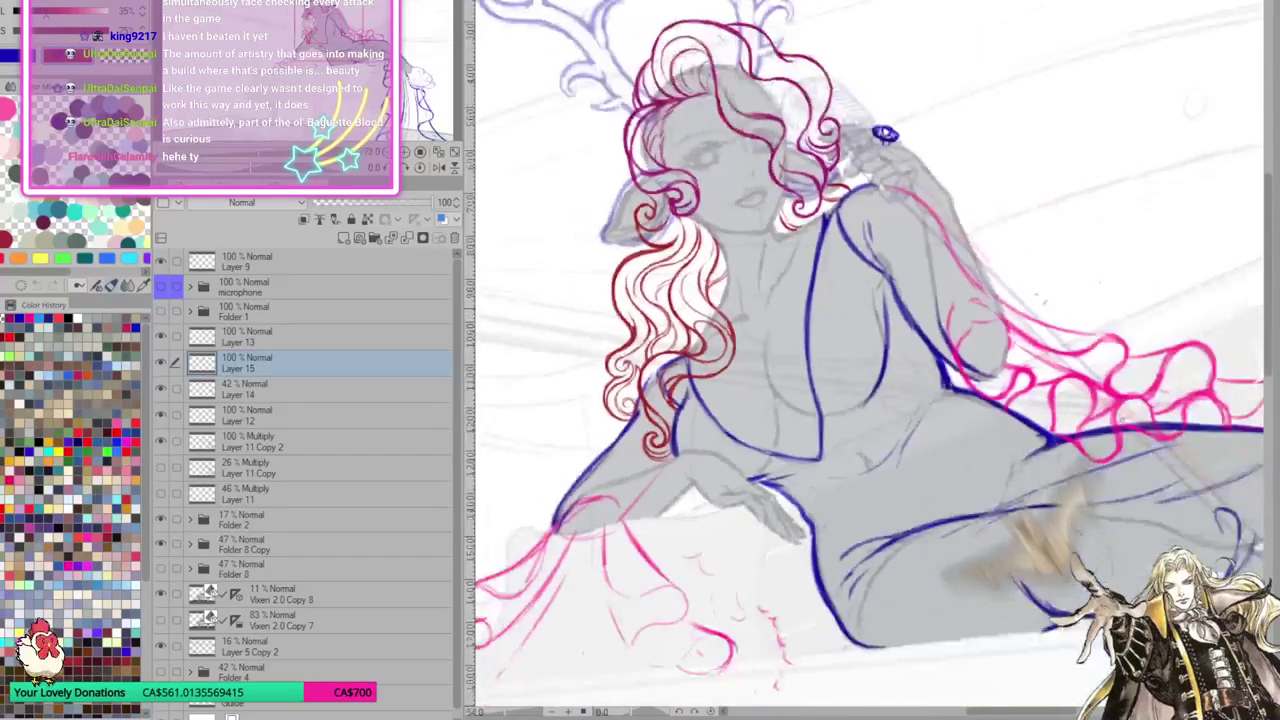
scroll(826, 346, "down", 1)
scroll(810, 212, "down", 1)
scroll(643, 169, "down", 1)
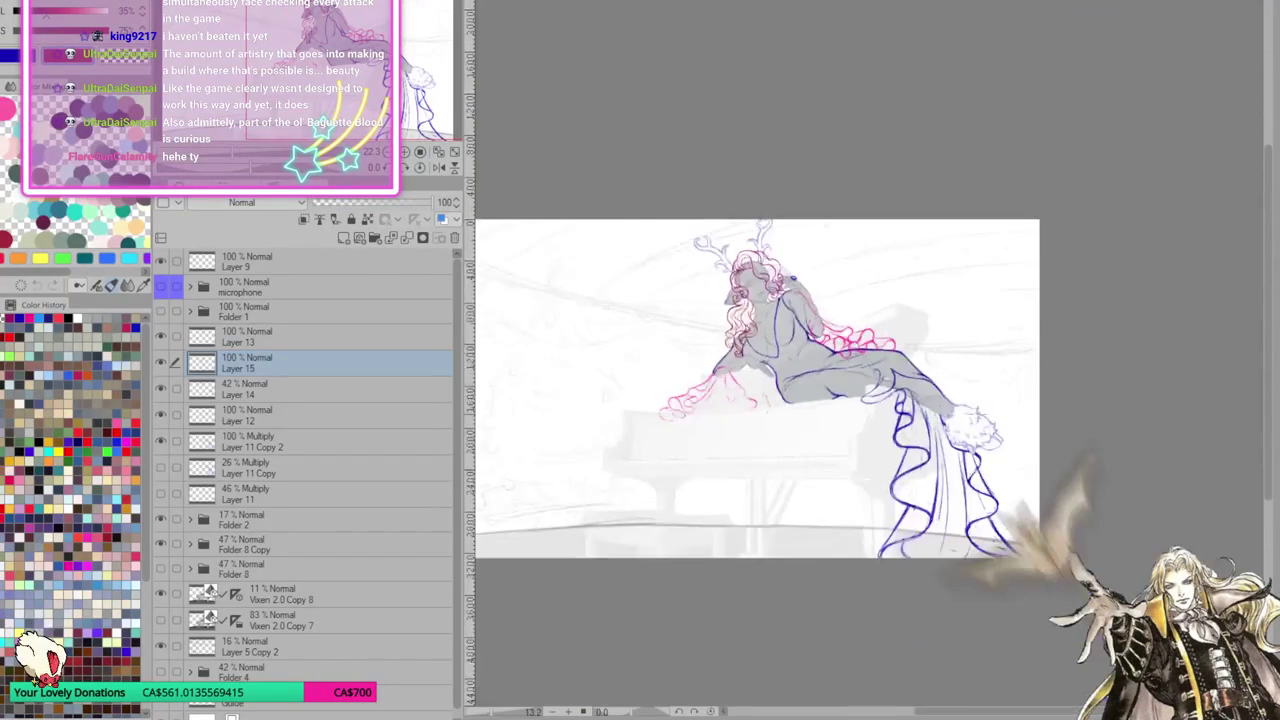
scroll(930, 410, "up", 3)
scroll(930, 410, "up", 2)
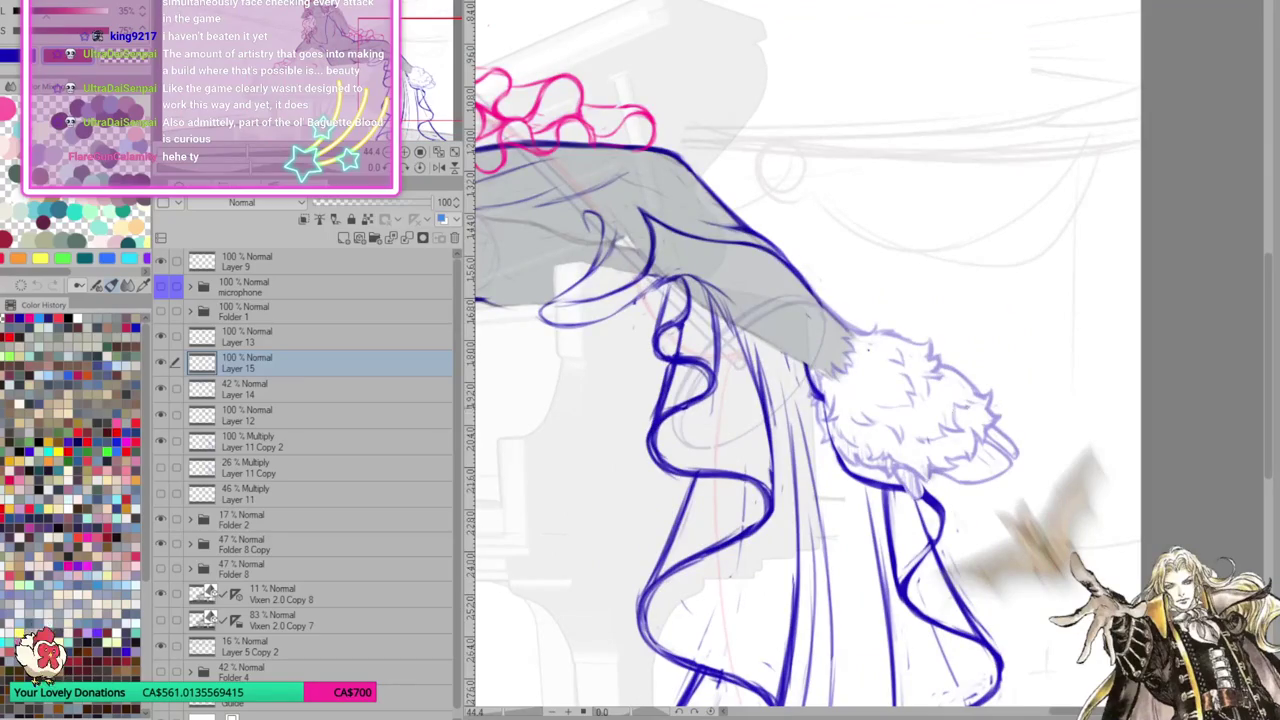
scroll(528, 47, "down", 3)
scroll(528, 47, "up", 3)
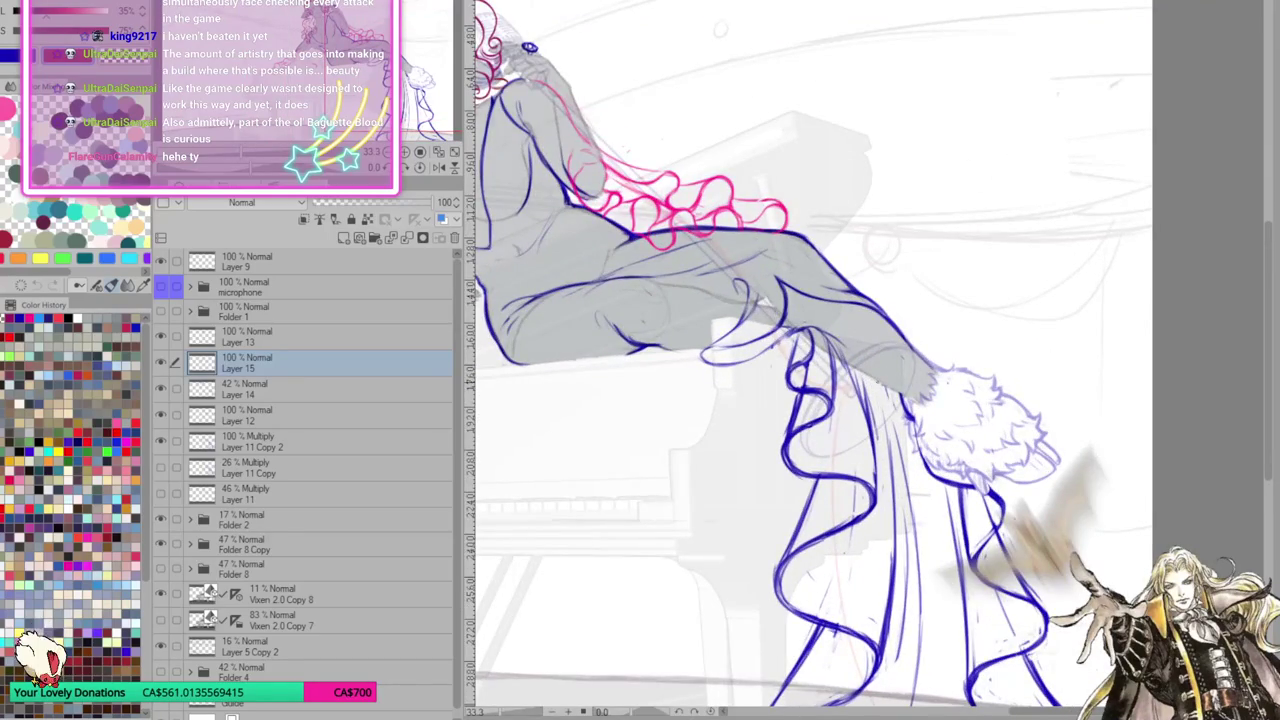
scroll(529, 47, "down", 3)
scroll(883, 284, "up", 1)
scroll(883, 284, "up", 1)
scroll(883, 284, "up", 1)
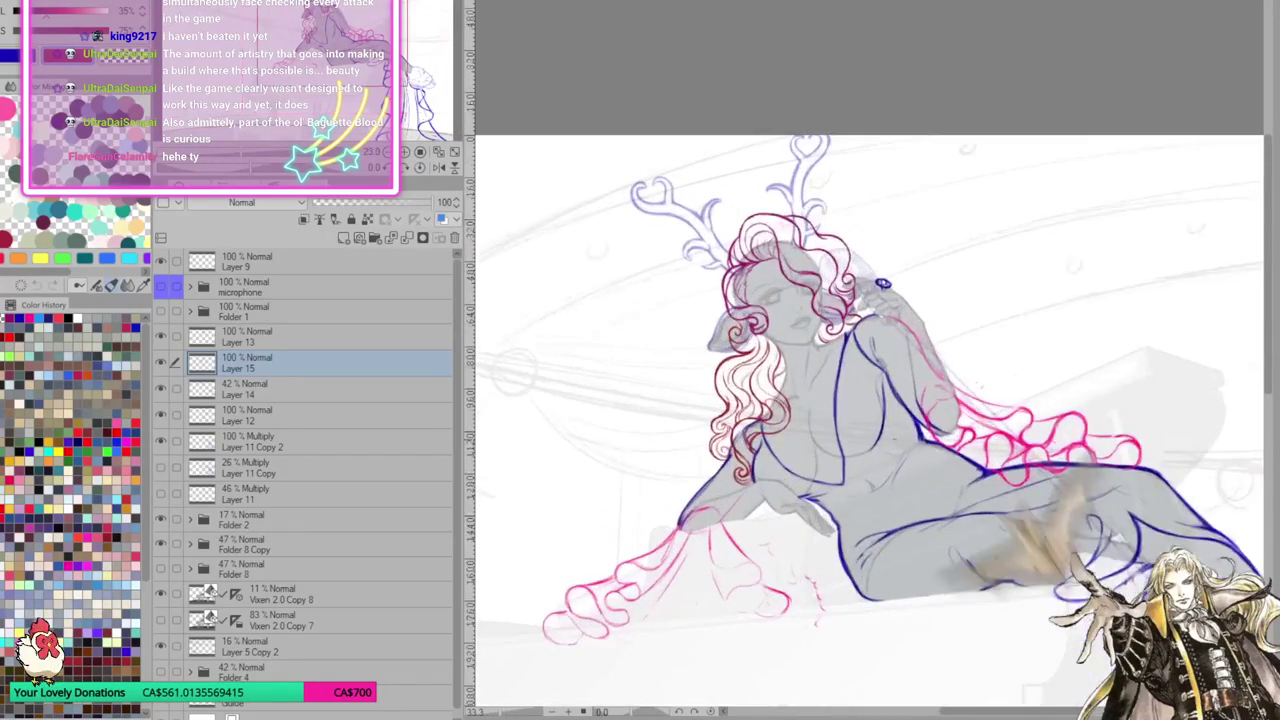
scroll(832, 484, "up", 1)
scroll(832, 484, "up", 1)
scroll(832, 484, "up", 1)
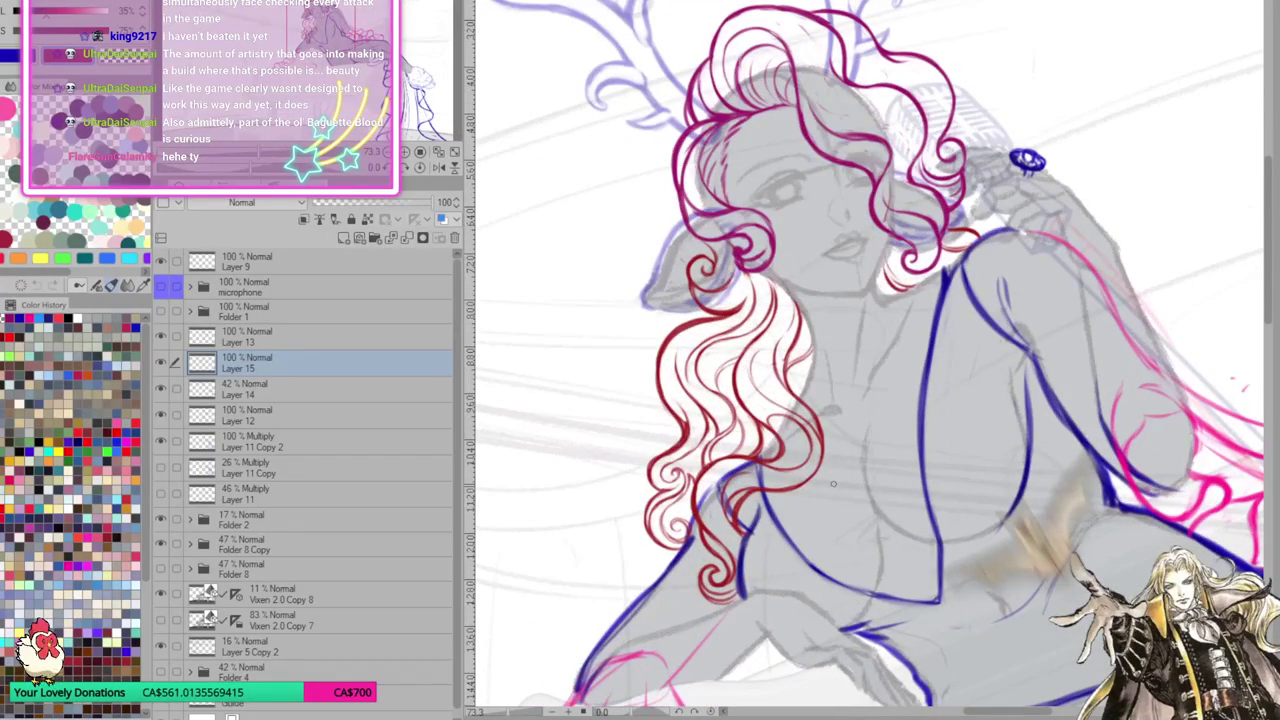
scroll(868, 355, "down", 1)
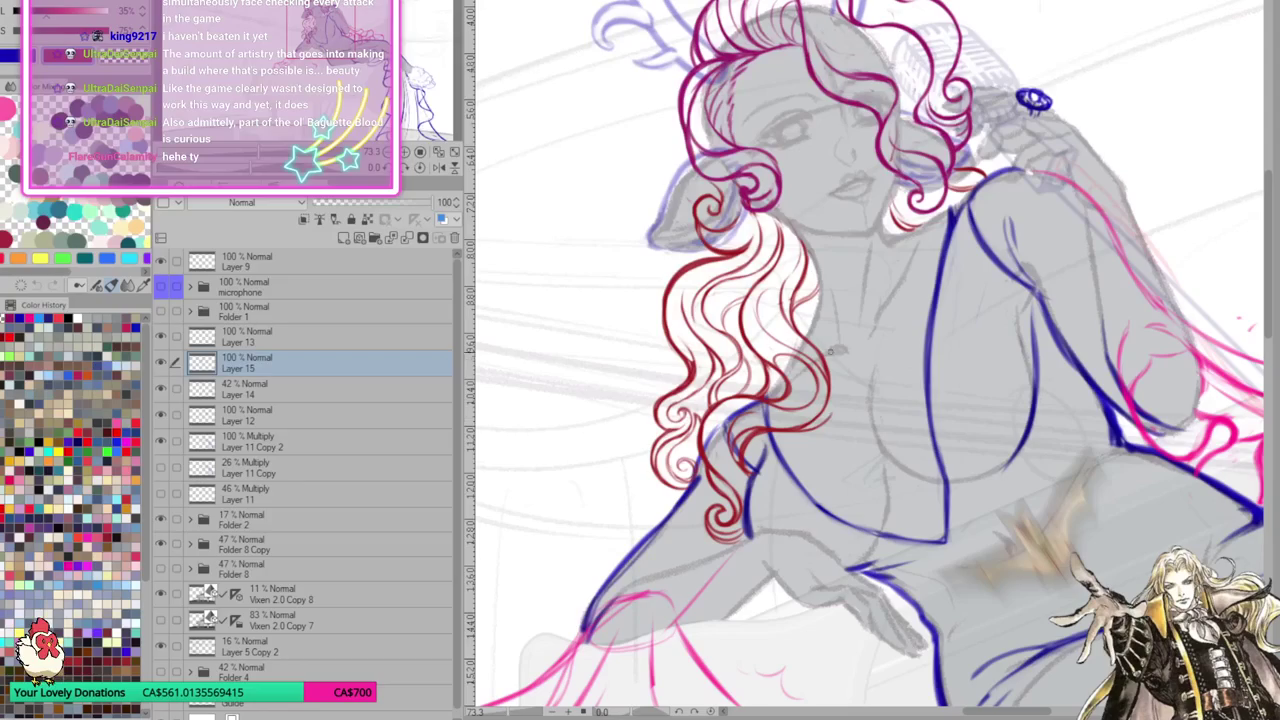
mouse_move(822, 355)
left_mouse_down()
mouse_move(838, 405)
mouse_move(826, 420)
mouse_move(838, 418)
left_mouse_up()
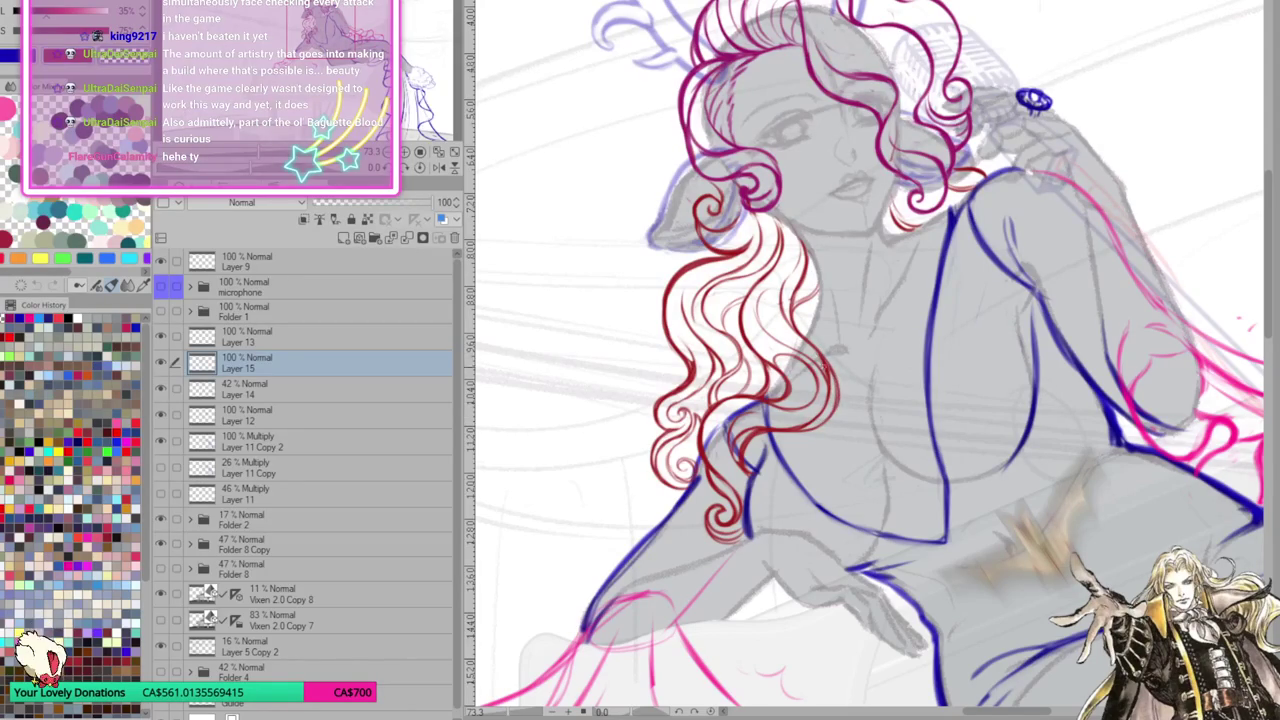
Redraw a small red hair stroke and undo five stray stroke fragments
left_click_drag(826, 372, 832, 388)
key("ctrl+z")
key("ctrl+z")
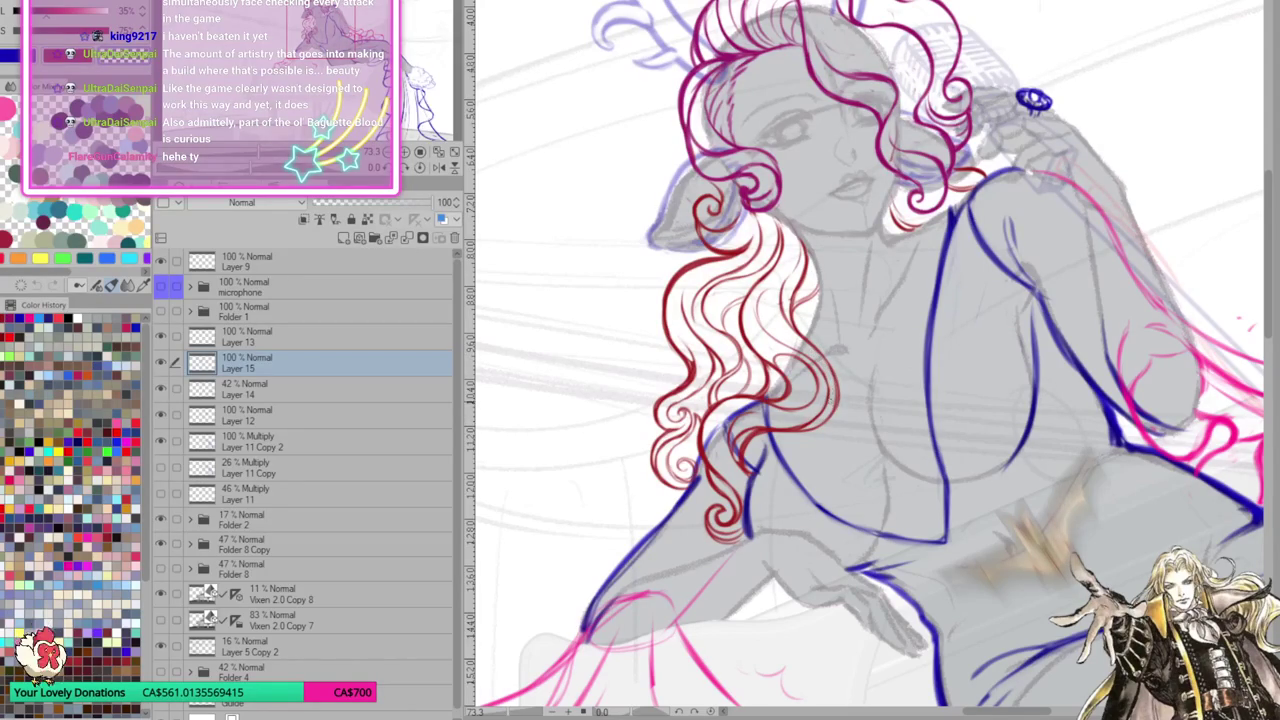
key("ctrl+z")
key("ctrl+z")
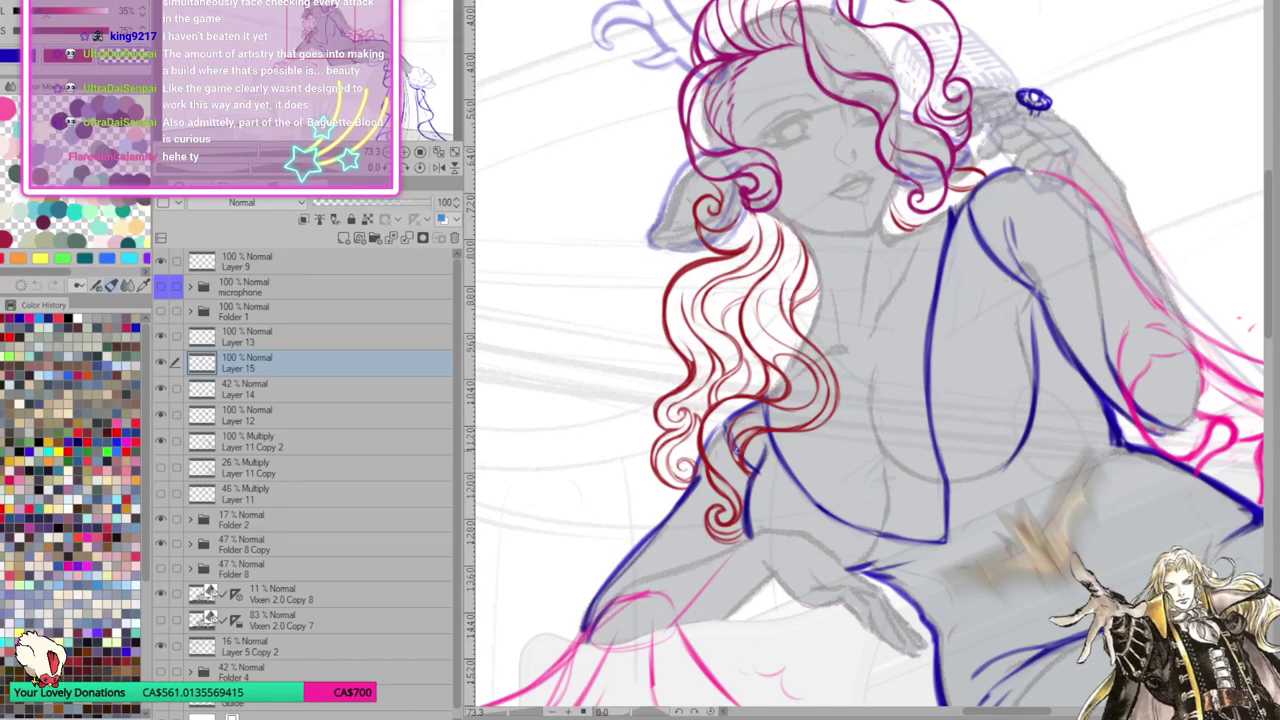
key("ctrl+z")
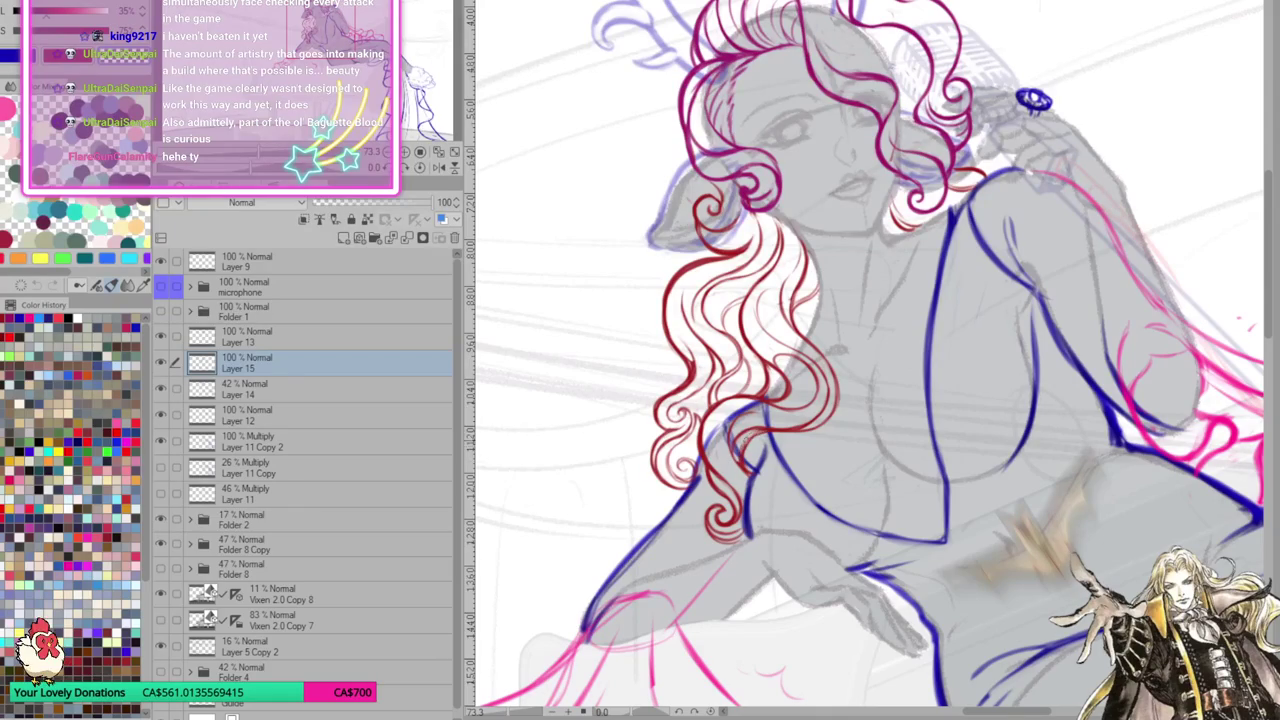
key("ctrl+z")
key("ctrl+z")
key("ctrl+z")
key("ctrl+z")
key("ctrl+z")
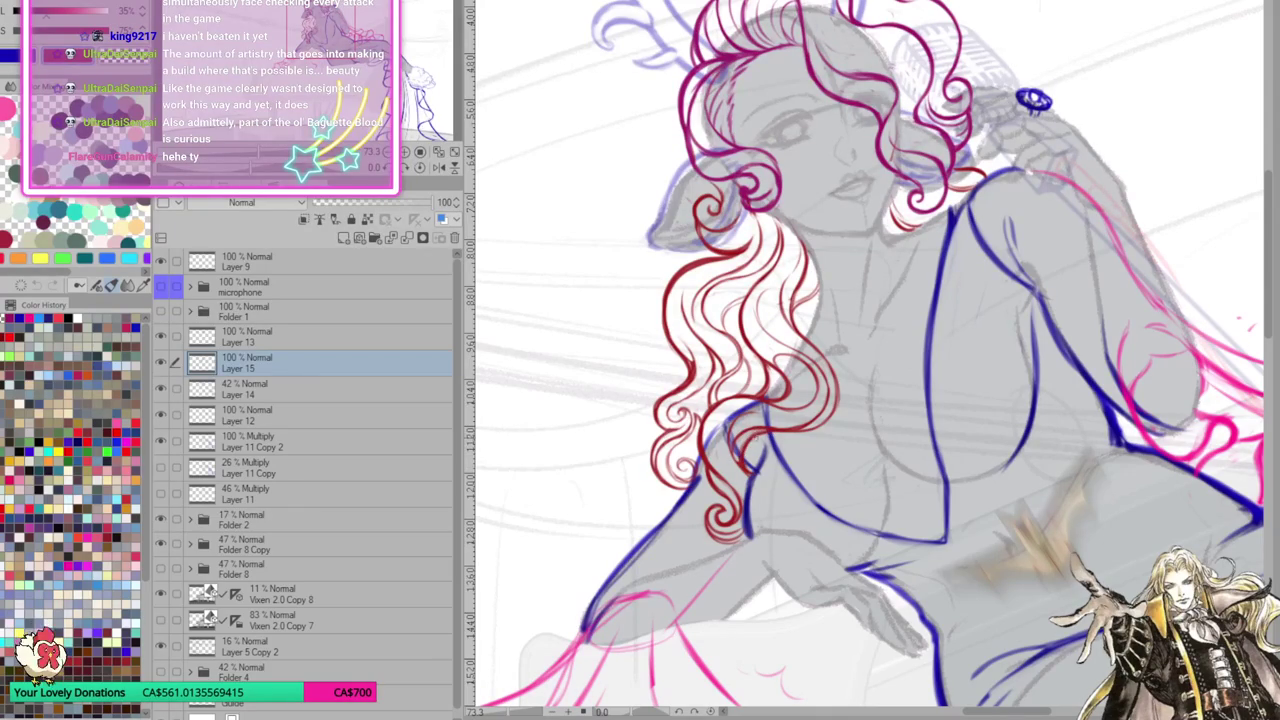
key("ctrl+z")
Rotate the figure upright and pan the view around the left-shoulder curls
left_click_drag(830, 460, 822, 472)
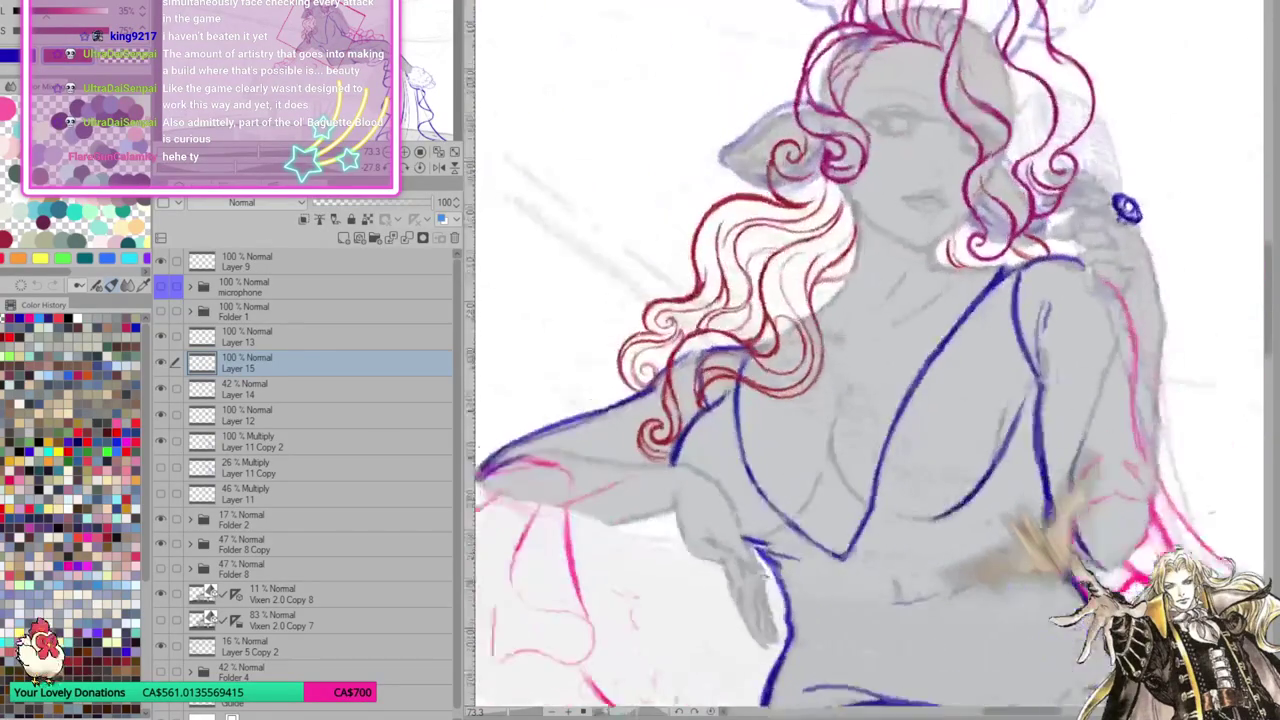
mouse_move(912, 491)
left_mouse_down()
mouse_move(806, 325)
mouse_move(788, 336)
left_mouse_up()
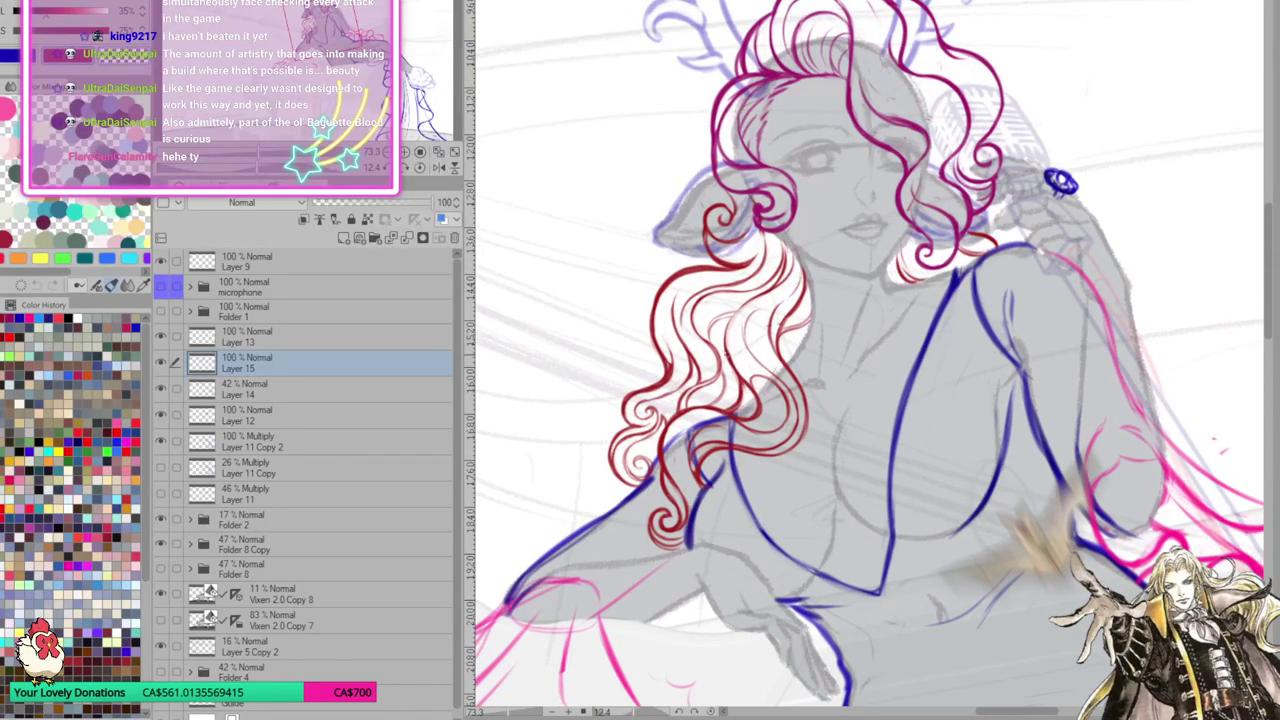
mouse_move(793, 287)
left_mouse_down()
mouse_move(740, 320)
mouse_move(663, 332)
left_mouse_up()
left_click_drag(842, 585, 854, 531)
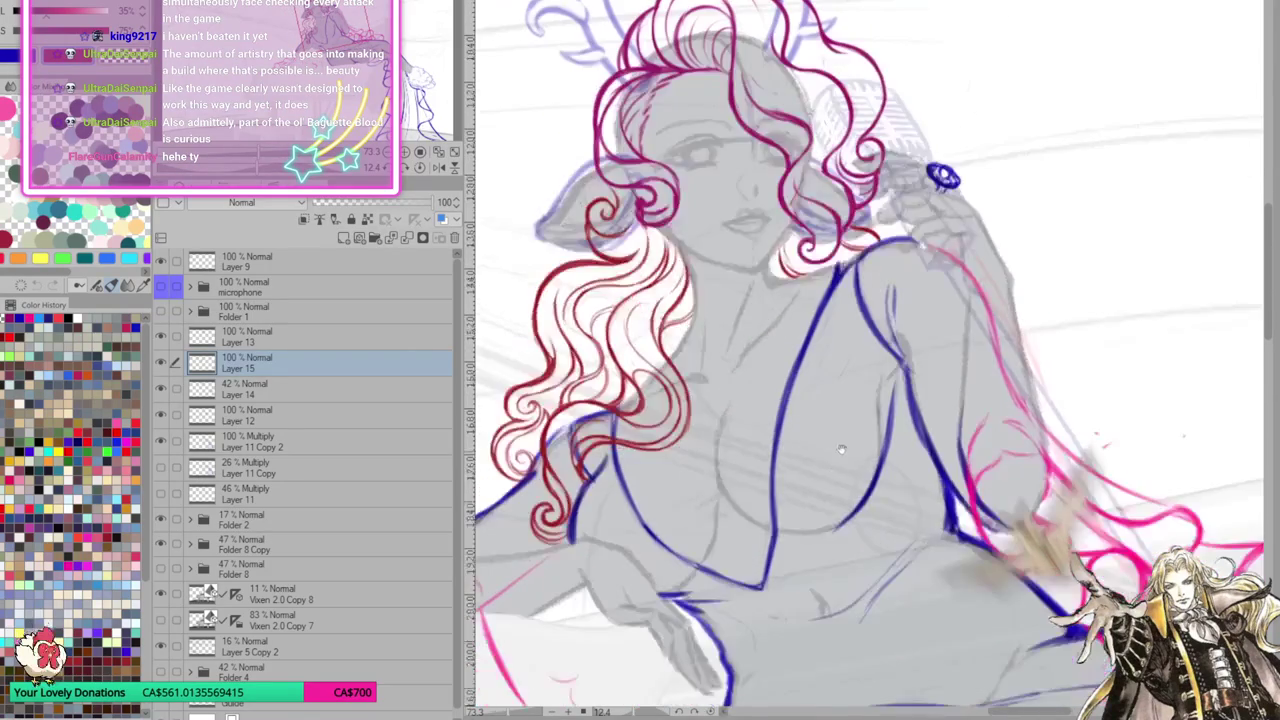
left_click_drag(769, 498, 780, 510)
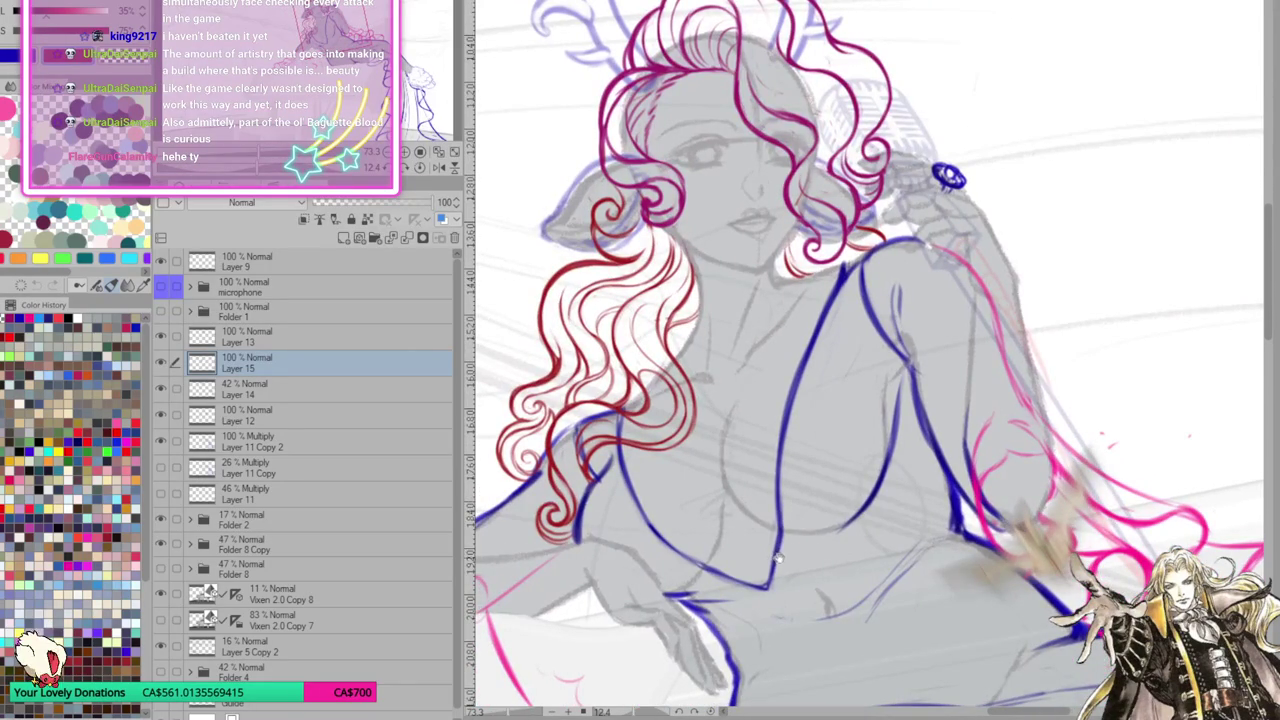
scroll(780, 552, "up", 2)
scroll(803, 530, "down", 2)
mouse_move(806, 551)
left_mouse_down()
mouse_move(924, 512)
mouse_move(853, 573)
left_mouse_up()
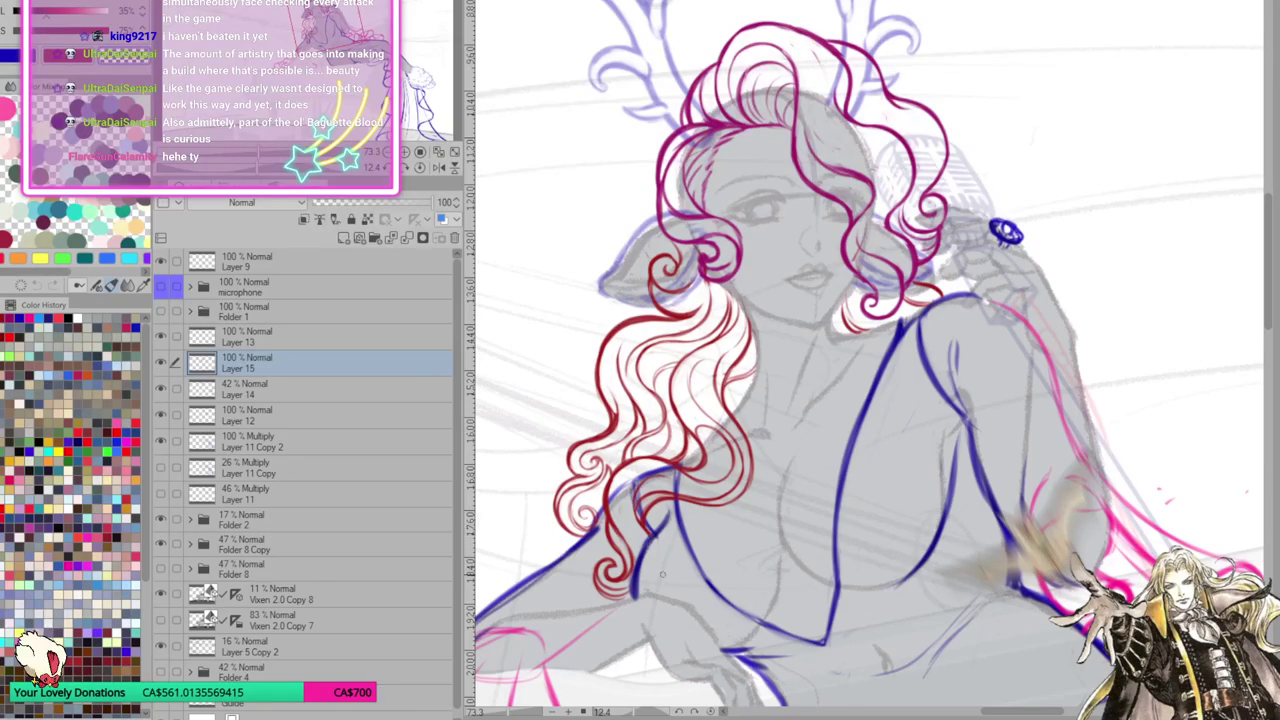
left_click_drag(822, 624, 788, 586)
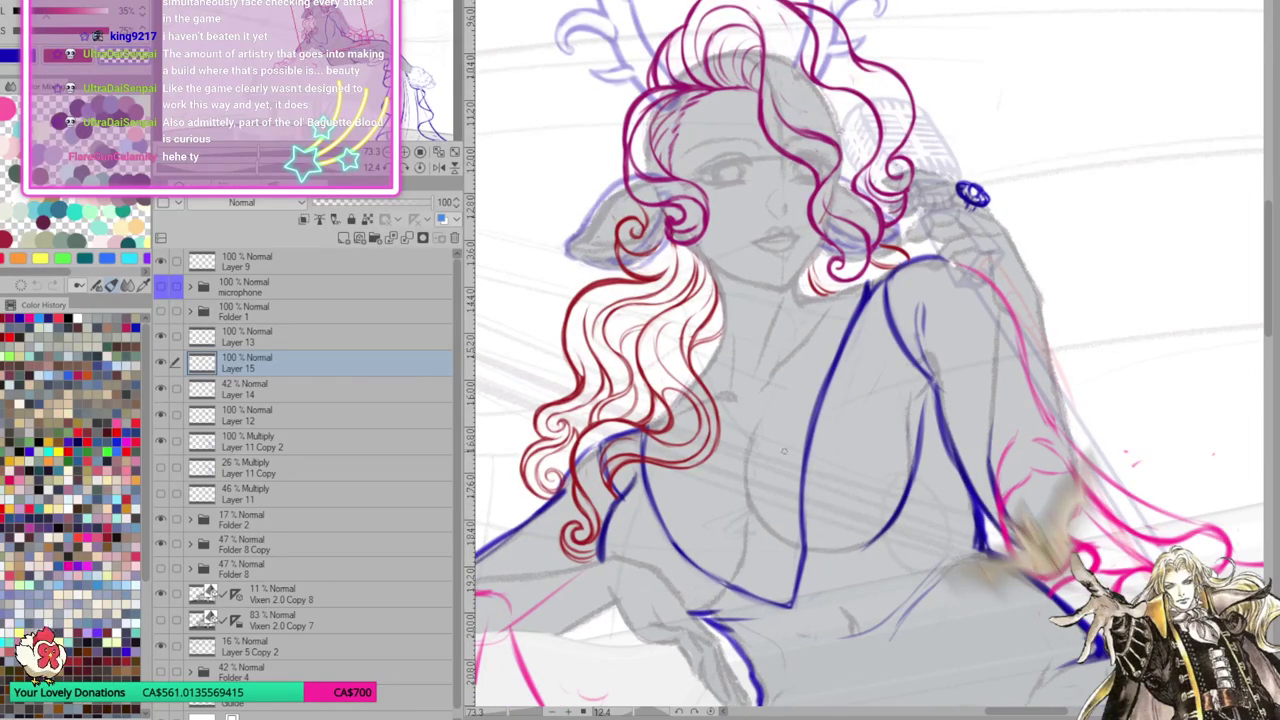
scroll(858, 298, "down", 3)
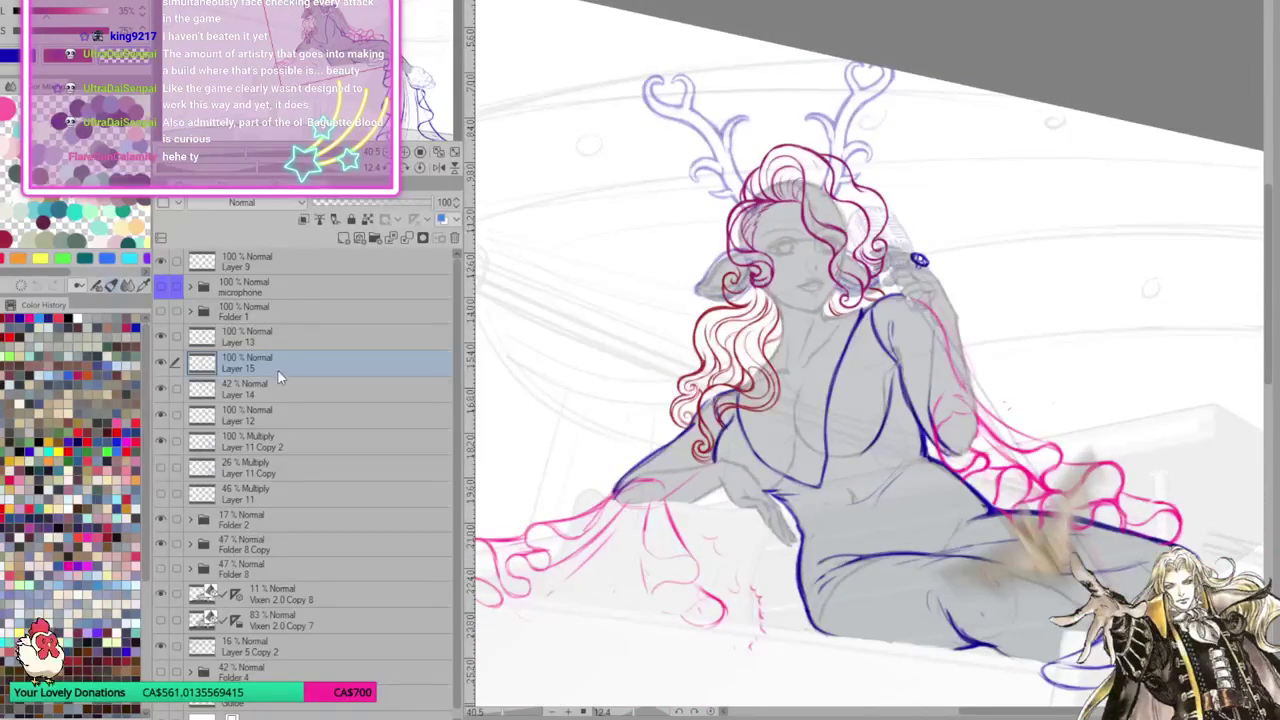
Duplicate Layer 15, move the copy below Folder 8, and reselect Layer 15
key("ctrl+c")
key("ctrl+v")
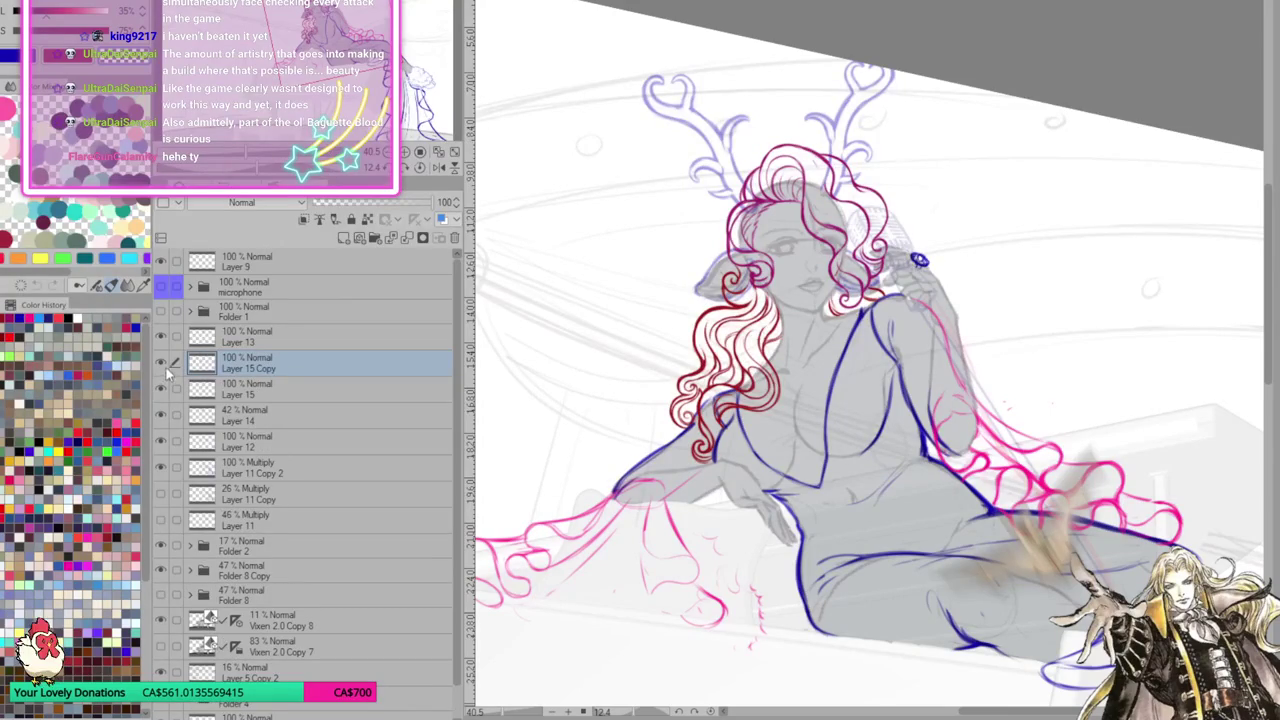
left_click_drag(271, 363, 284, 608)
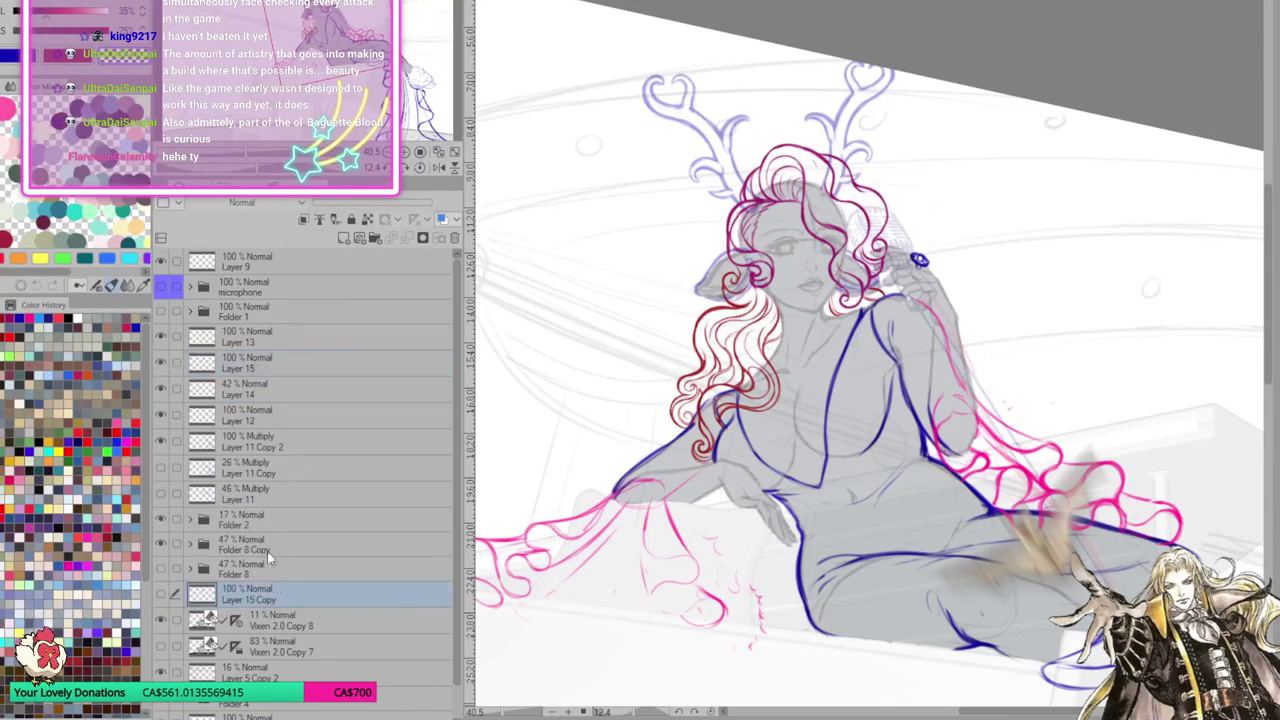
left_click(253, 362)
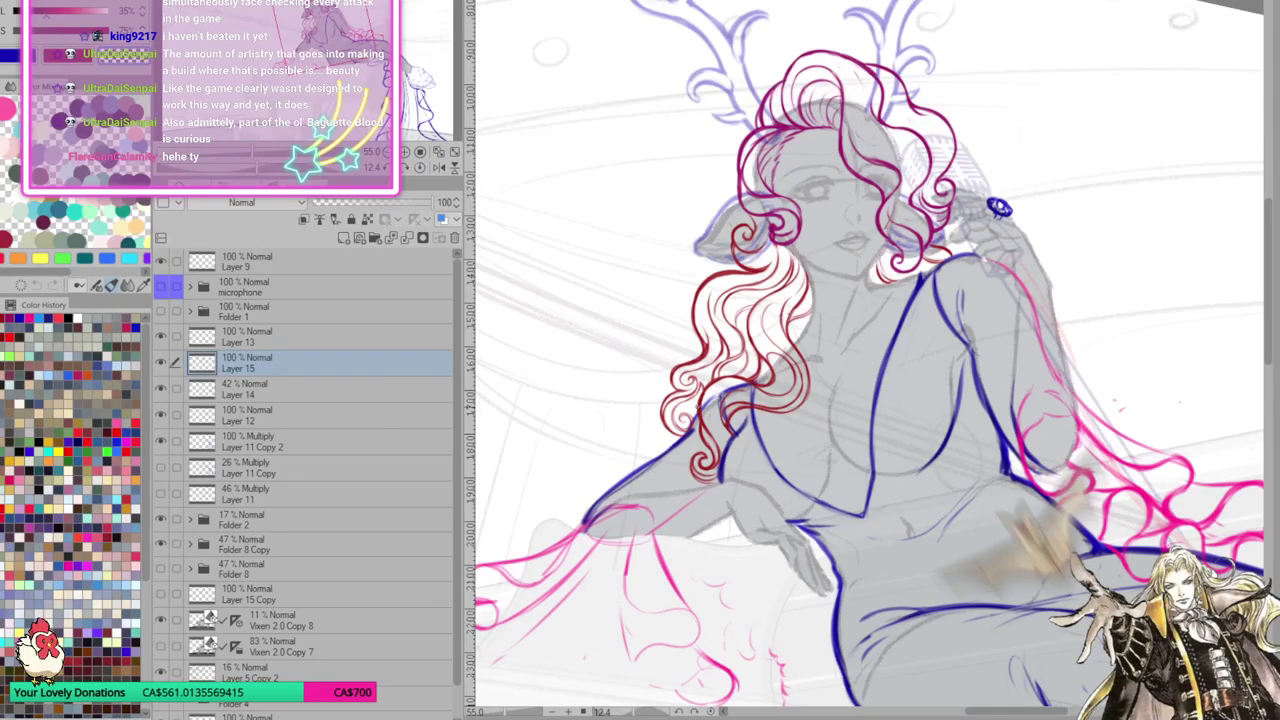
Redraw and refine the lower outer left red hair curls, then flip the canvas horizontally
mouse_move(700, 325)
left_mouse_down()
mouse_move(682, 362)
mouse_move(730, 380)
mouse_move(705, 385)
mouse_move(710, 395)
mouse_move(690, 380)
mouse_move(670, 440)
left_mouse_up()
left_click_drag(670, 380, 680, 430)
left_click_drag(690, 360, 716, 440)
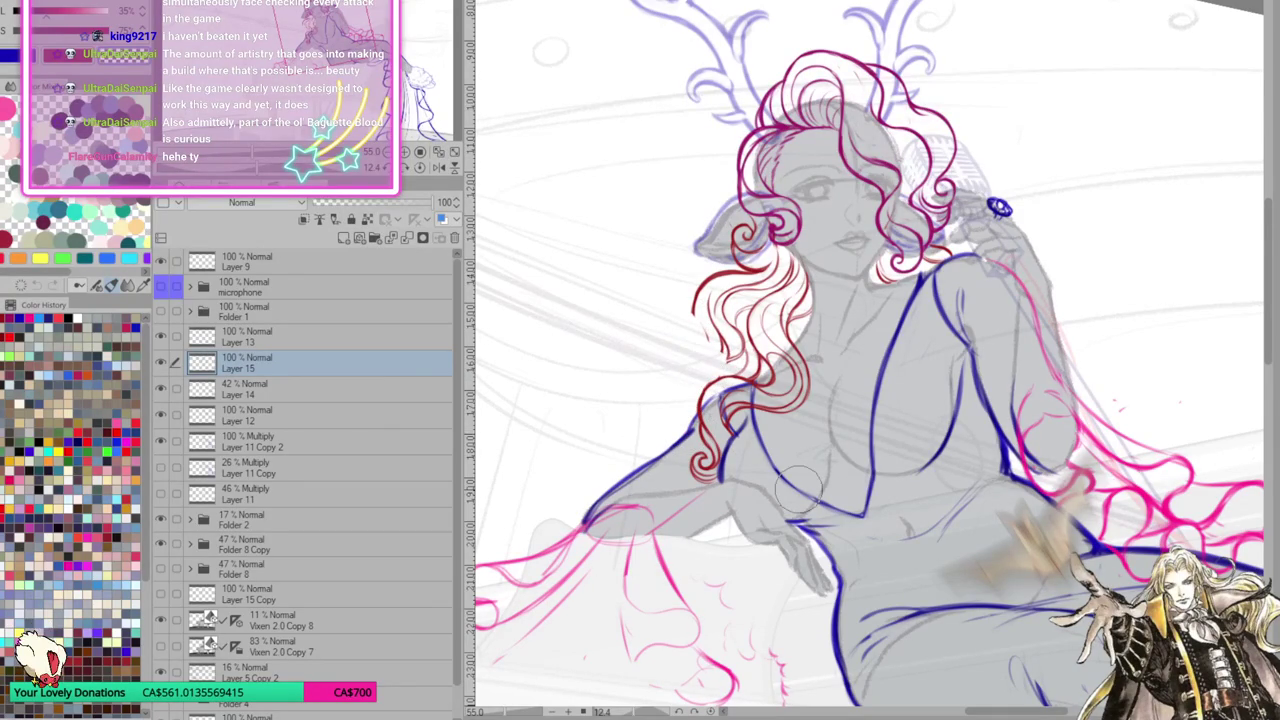
left_click_drag(722, 276, 700, 386)
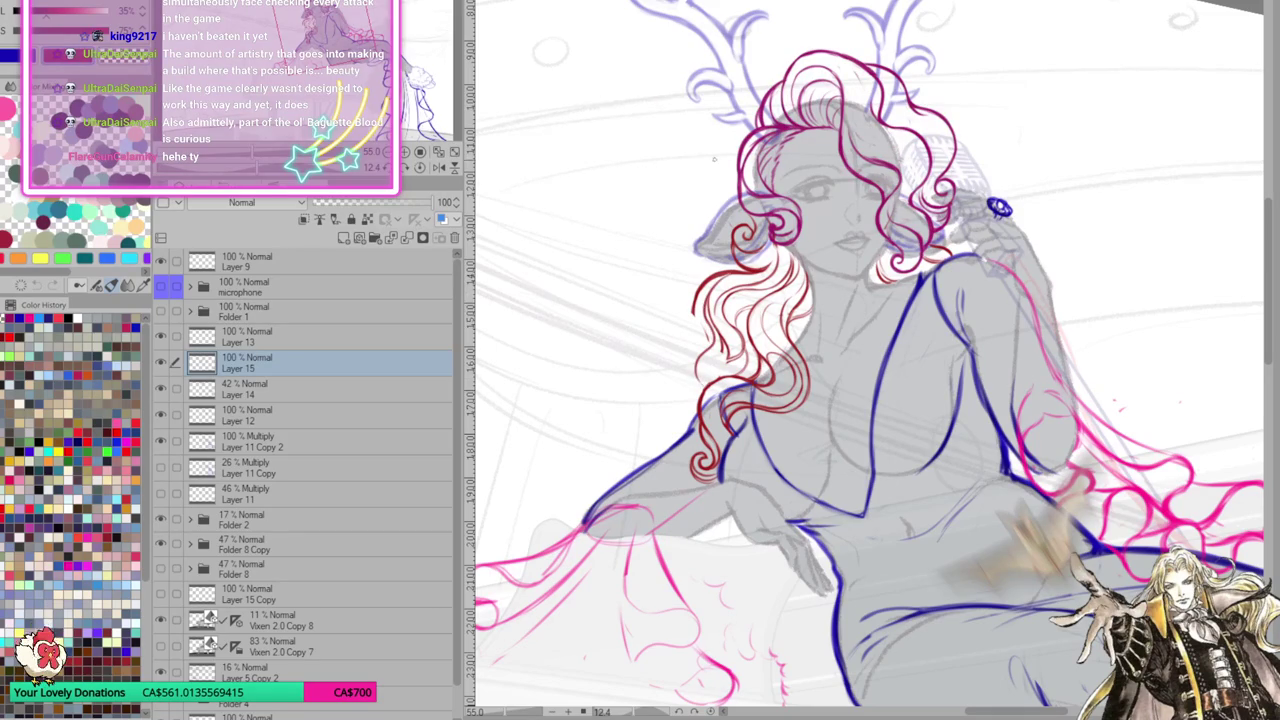
key("h")
key("minus")
key("minus")
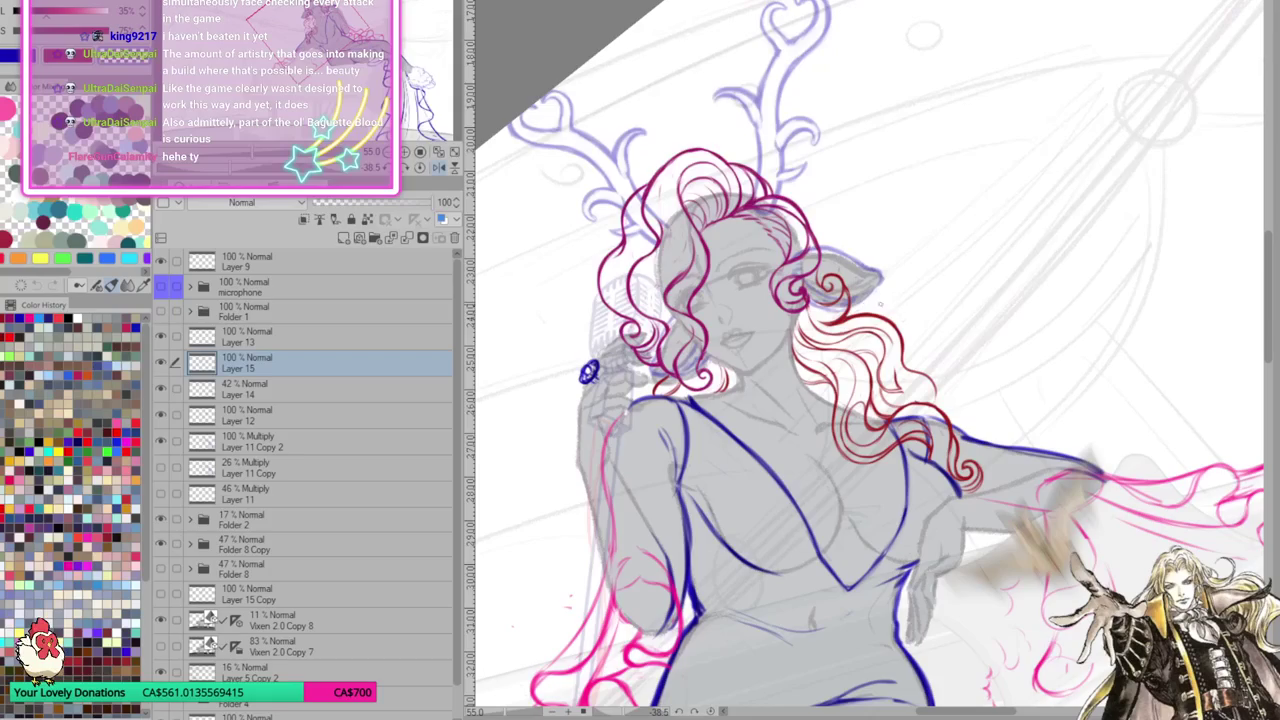
left_click_drag(972, 457, 905, 349)
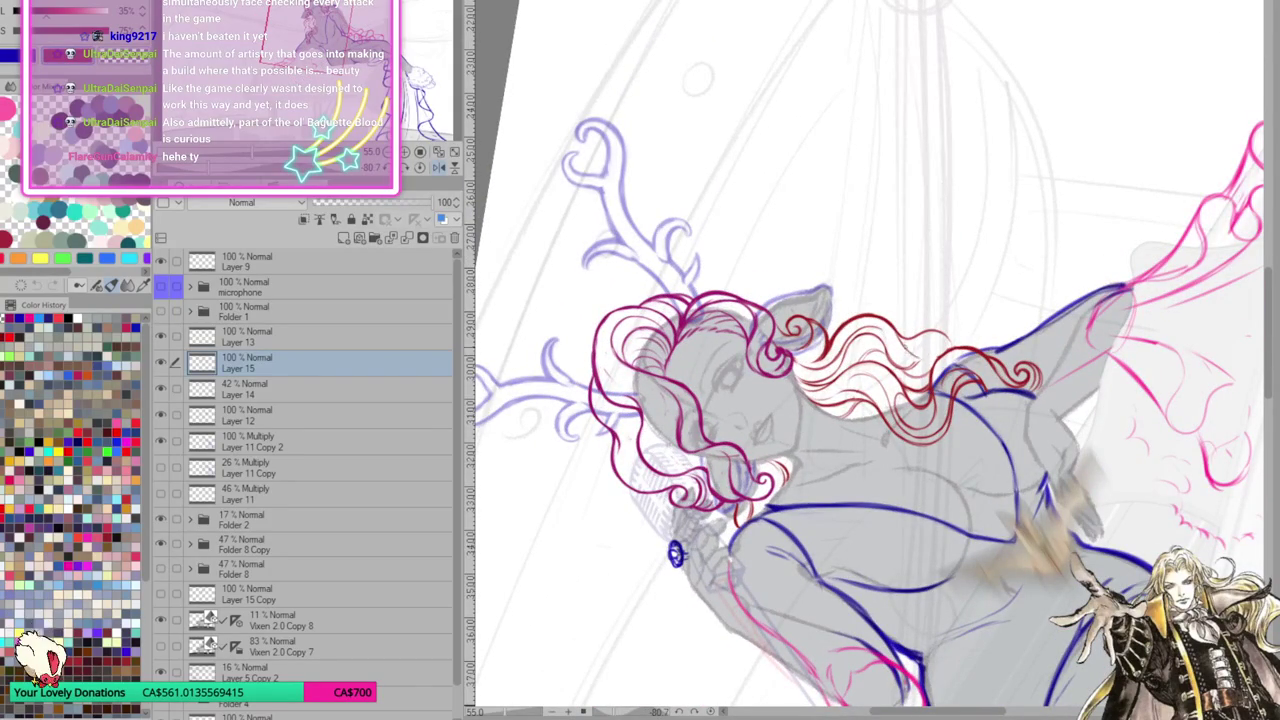
left_click(420, 167)
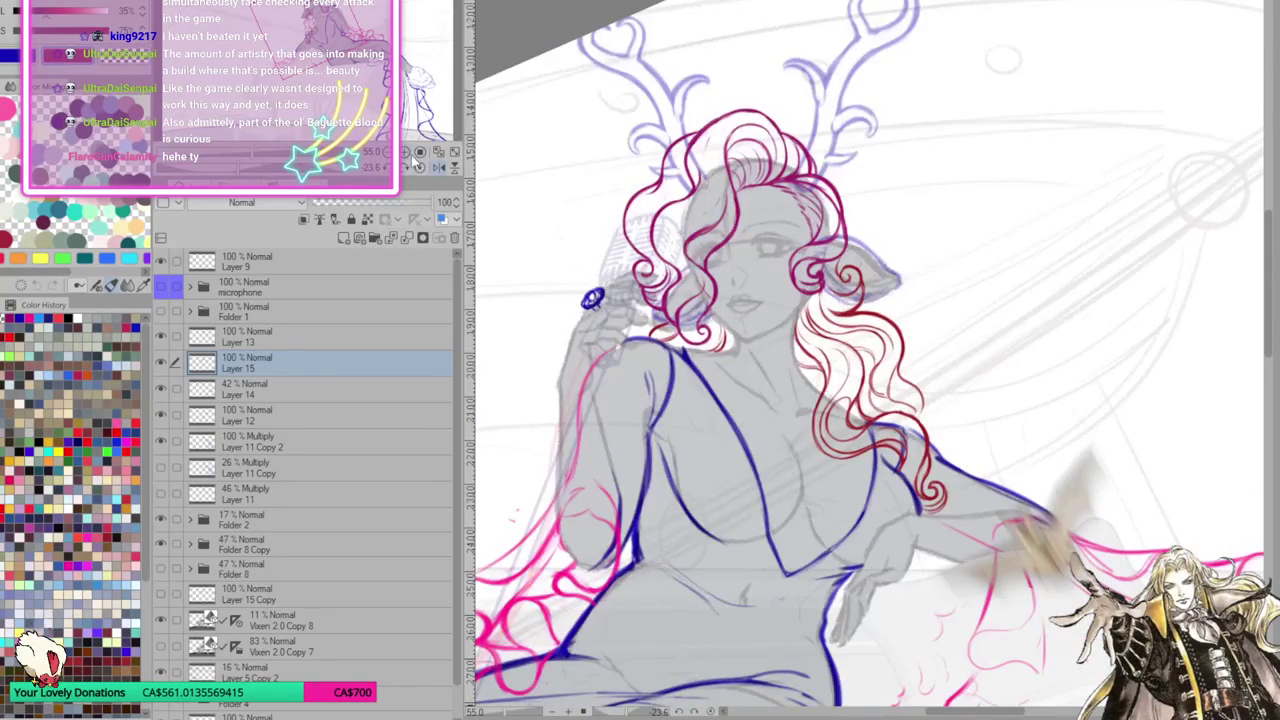
left_click(443, 170)
left_click_drag(560, 400, 850, 420)
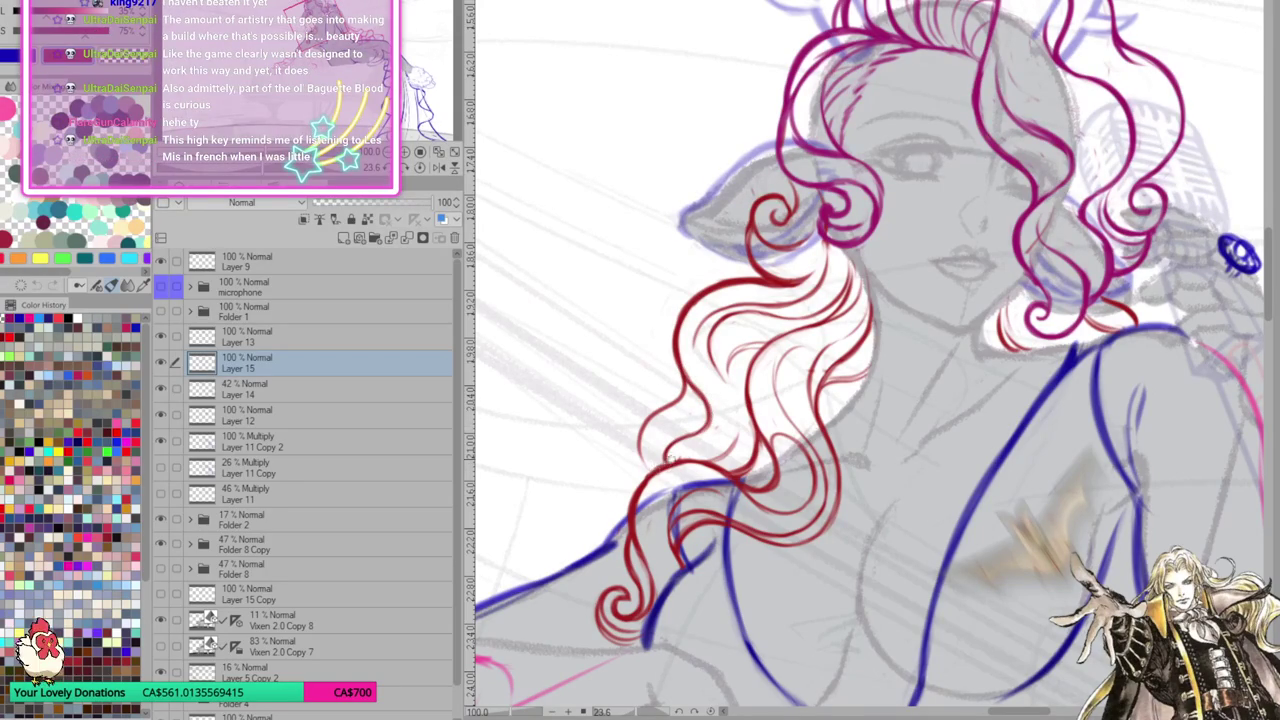
left_click_drag(710, 464, 692, 516)
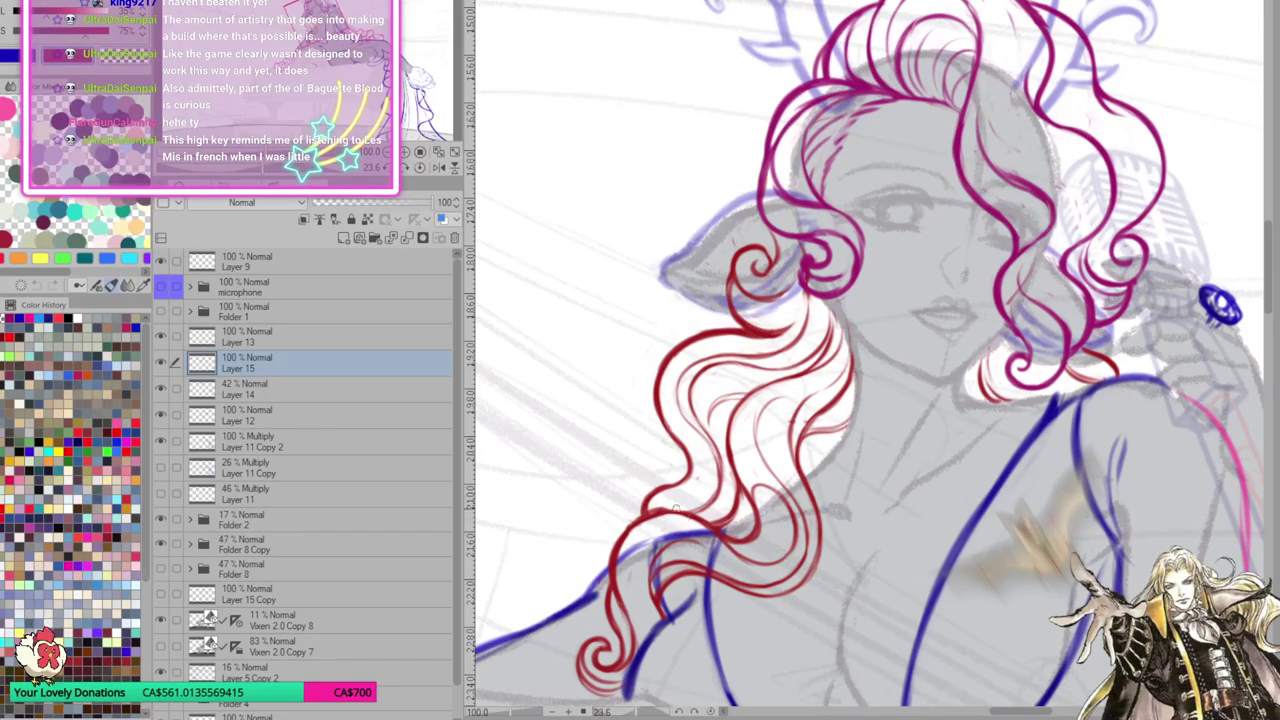
scroll(857, 408, "down", 3)
scroll(857, 408, "down", 2)
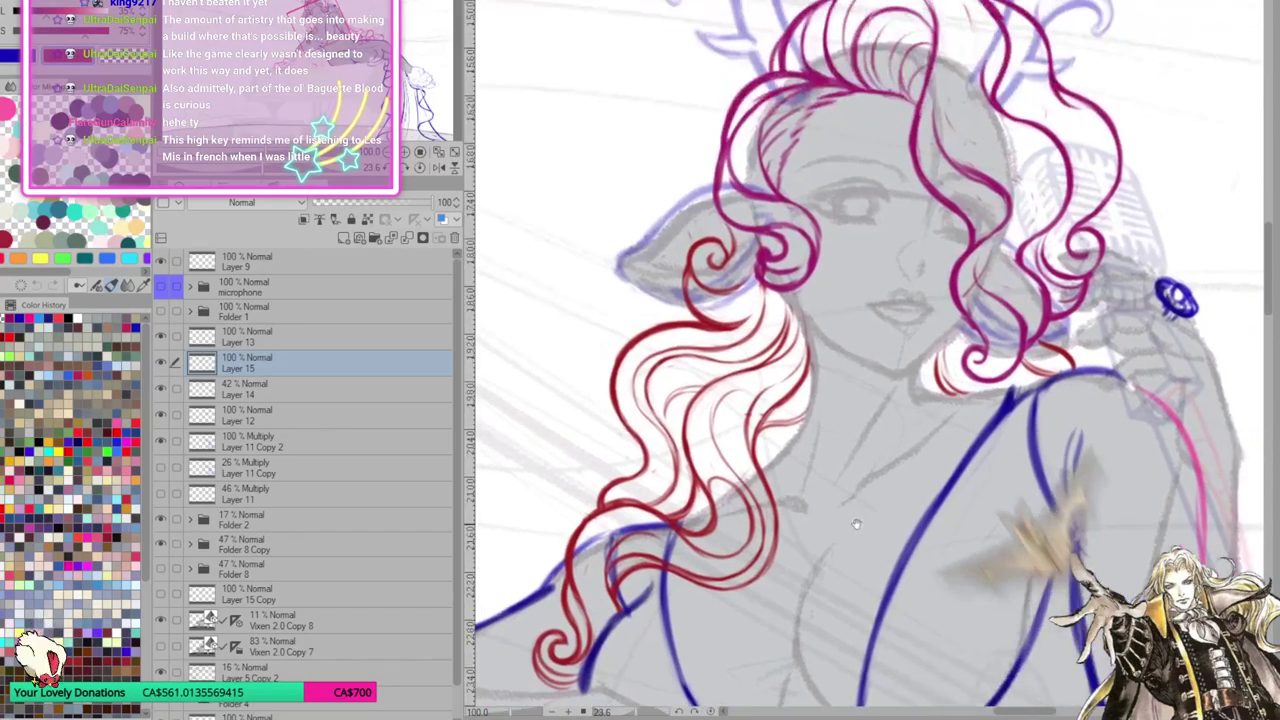
scroll(857, 408, "down", 2)
left_click(441, 152)
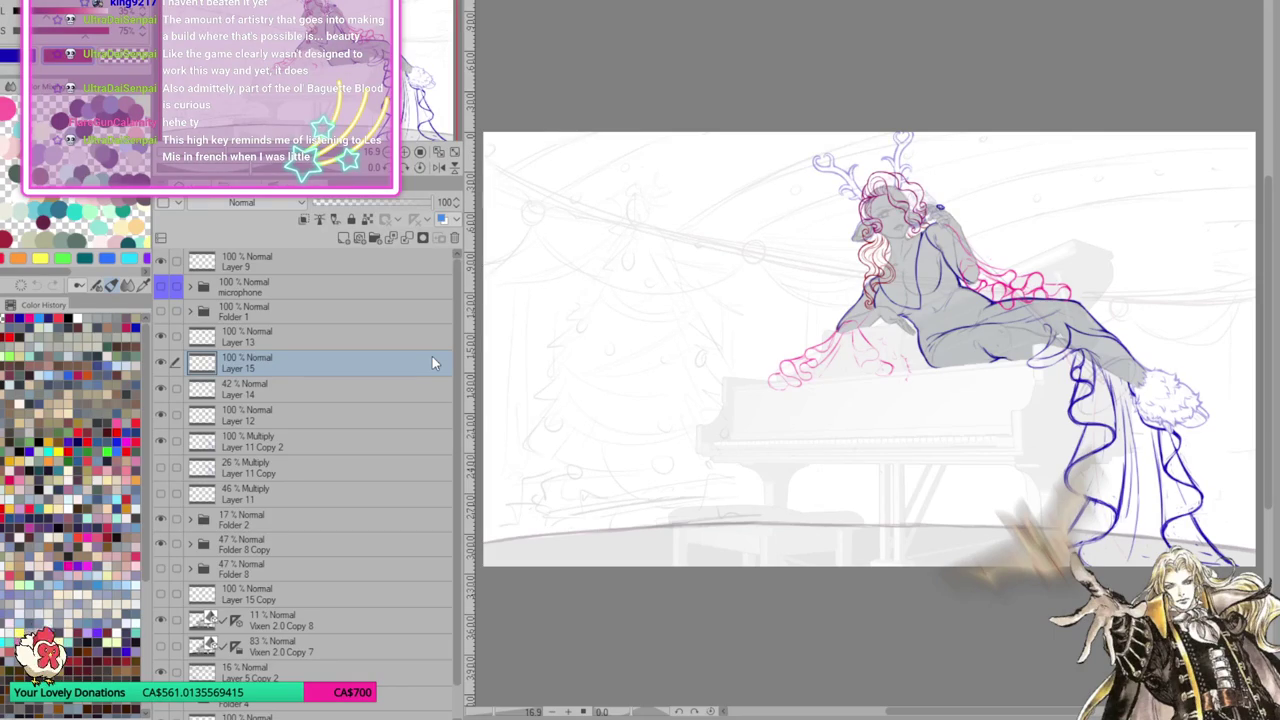
scroll(812, 477, "down", 2)
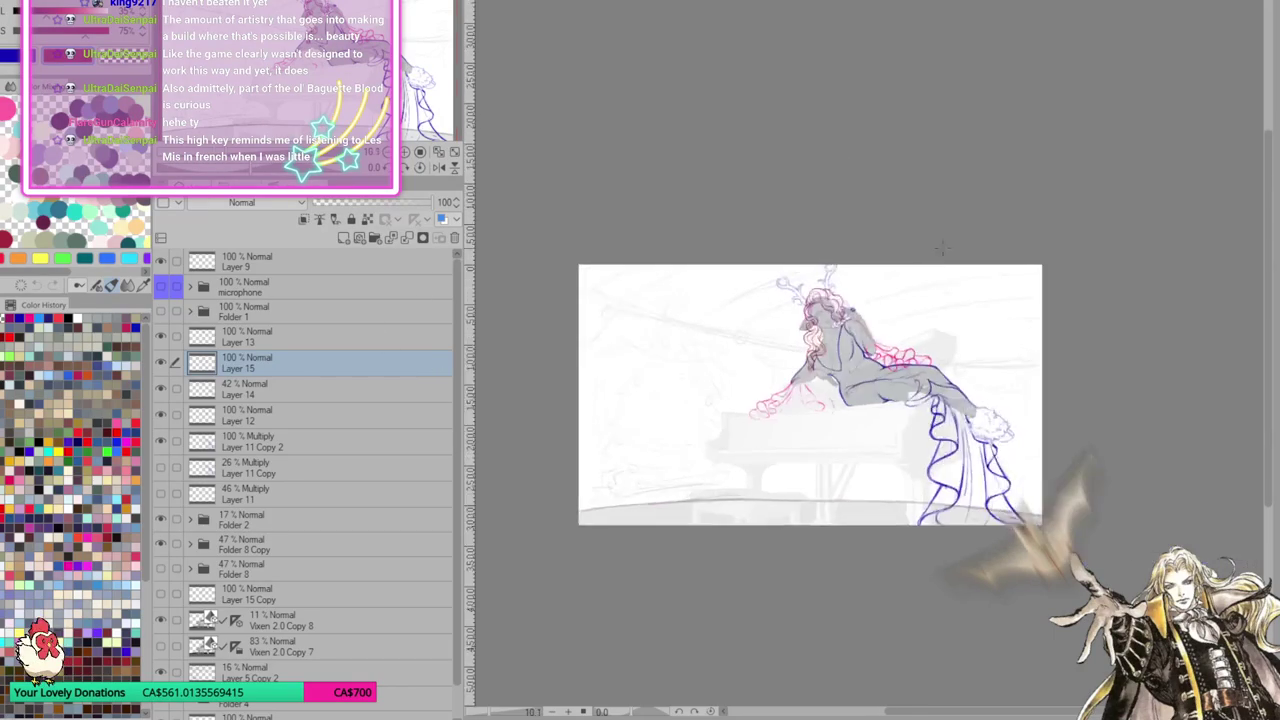
Zoom around the canvas and toggle Layer 15 and Layer 14 visibility to compare
scroll(812, 477, "up", 2)
scroll(812, 477, "up", 1)
scroll(812, 477, "up", 1)
scroll(812, 477, "up", 2)
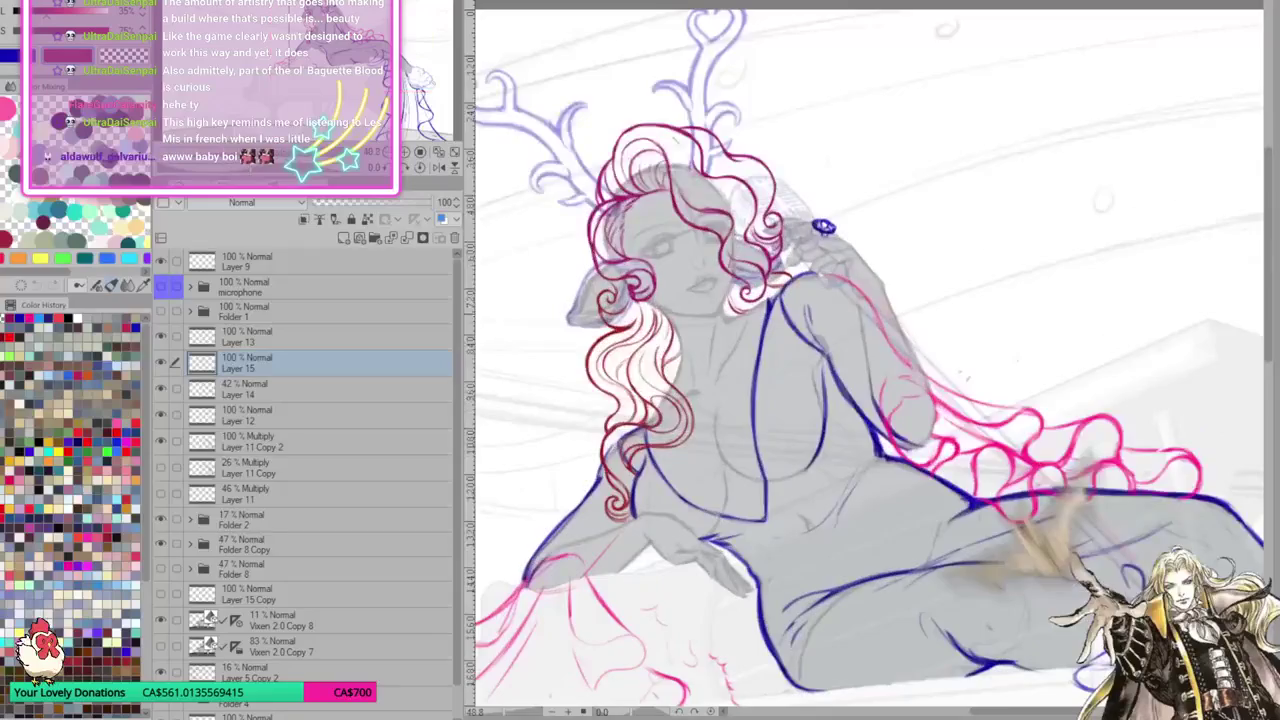
scroll(812, 477, "down", 3)
scroll(812, 477, "up", 2)
scroll(812, 477, "up", 1)
scroll(812, 477, "up", 1)
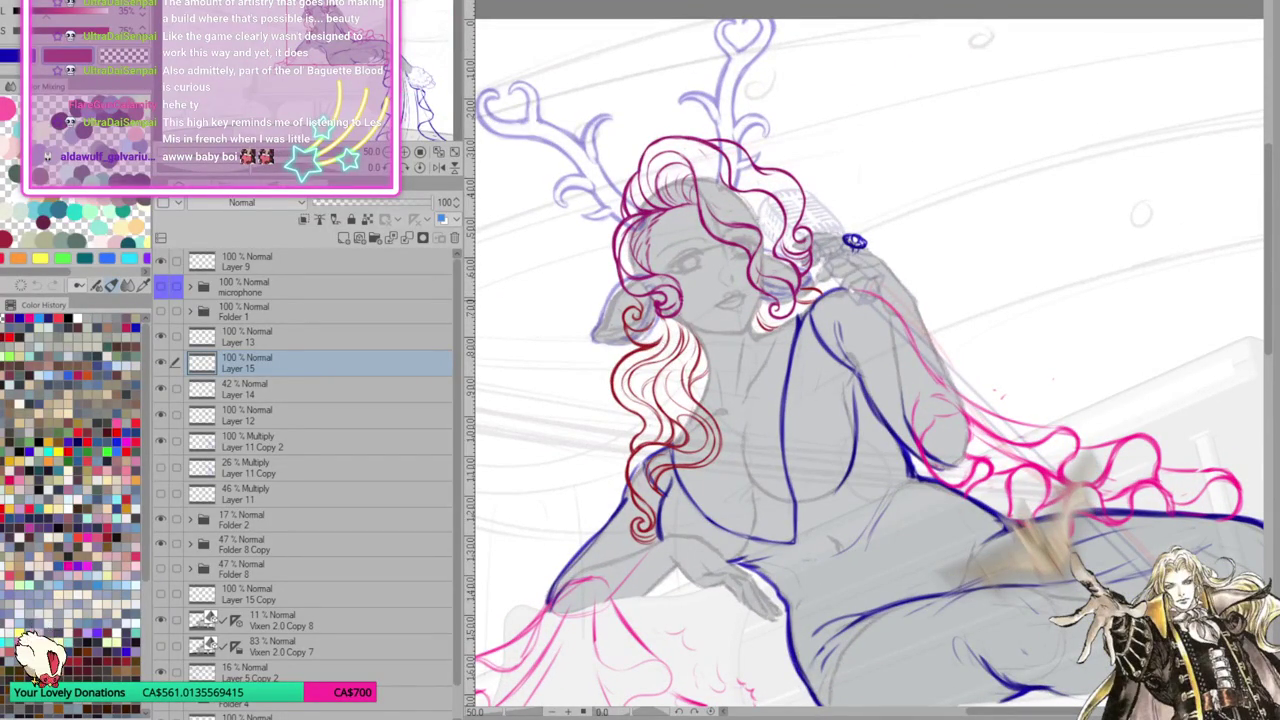
scroll(868, 360, "down", 3)
scroll(868, 360, "up", 1)
scroll(868, 360, "up", 1)
scroll(868, 360, "up", 1)
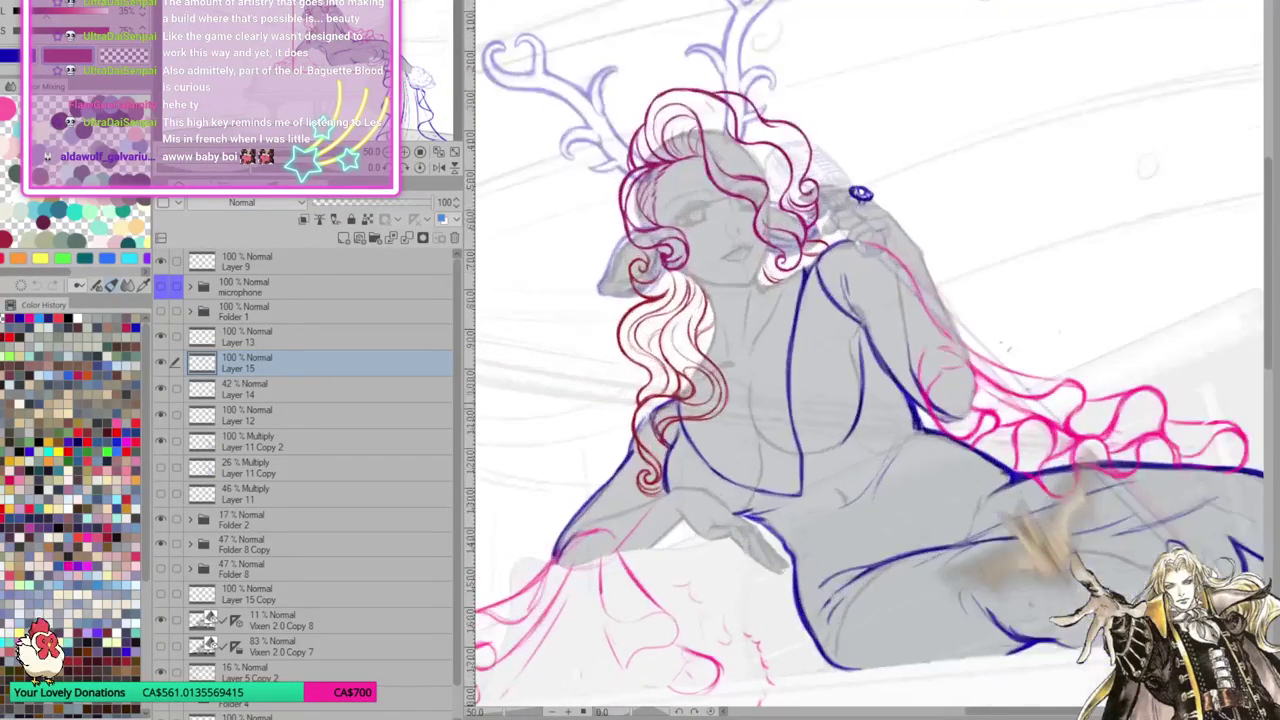
left_click(162, 362)
left_click(162, 390)
left_click(162, 390)
Set the antler Layer 14 opacity to 100% and add a new raster layer above Layer 13
left_click(242, 390)
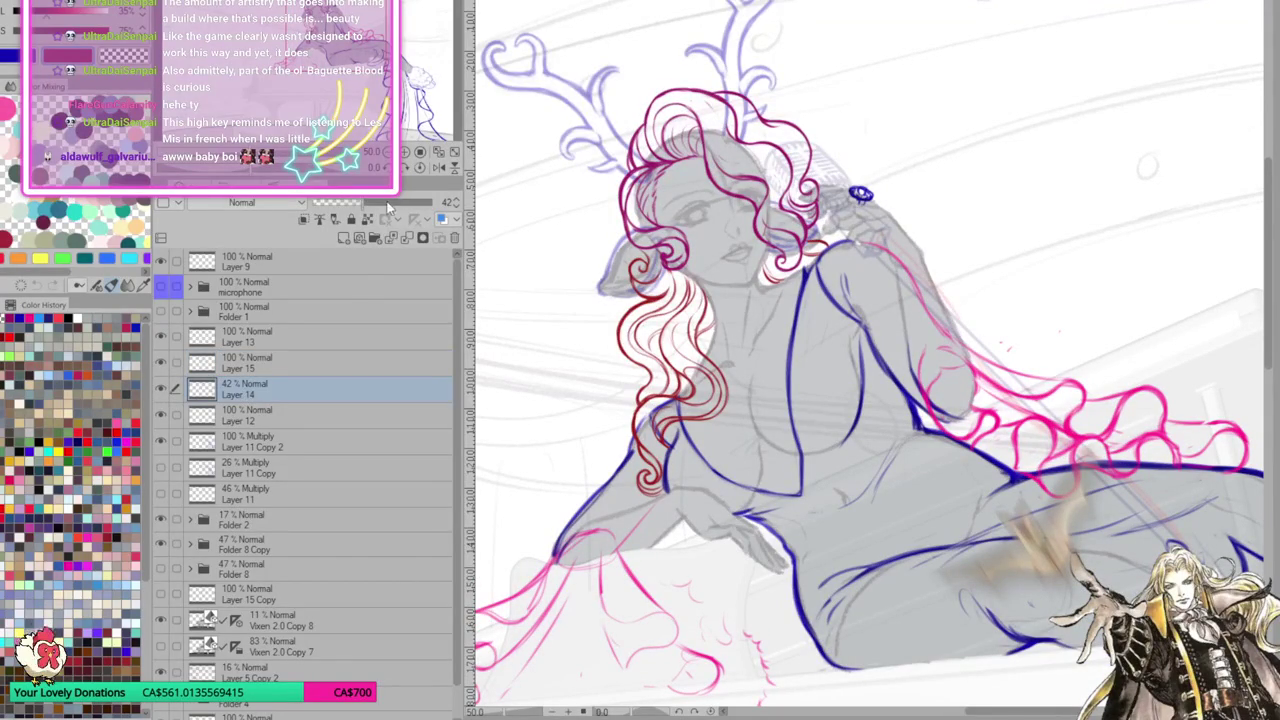
left_click_drag(390, 203, 466, 203)
left_click_drag(868, 360, 830, 410)
left_click(283, 340)
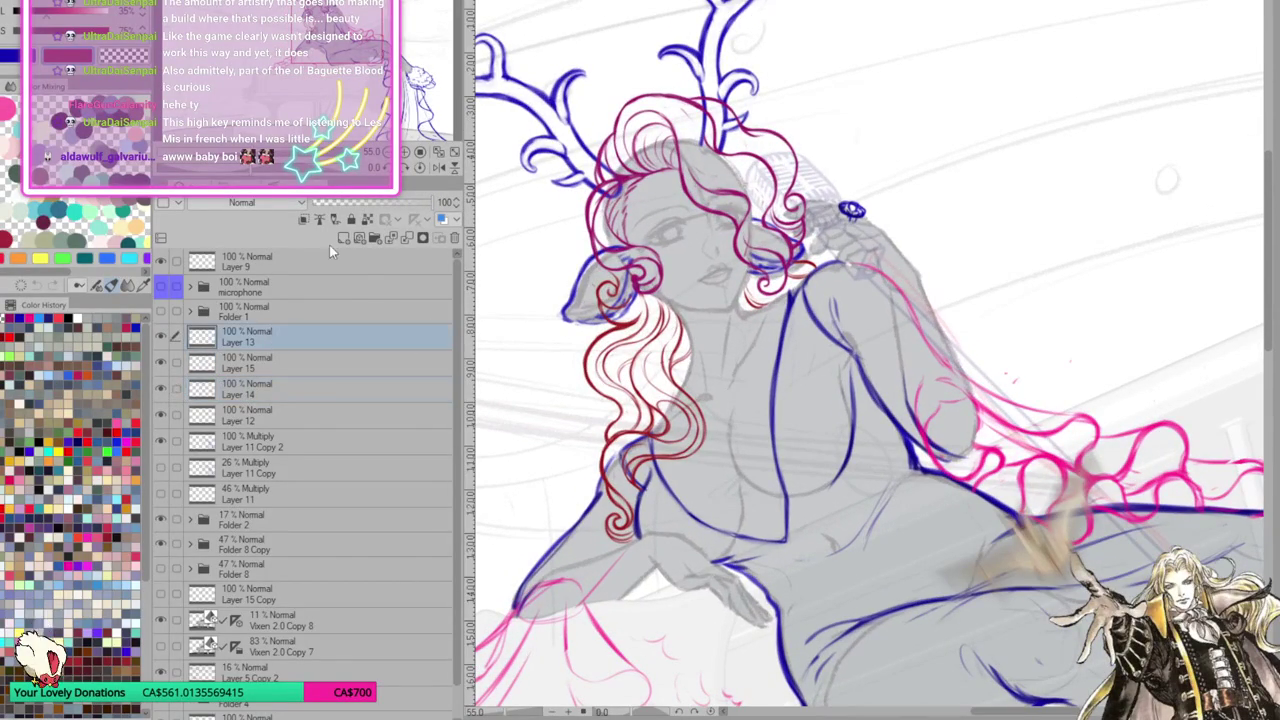
left_click(343, 237)
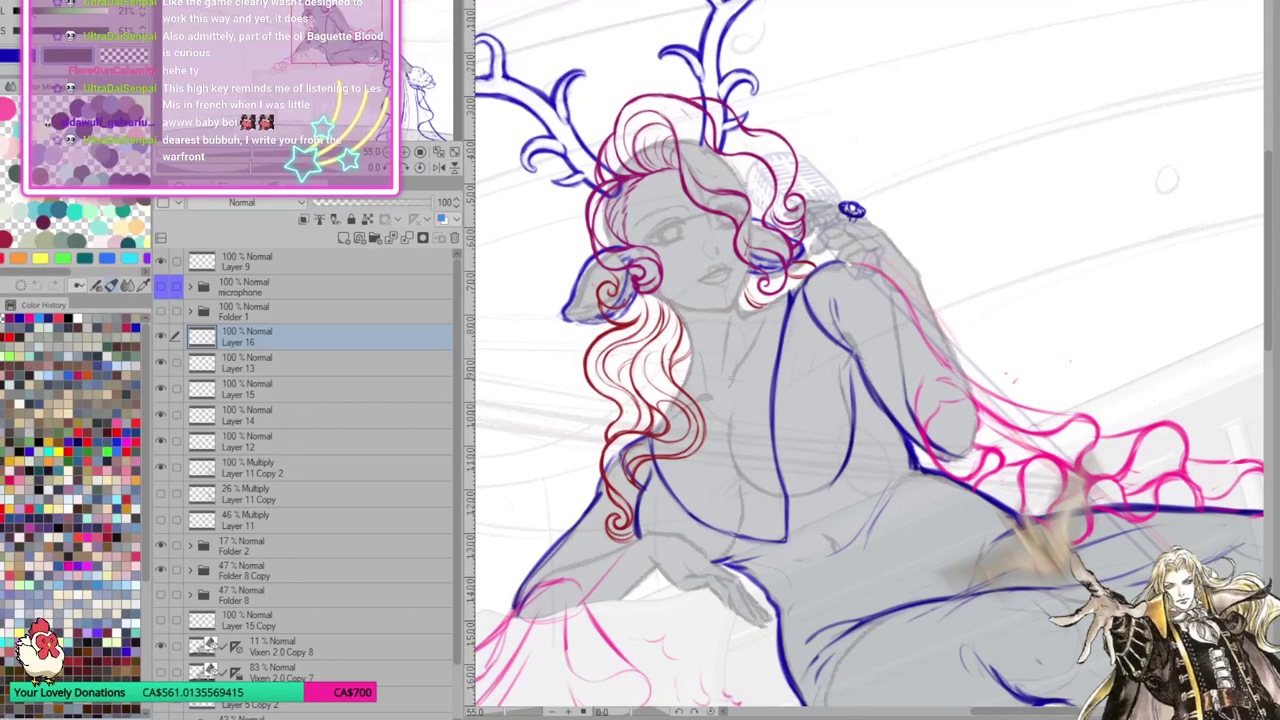
Sketch short green strokes on Layer 16 looping from the neck down to the chest
mouse_move(680, 398)
left_mouse_down()
mouse_move(682, 432)
mouse_move(710, 446)
mouse_move(759, 365)
mouse_move(742, 311)
mouse_move(759, 344)
left_mouse_up()
left_click_drag(746, 400, 730, 438)
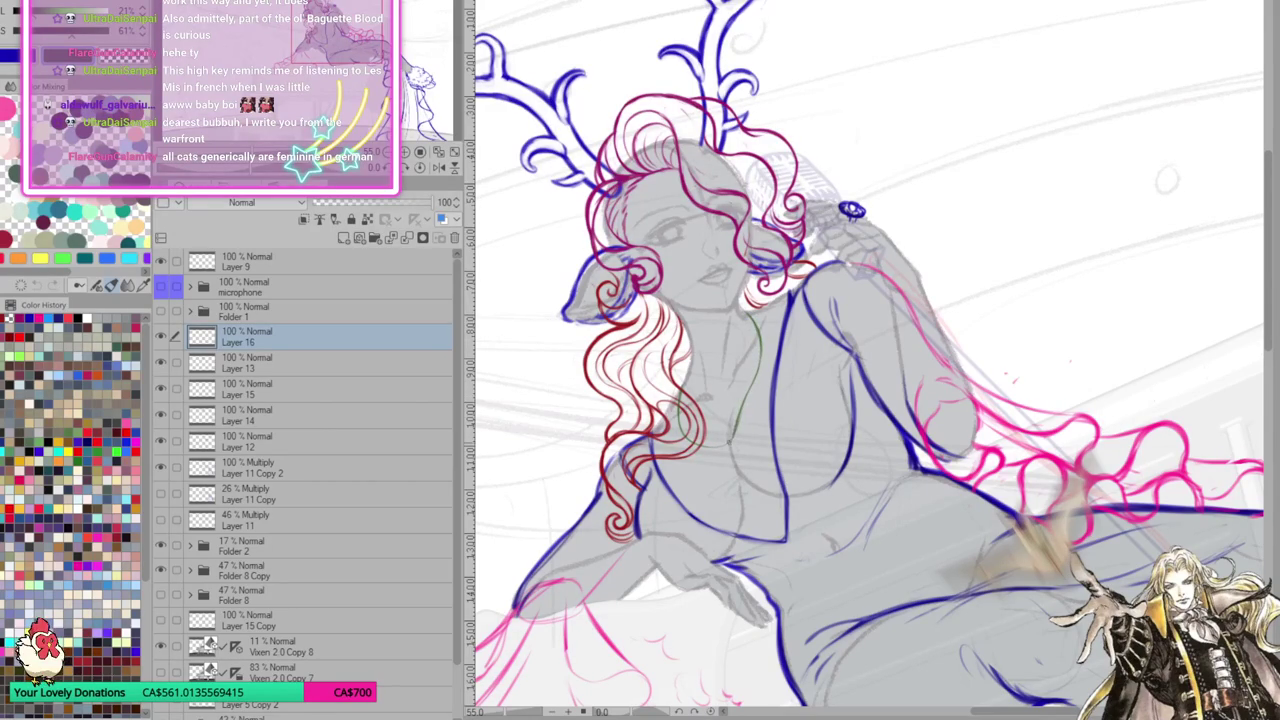
left_click_drag(757, 368, 751, 386)
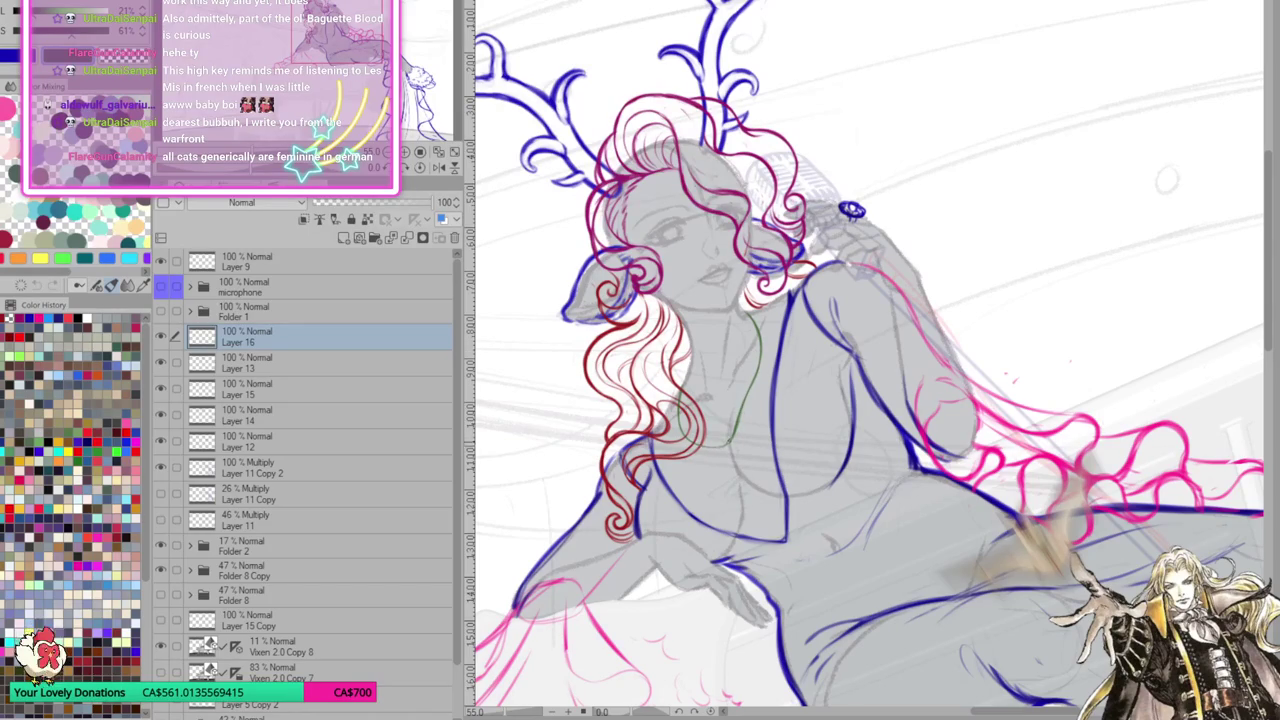